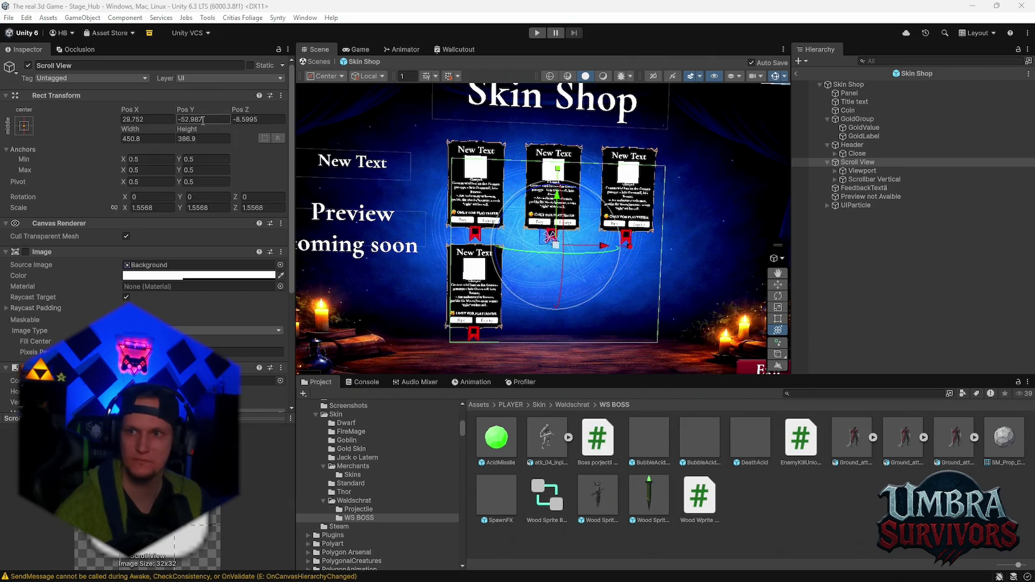
Set the Scroll View's Rect Transform to 531.3 × 533.5 and enable its Image component.
click(148, 138)
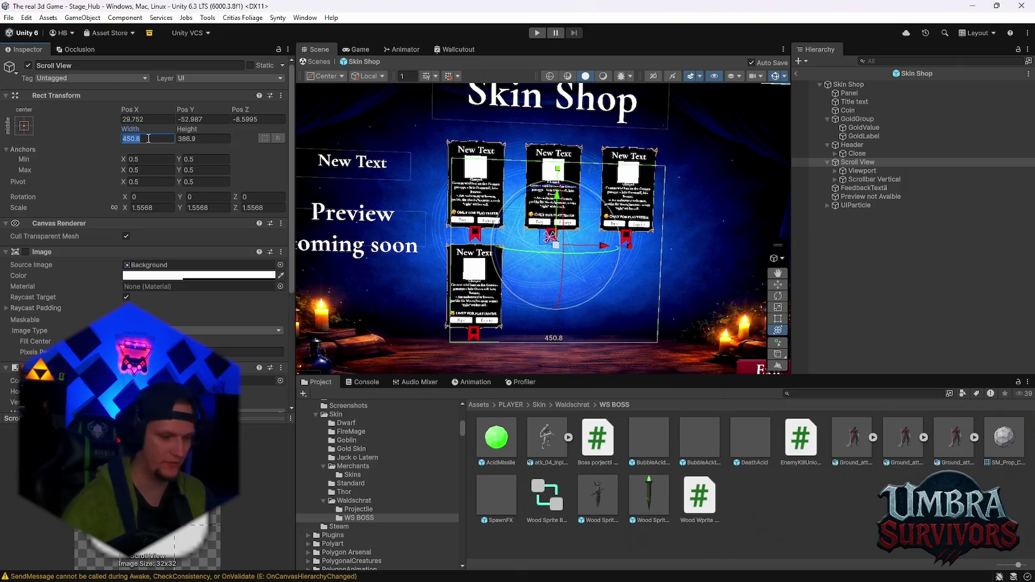
text(531)
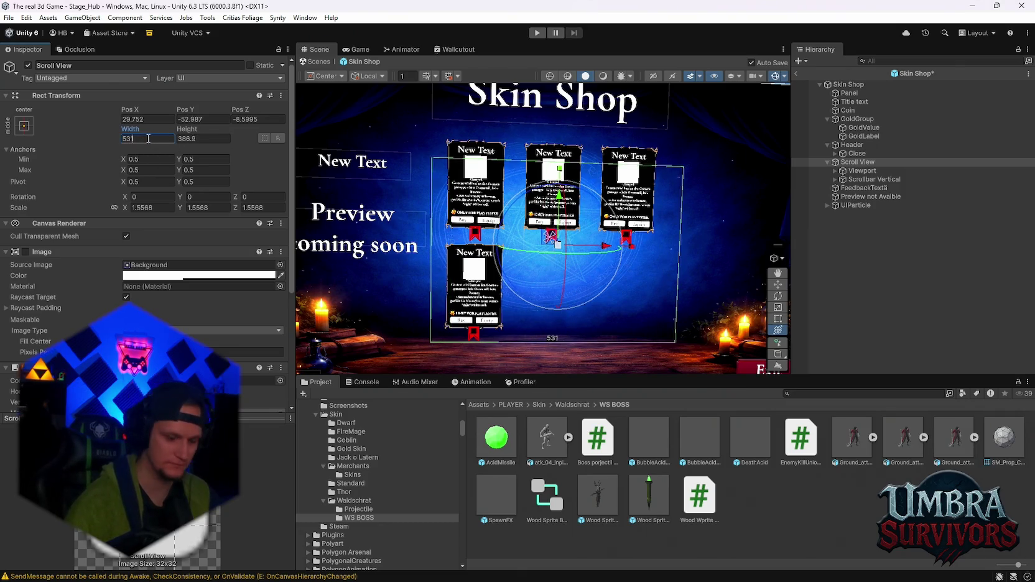
text(.3)
key(Tab)
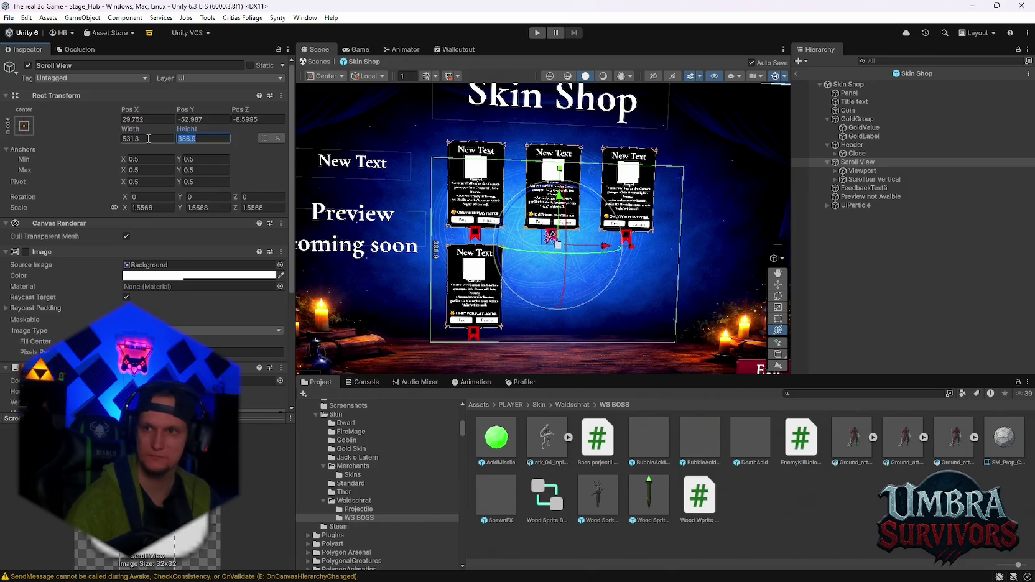
text(533)
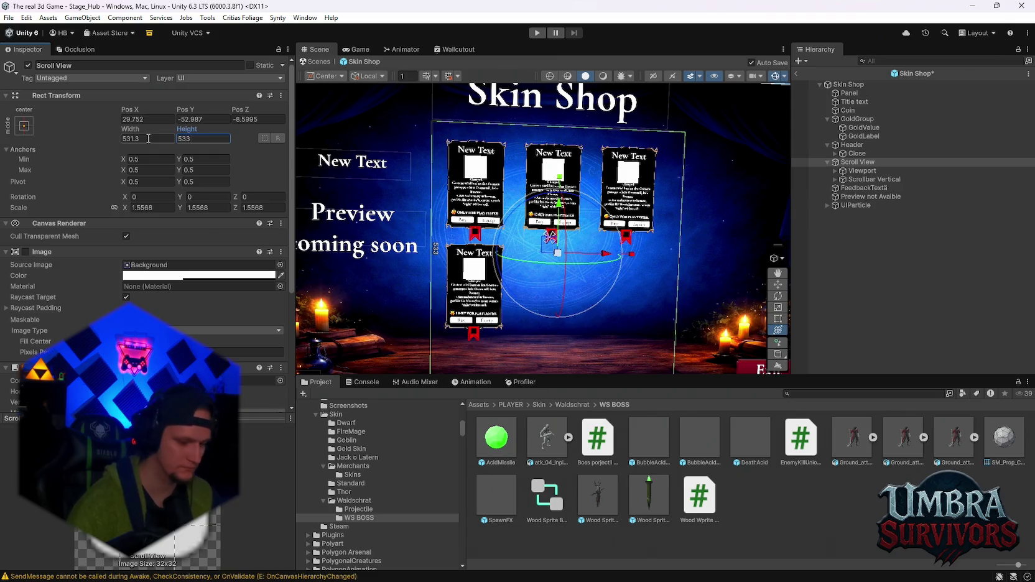
text(.5)
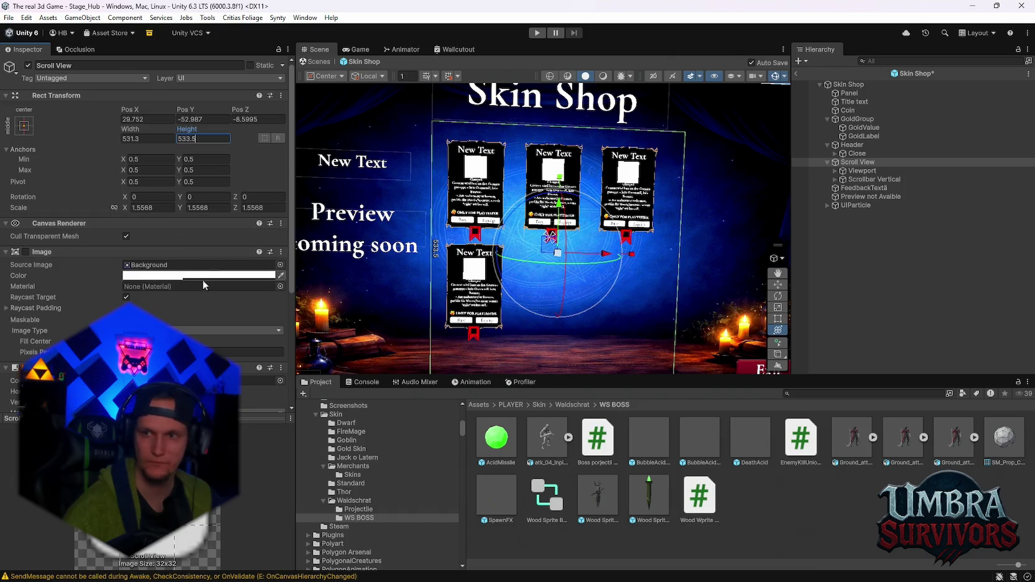
click(26, 252)
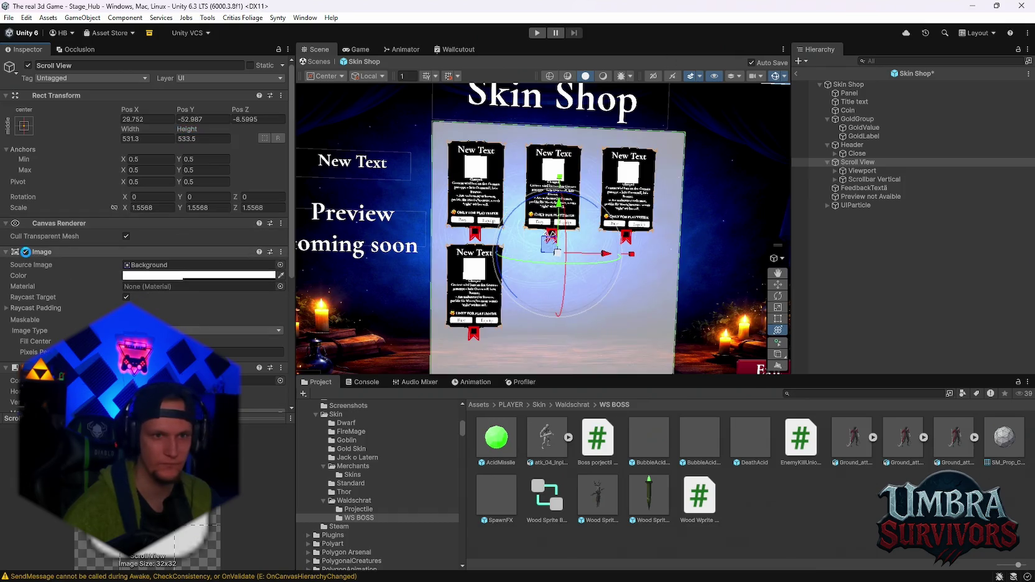
scroll(26, 251, down, 2)
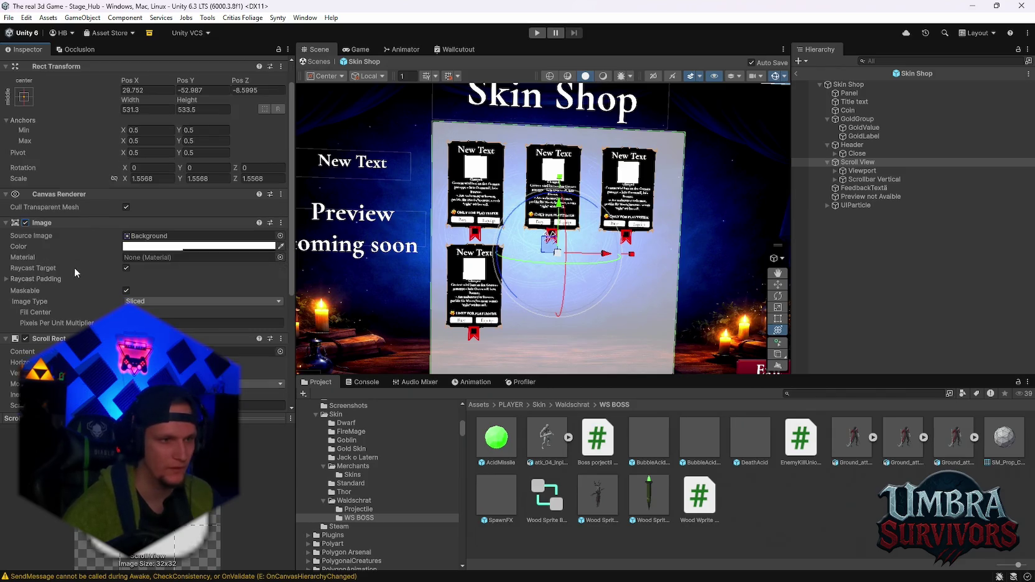
Set the Scroll View's Image colour to black with alpha 204.
click(199, 246)
mouse_move(211, 336)
mouse_down()
mouse_move(211, 367)
mouse_move(181, 263)
mouse_up()
drag(198, 322, 198, 358)
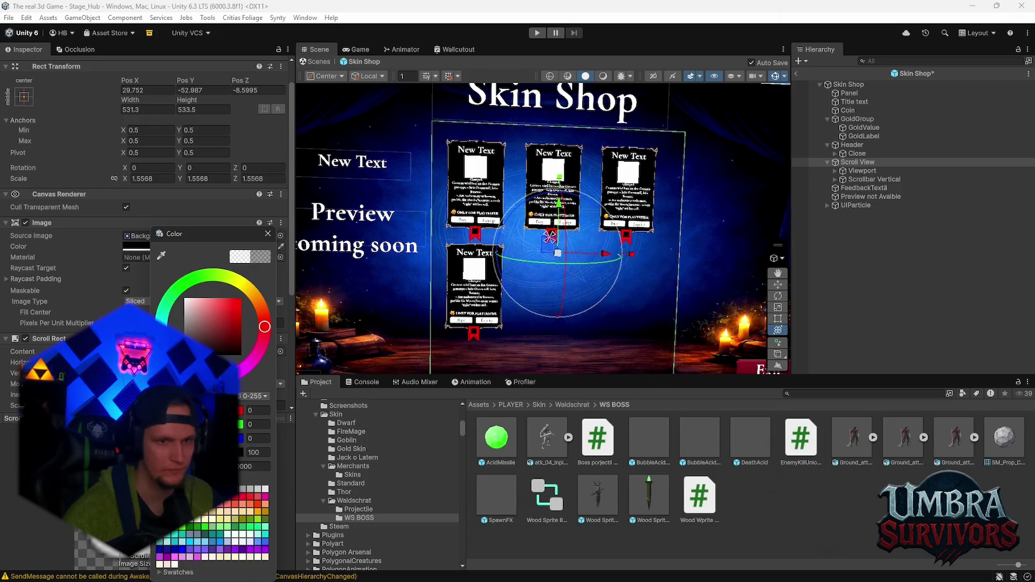
text(204)
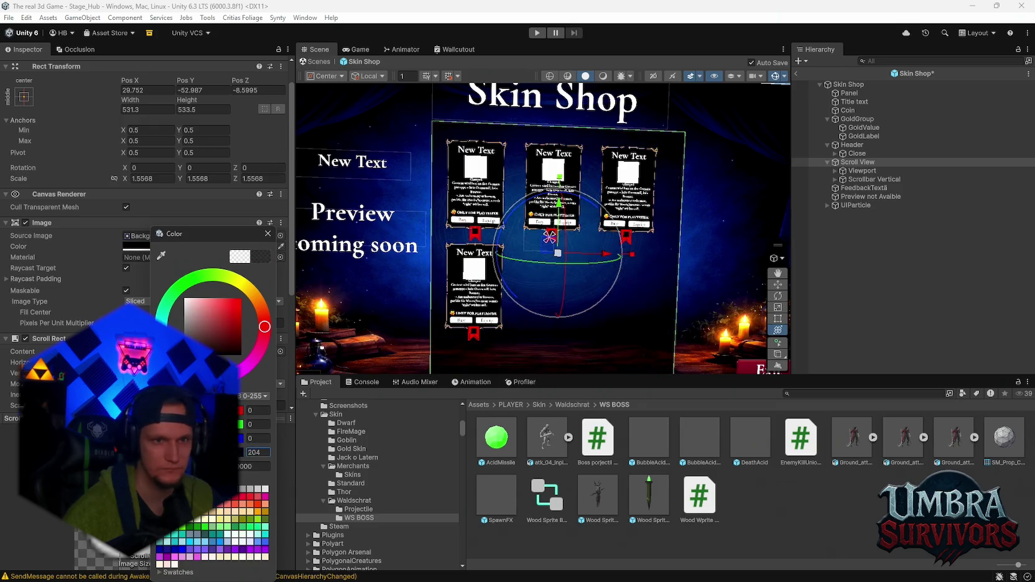
click(267, 233)
scroll(103, 271, down, 4)
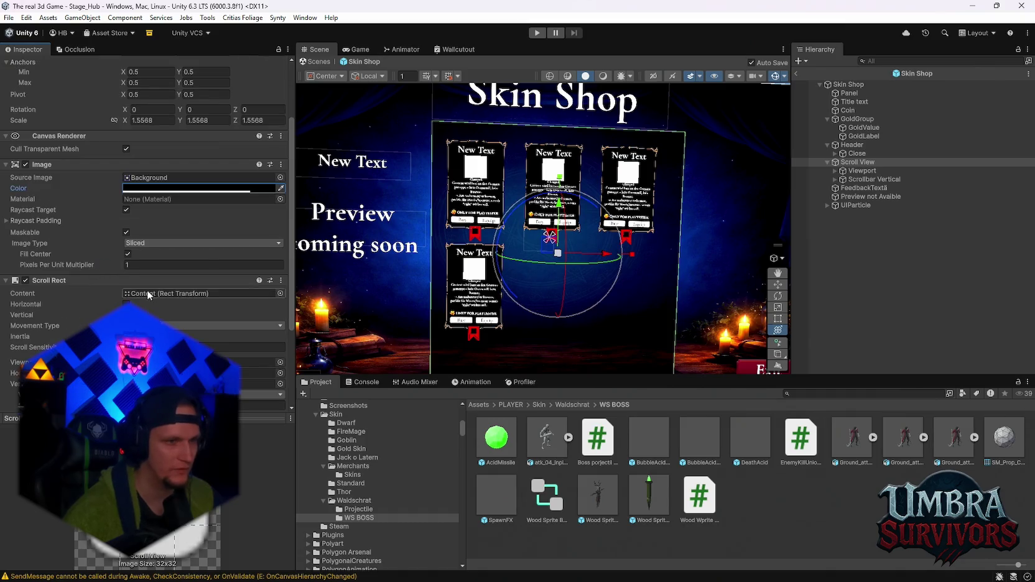
Set the Scroll Rect Movement Type to Clamped and Scroll Sensitivity to 5, and change scrollbar visibility.
click(142, 268)
click(140, 300)
click(134, 287)
text(5)
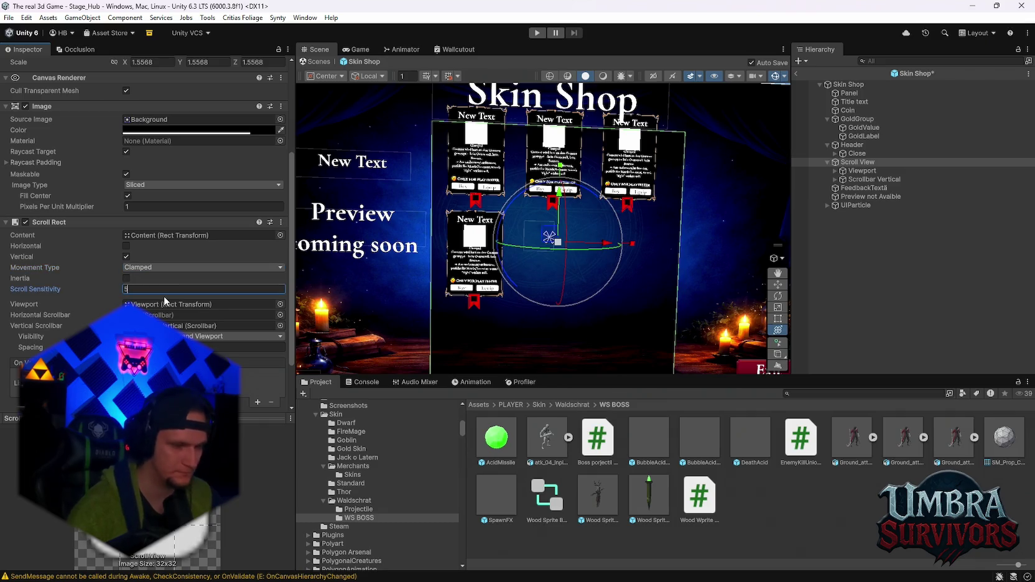
click(236, 336)
click(224, 345)
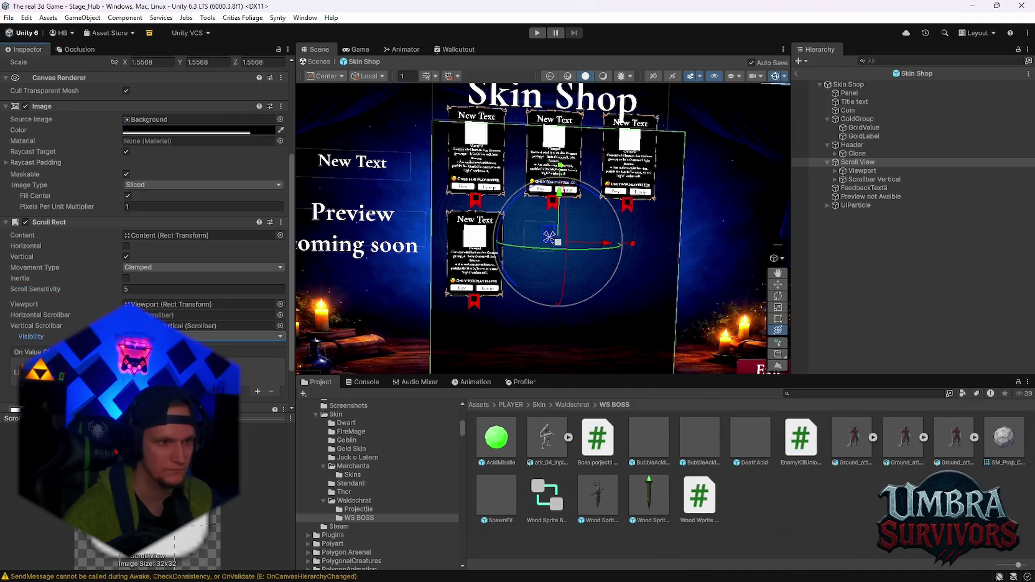
scroll(659, 219, down, 2)
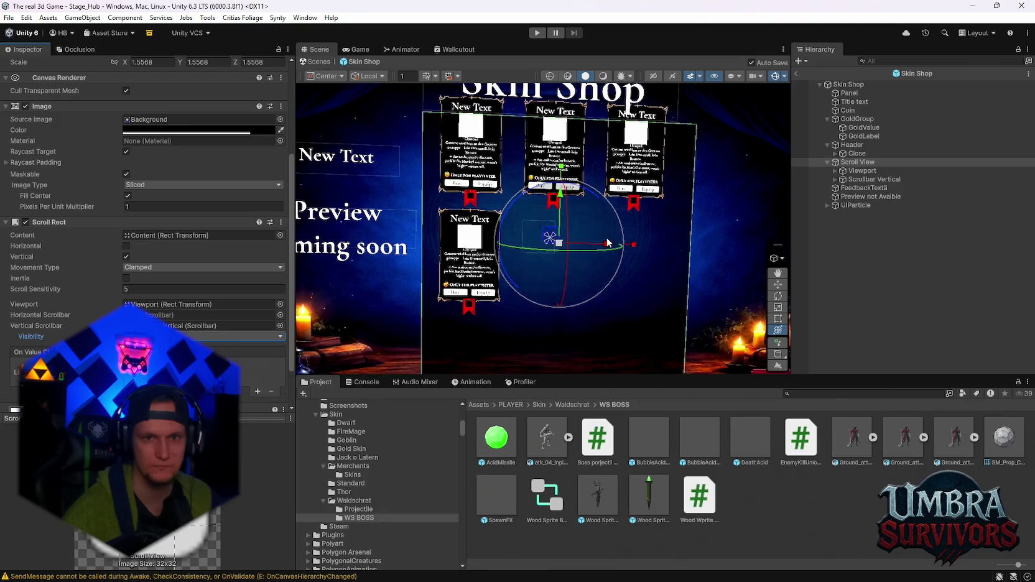
click(858, 170)
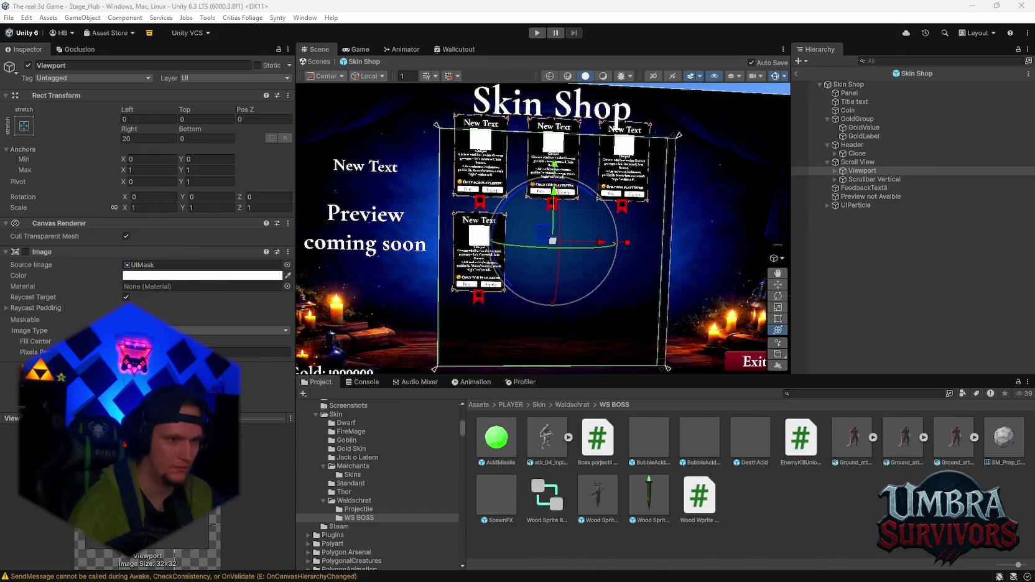
Enable the Viewport's mask Image component and review its colour.
scroll(147, 233, down, 1)
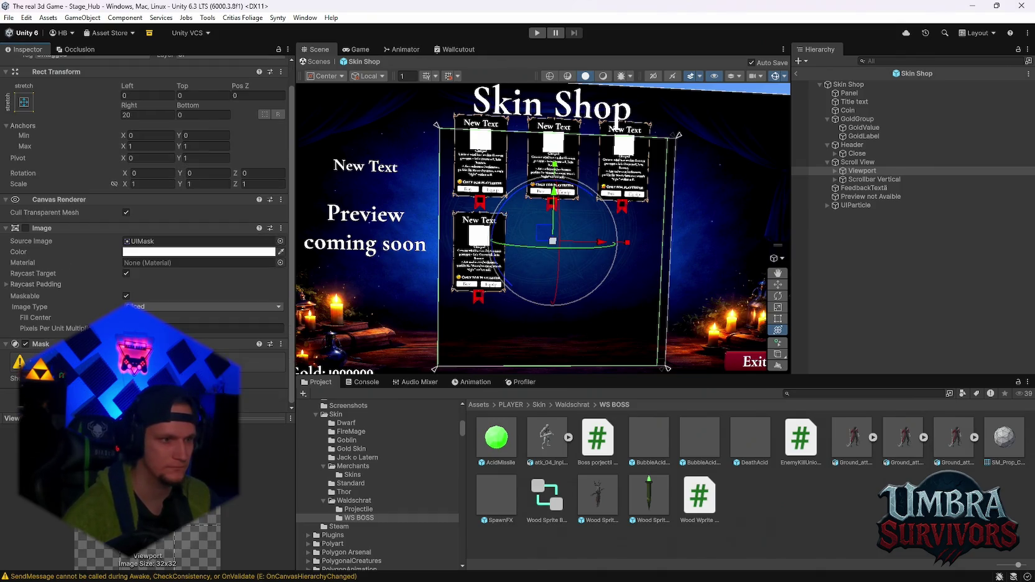
click(25, 228)
click(199, 273)
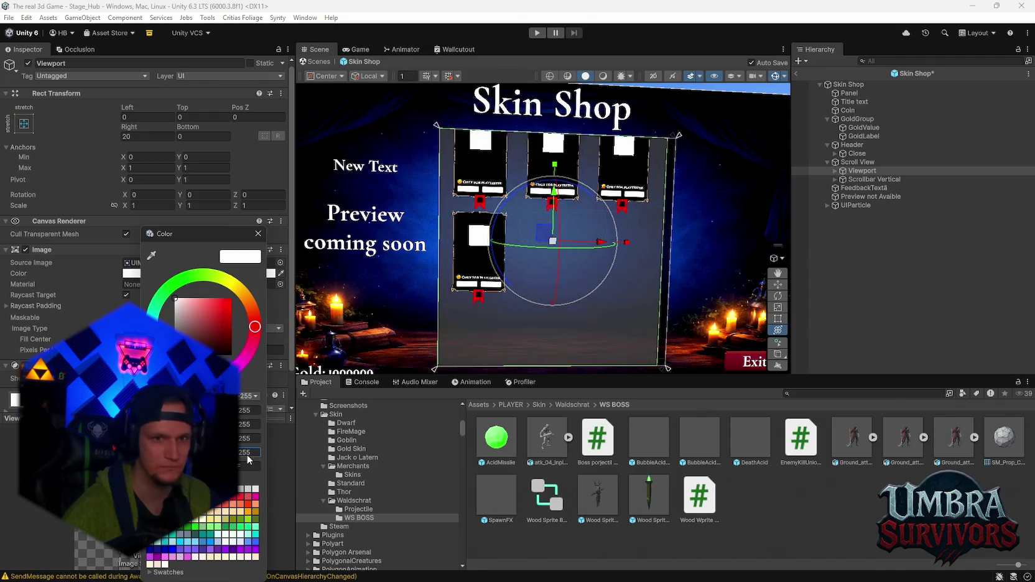
click(258, 234)
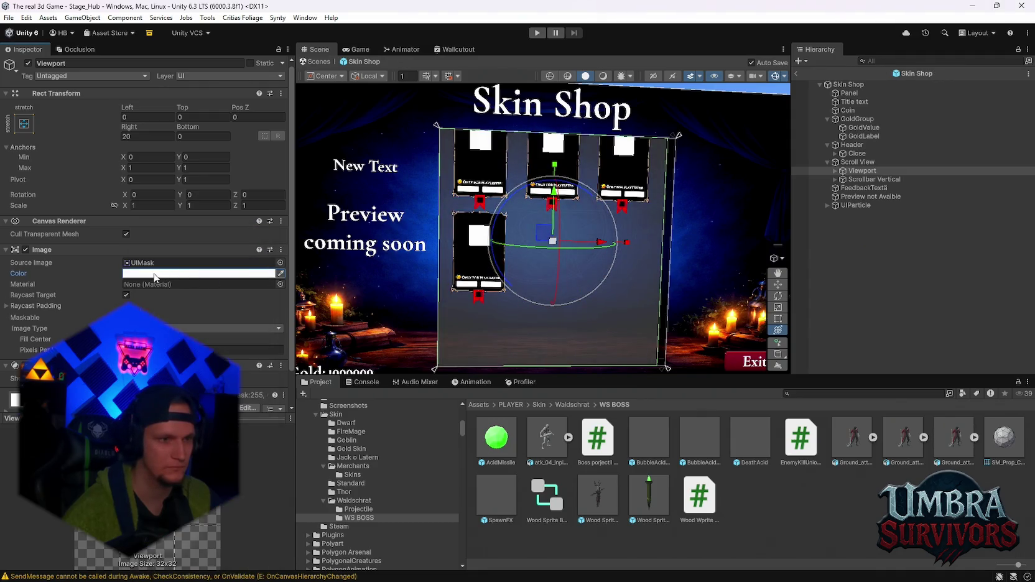
scroll(547, 277, up, 2)
scroll(543, 275, down, 2)
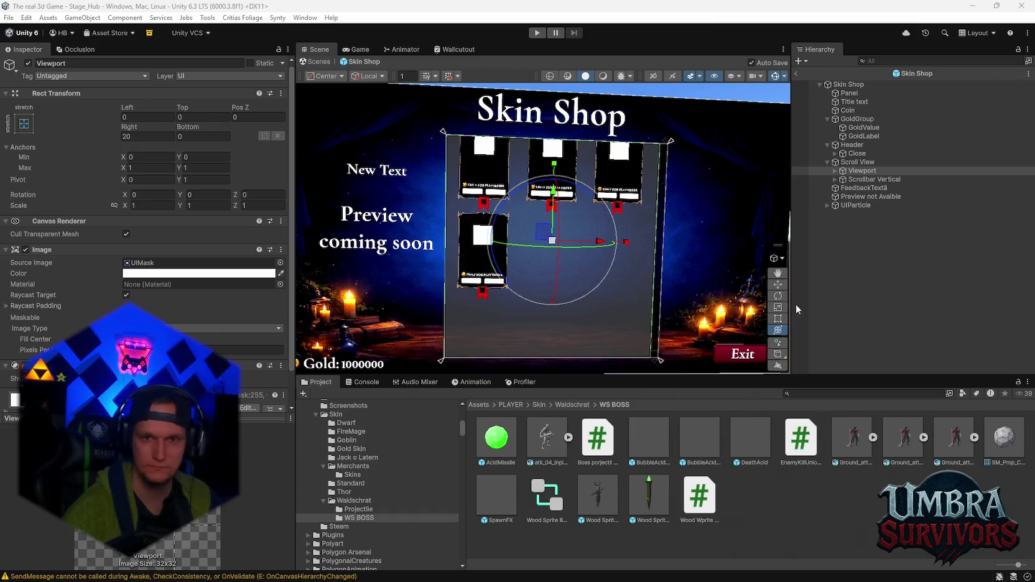
click(865, 180)
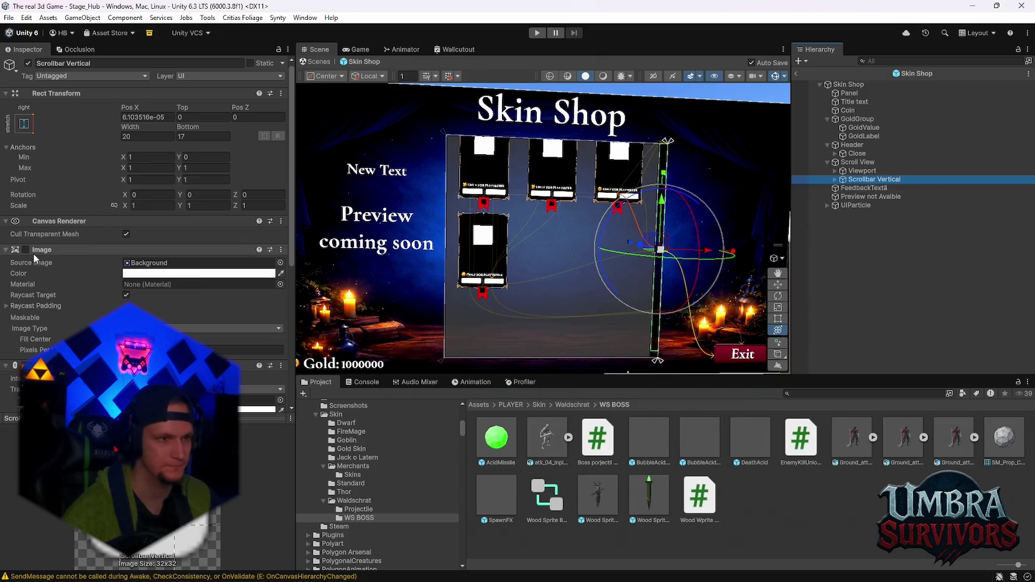
Expand Viewport and Scrollbar Vertical in the Hierarchy and select the Content object.
scroll(112, 281, down, 1)
scroll(120, 306, up, 1)
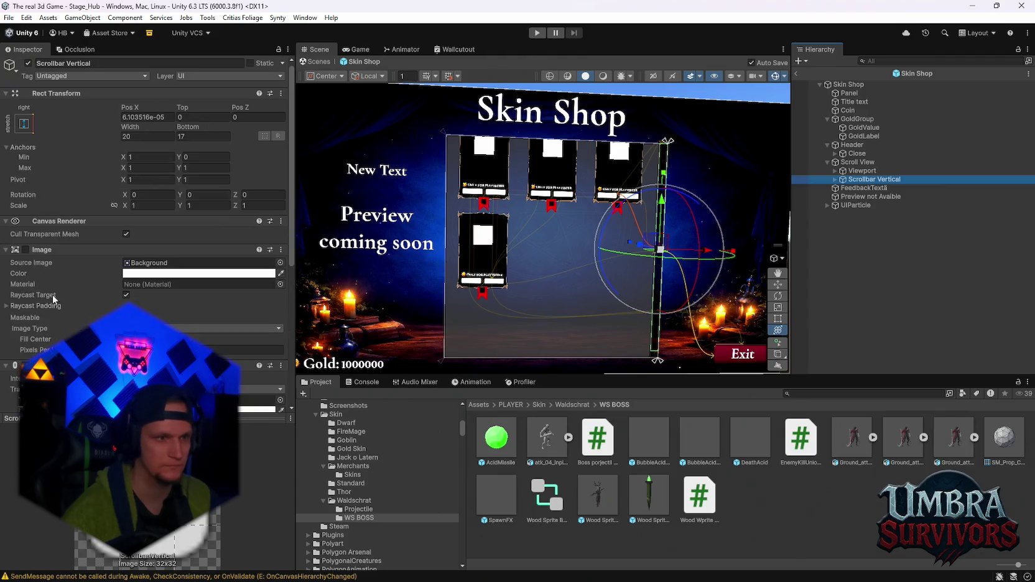
click(25, 250)
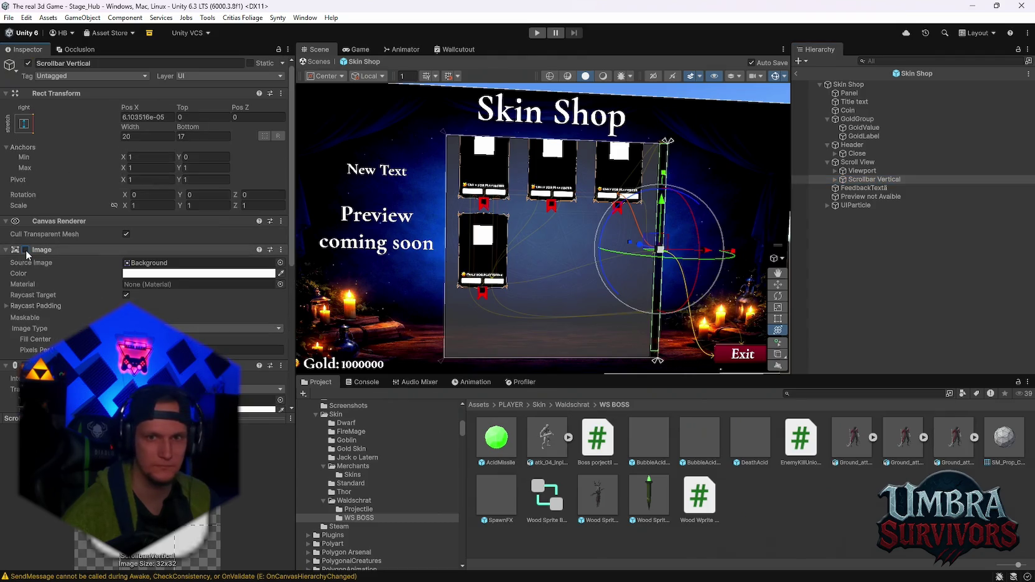
click(874, 172)
click(836, 171)
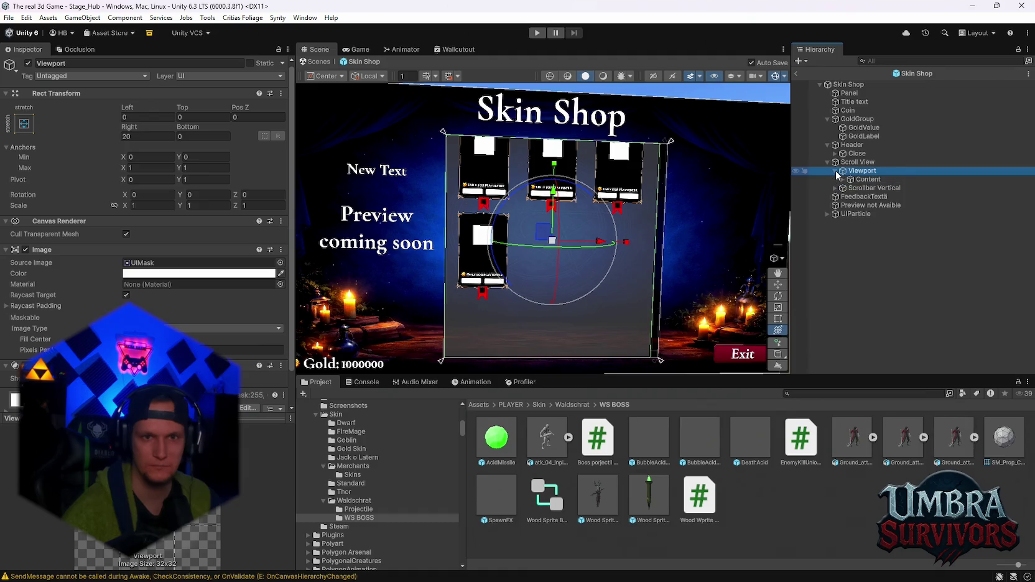
click(835, 188)
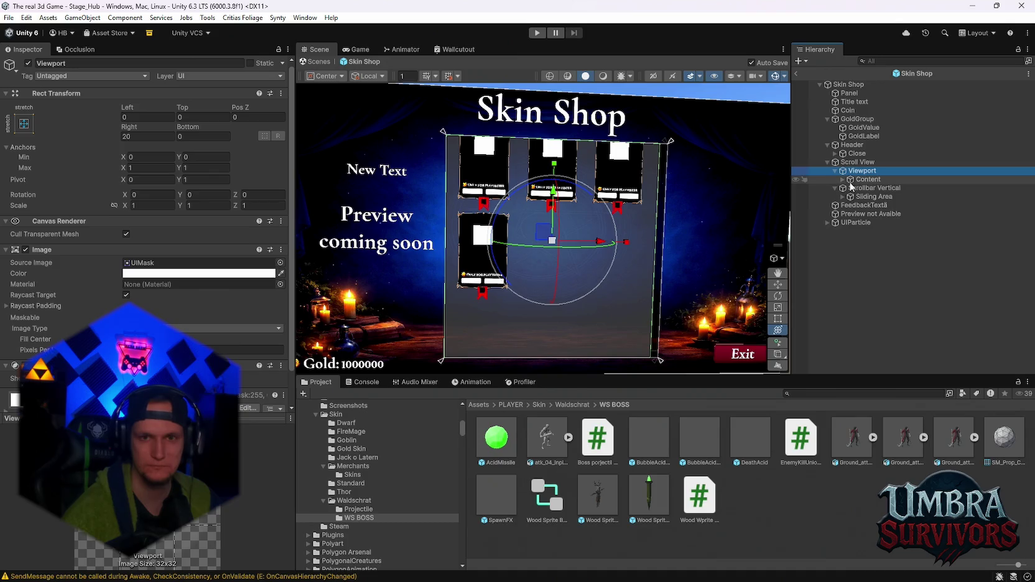
click(846, 180)
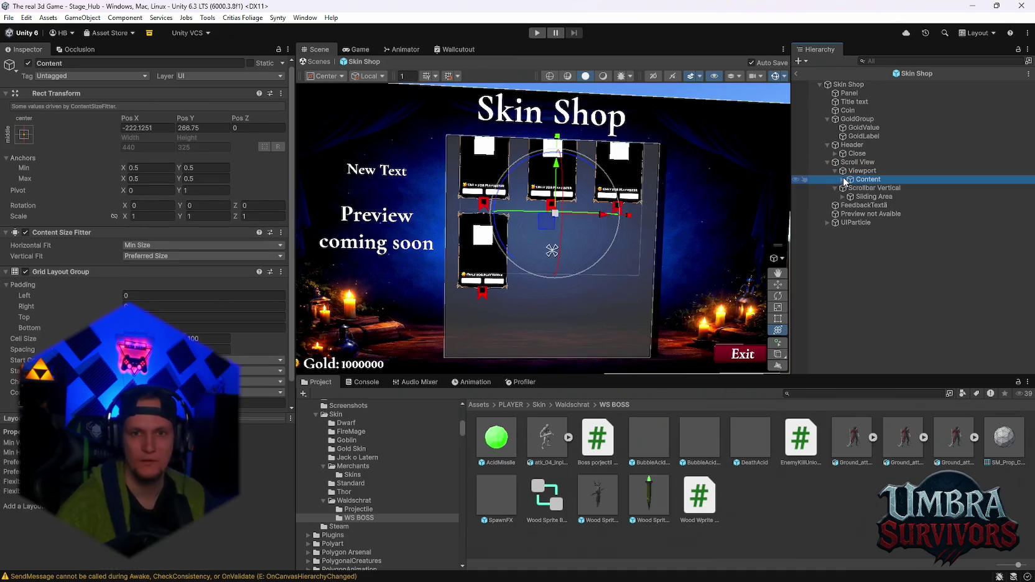
Set the Content Grid Layout Group padding to Top 70 and Bottom 106.
click(844, 180)
scroll(160, 303, down, 1)
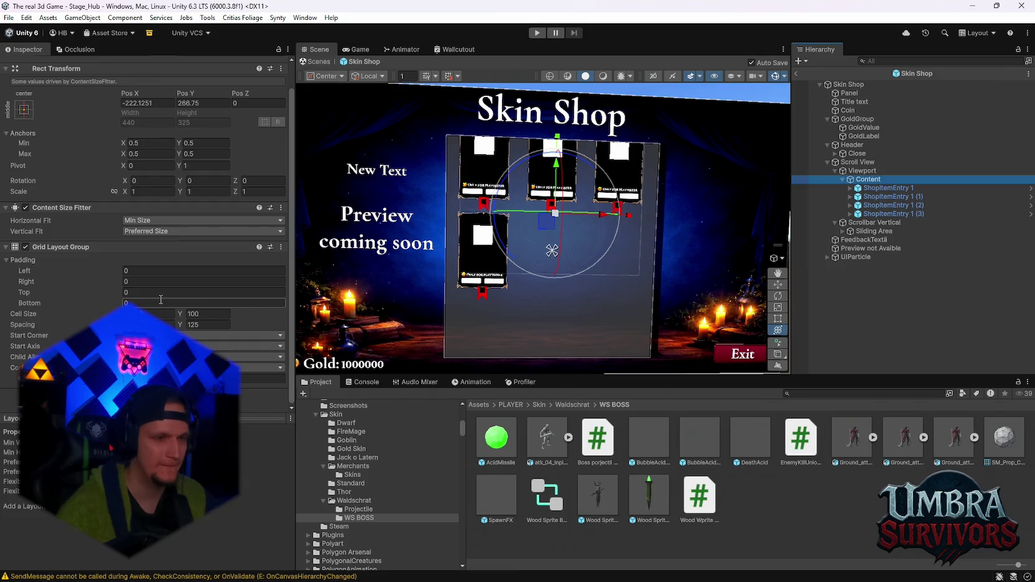
click(209, 292)
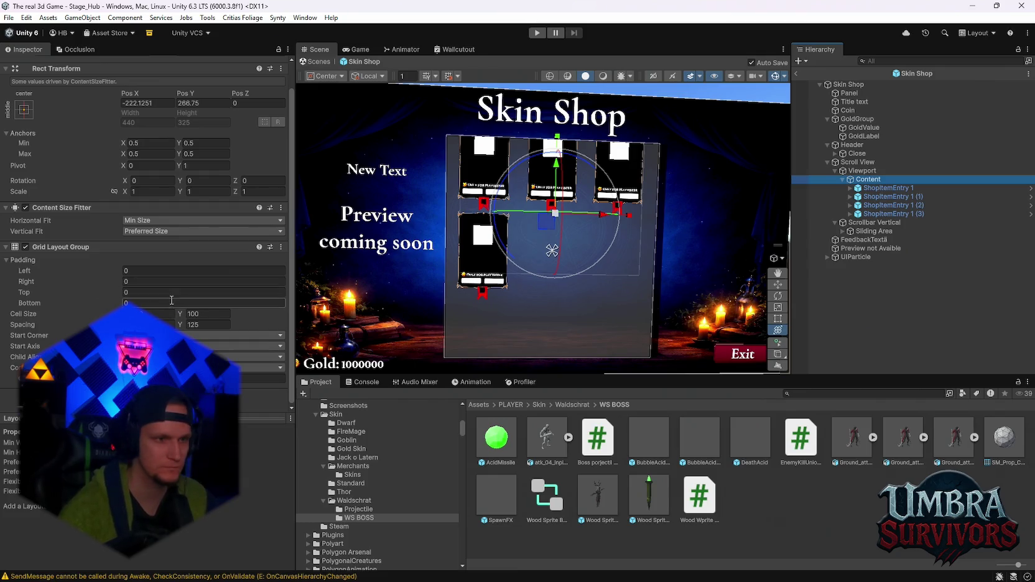
text(70)
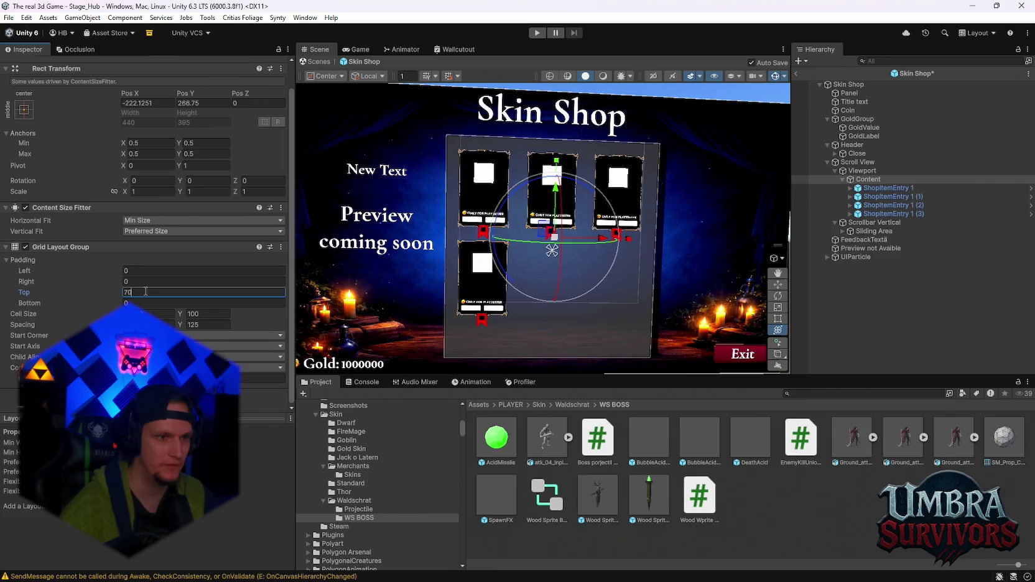
click(141, 303)
text(1)
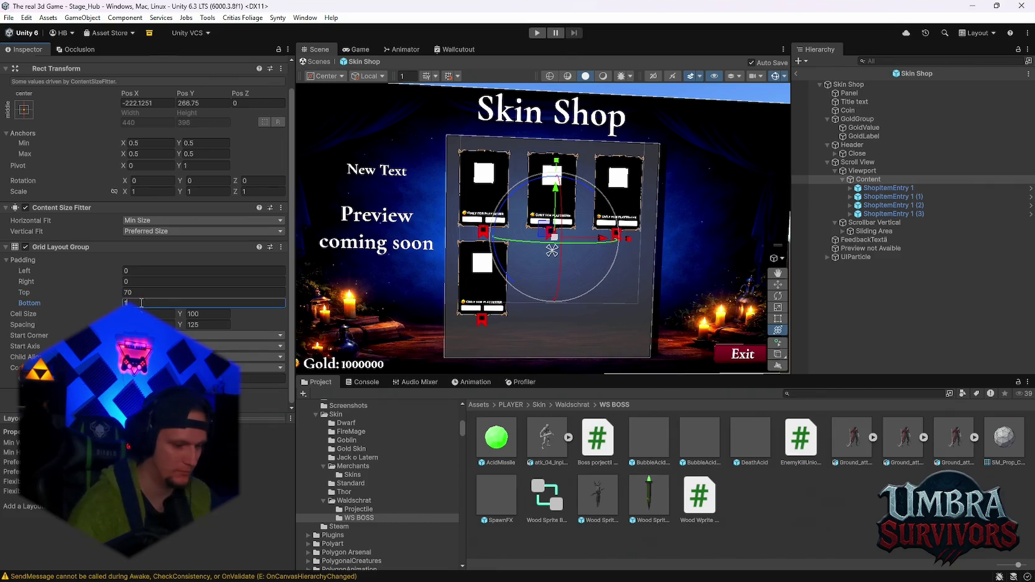
text(06)
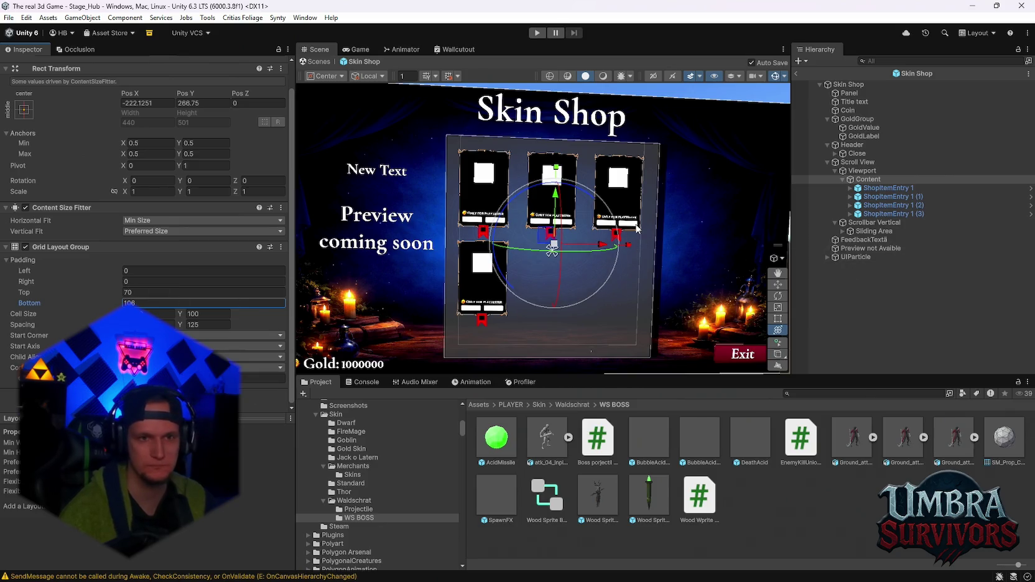
click(871, 163)
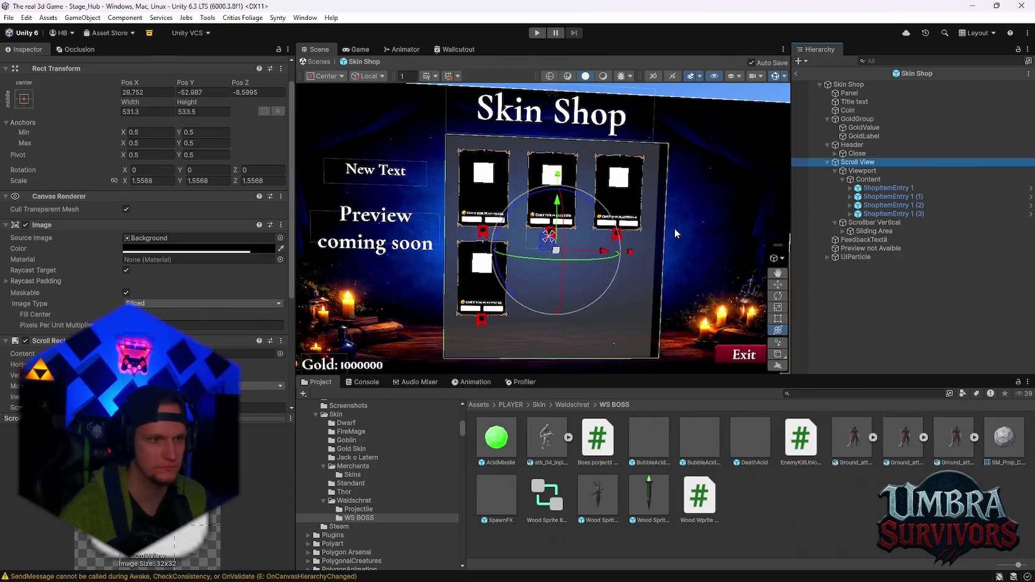
click(810, 392)
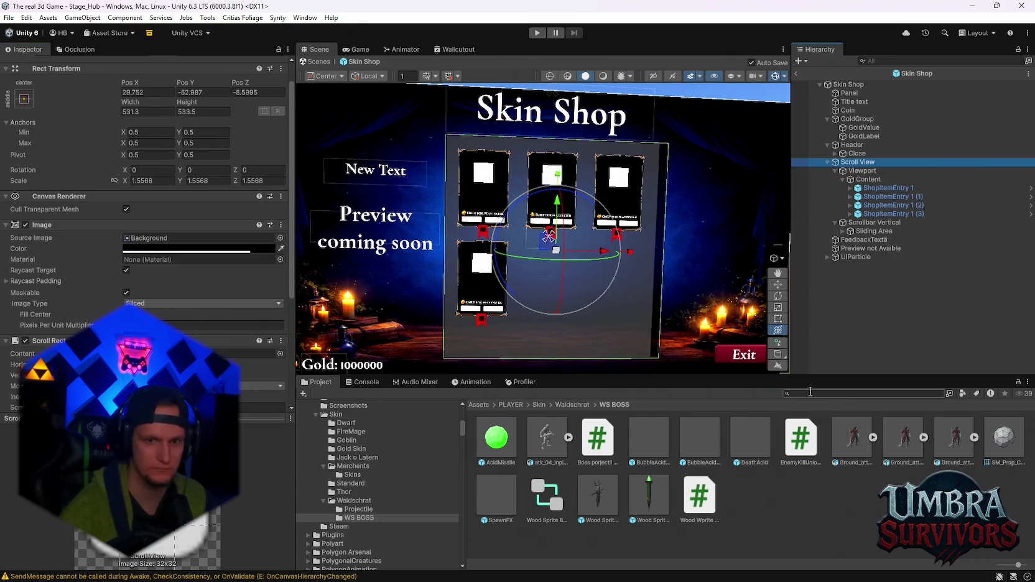
text(buttom)
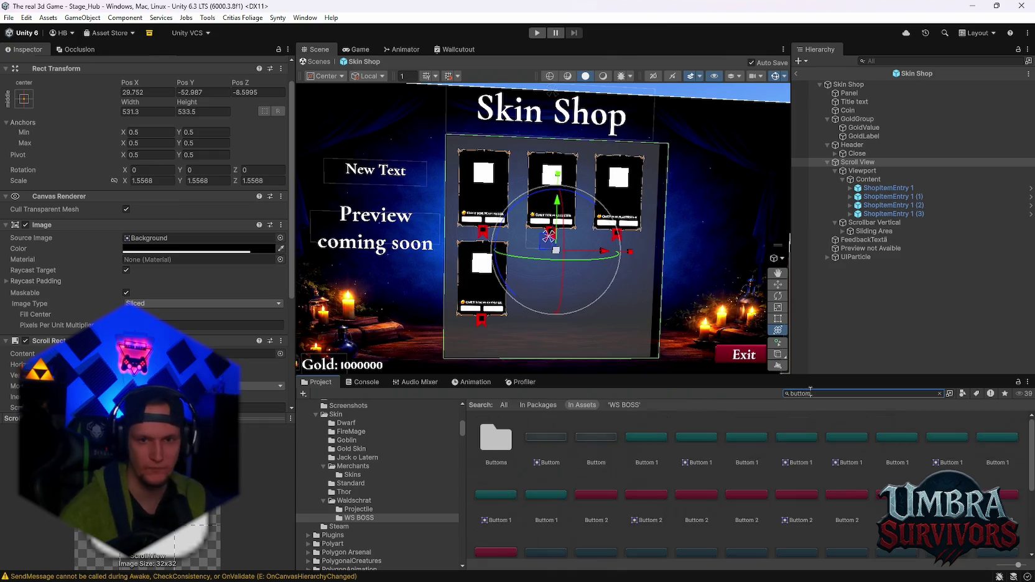
scroll(732, 450, up, 5)
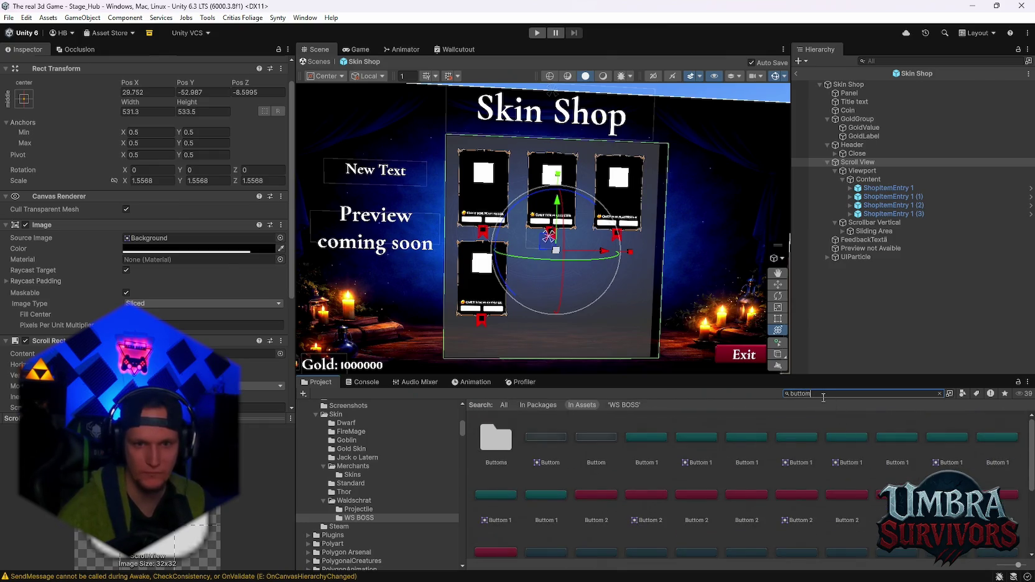
text(ui)
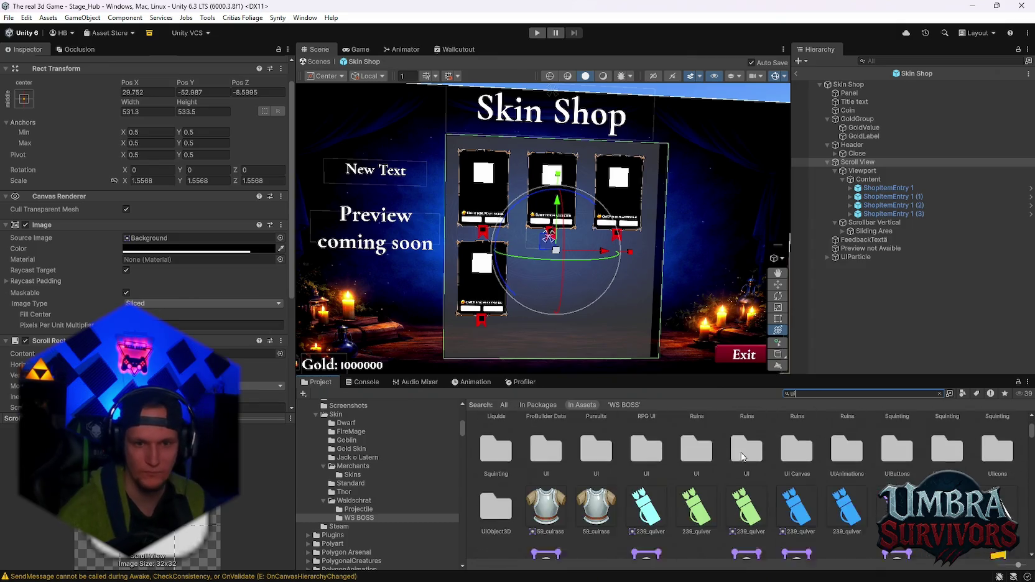
scroll(746, 460, down, 10)
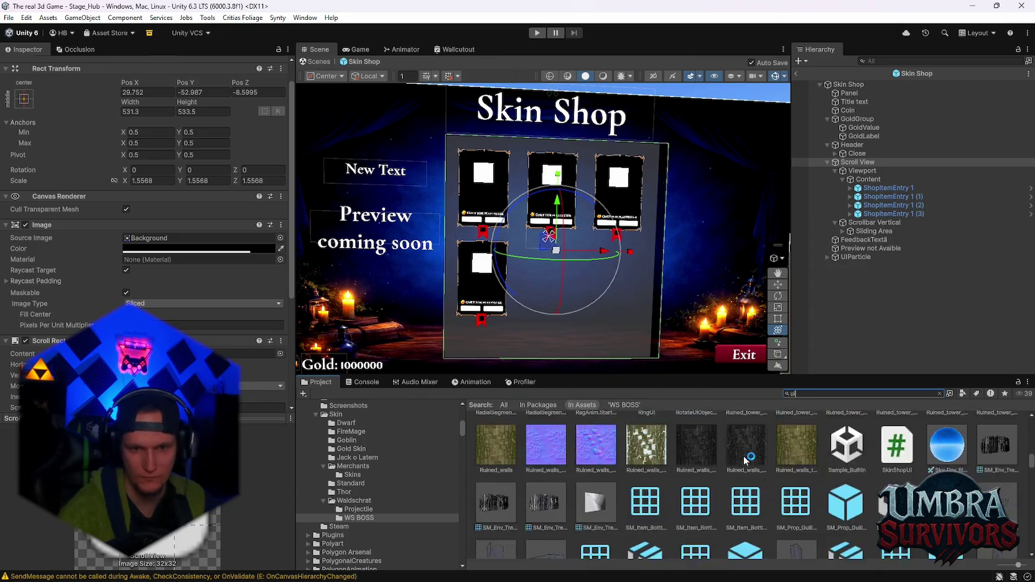
scroll(745, 460, down, 15)
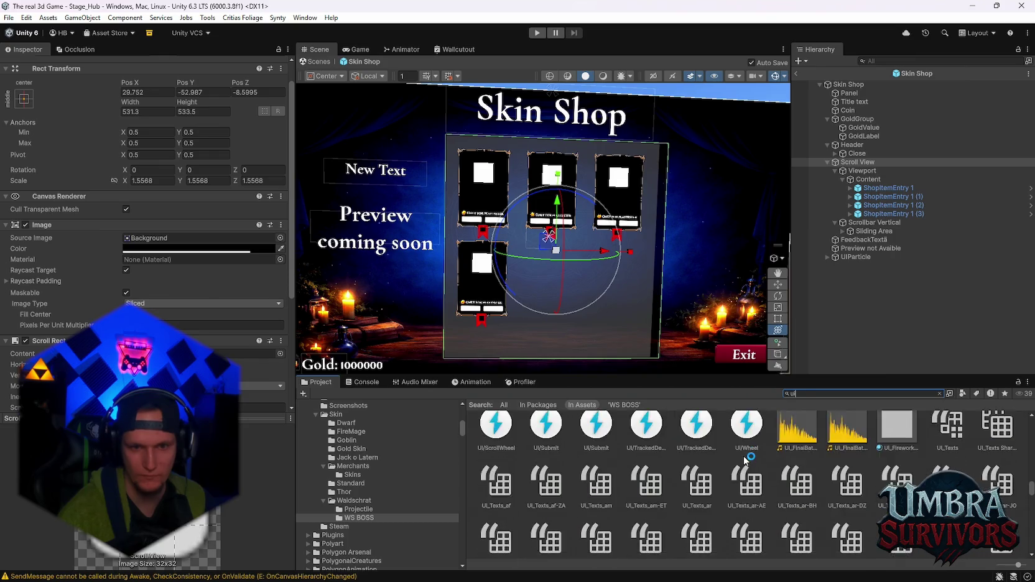
scroll(745, 461, down, 10)
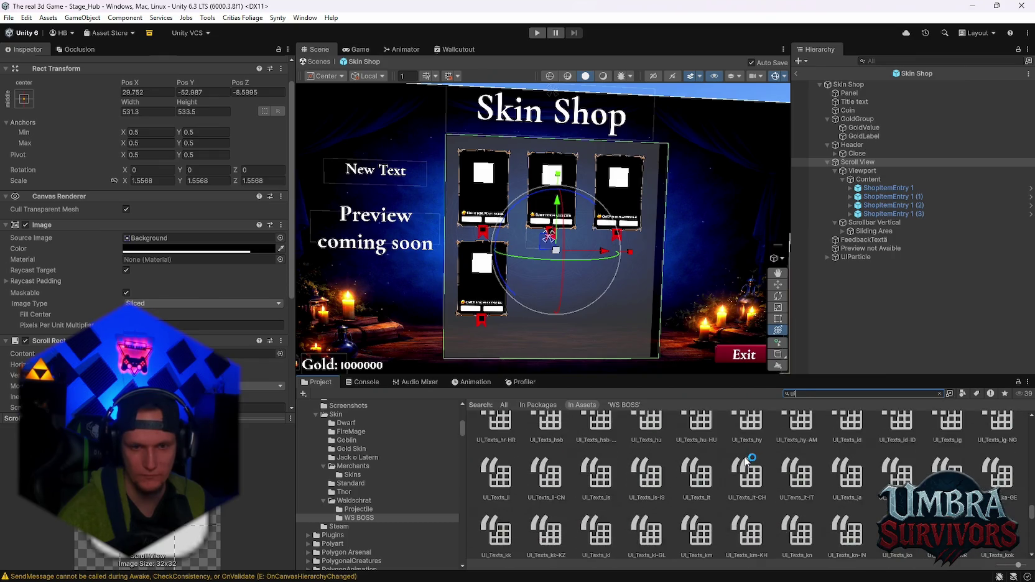
scroll(745, 461, down, 12)
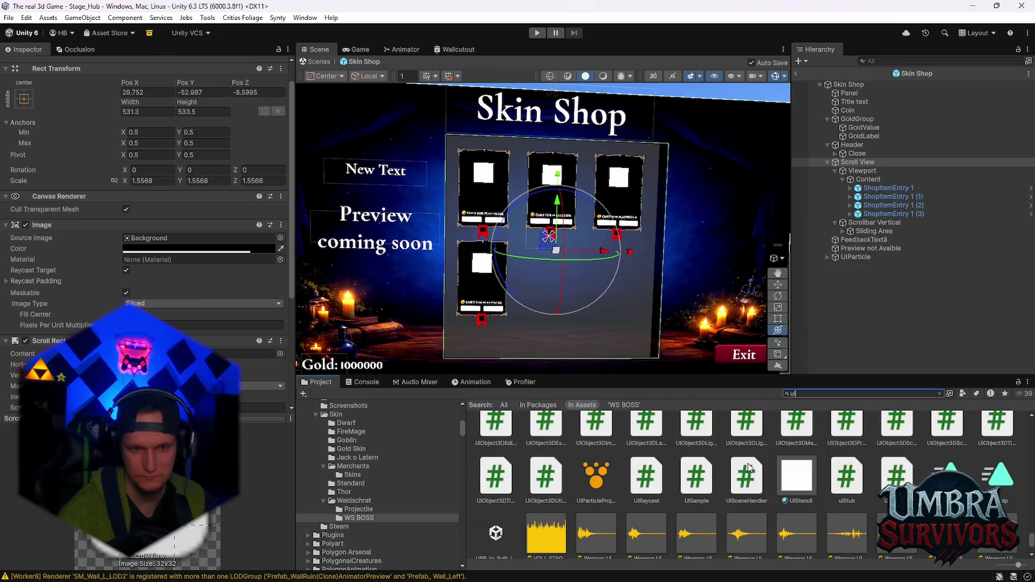
scroll(397, 509, down, 10)
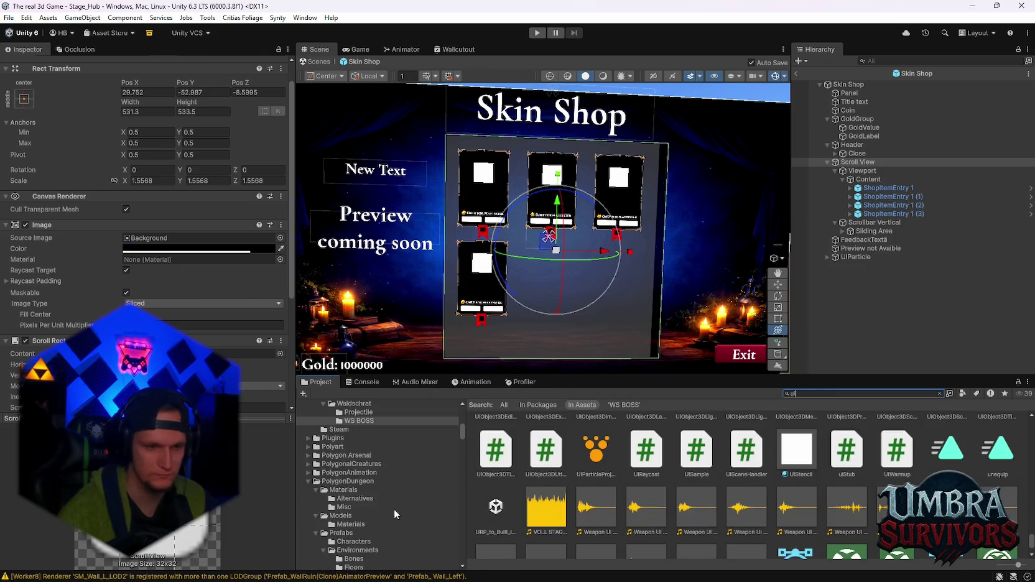
scroll(401, 508, down, 5)
mouse_move(456, 465)
mouse_down()
mouse_move(455, 553)
mouse_move(469, 413)
mouse_up()
scroll(358, 503, down, 10)
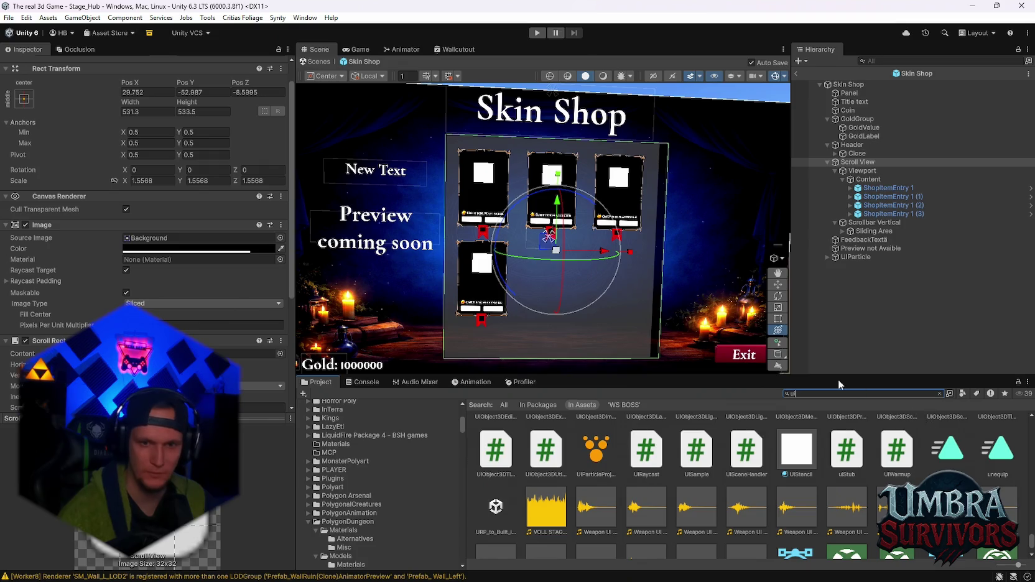
key(BackSpace)
key(BackSpace)
text(panel)
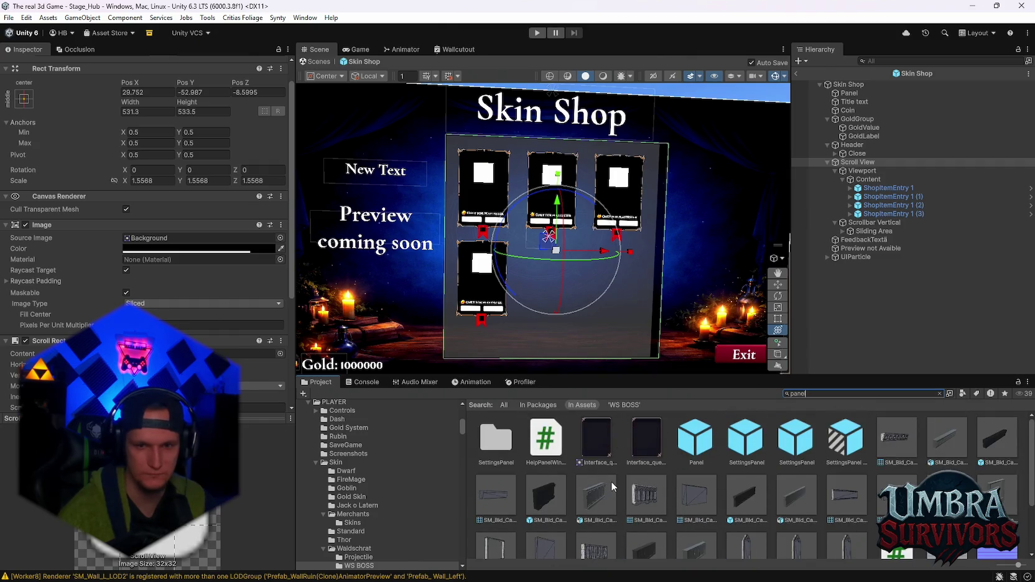
Search the Project for 'artwork' and browse the ARTWORKS > Uielements sprites.
click(605, 443)
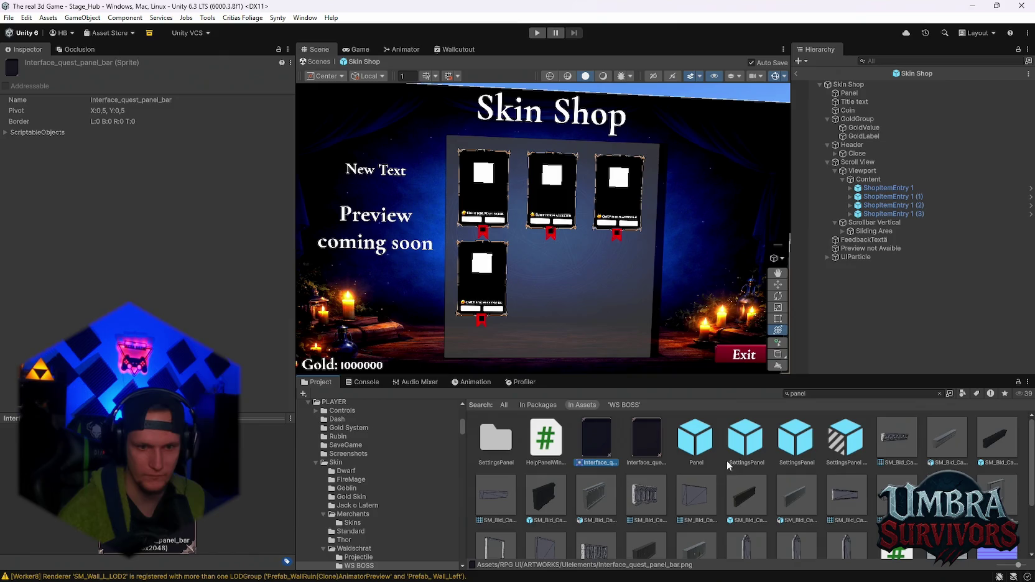
click(846, 393)
text(artwork)
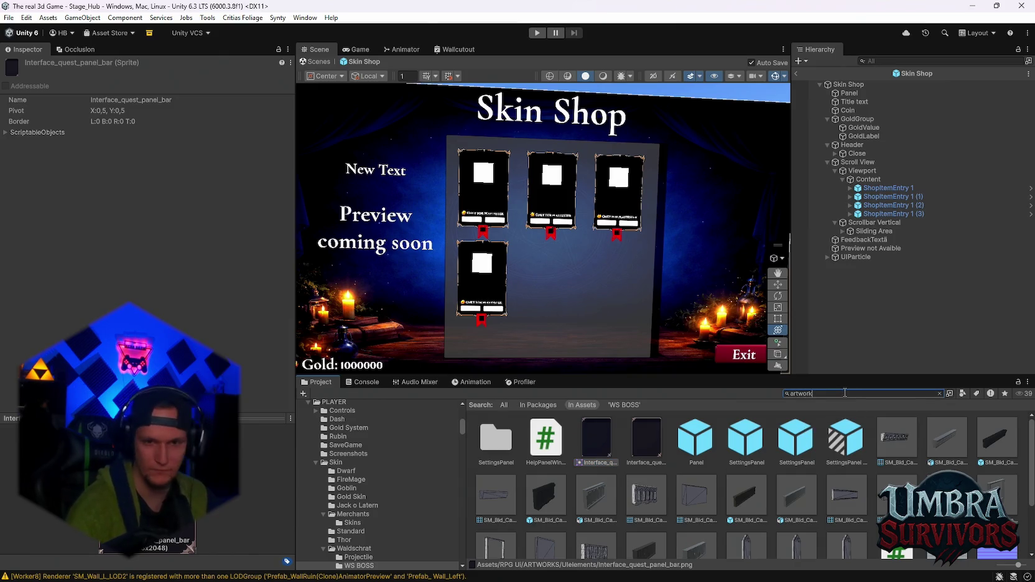
double_click(494, 438)
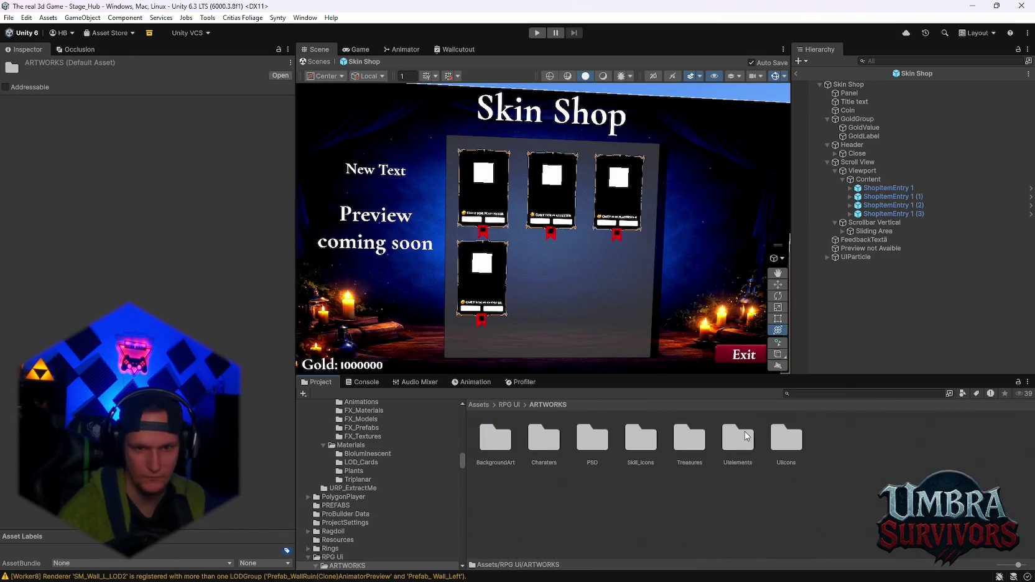
double_click(736, 436)
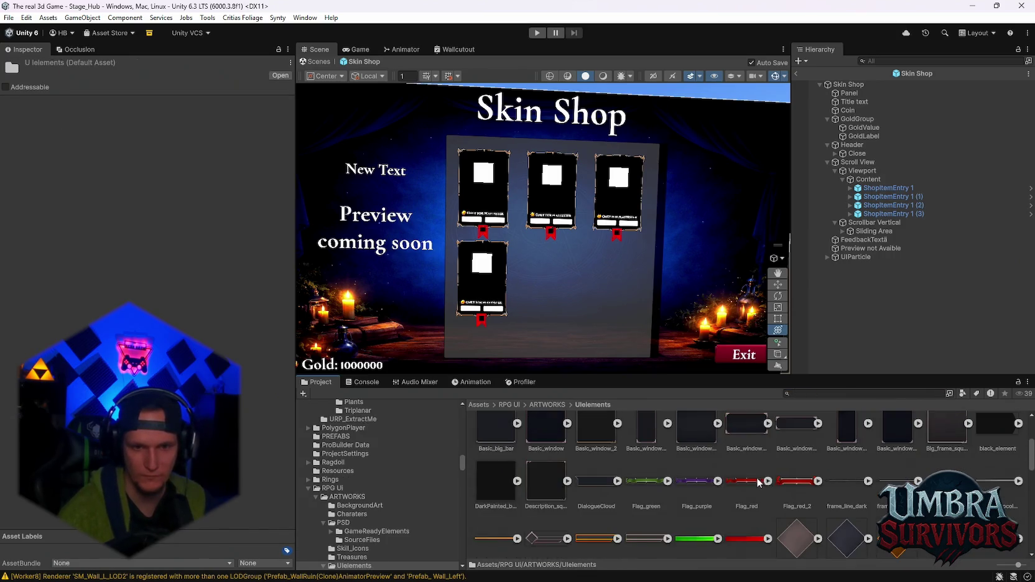
scroll(752, 479, down, 10)
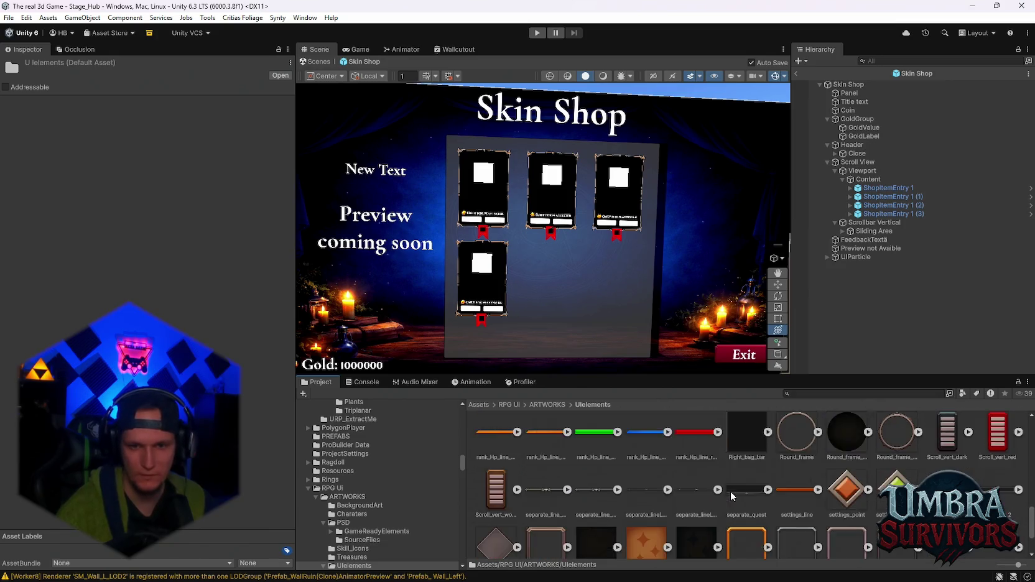
scroll(732, 496, down, 2)
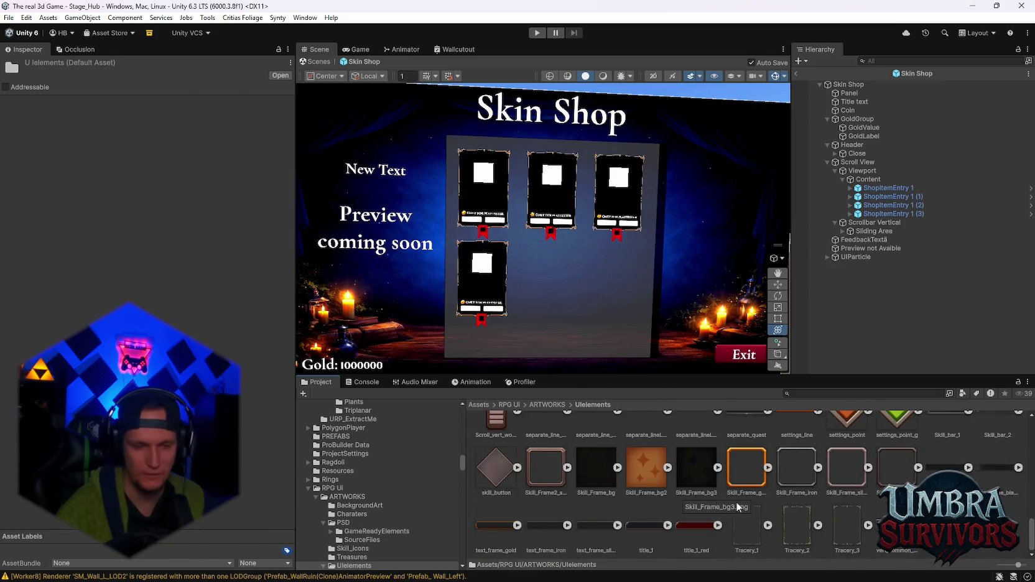
scroll(737, 501, up, 5)
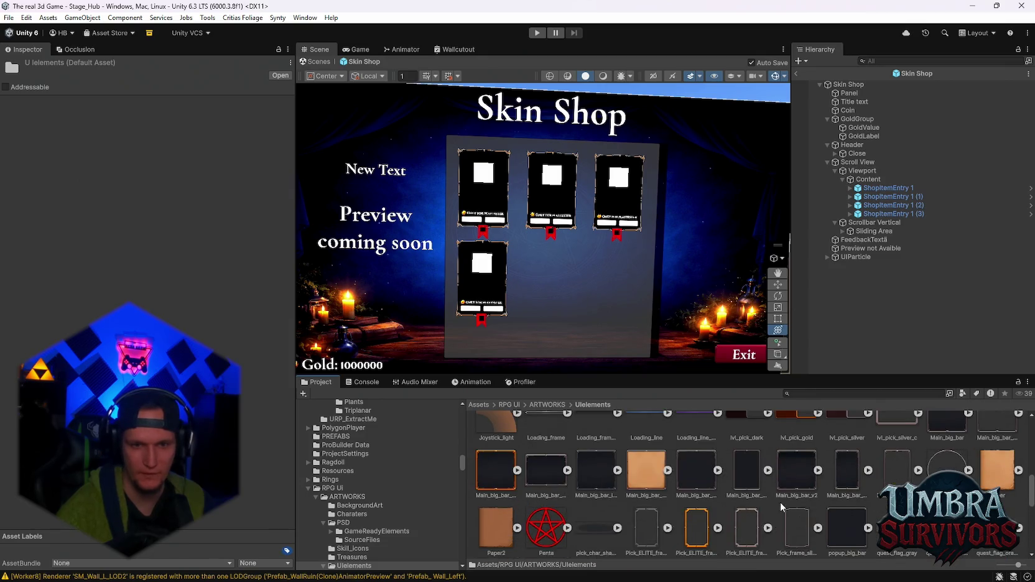
scroll(762, 493, up, 2)
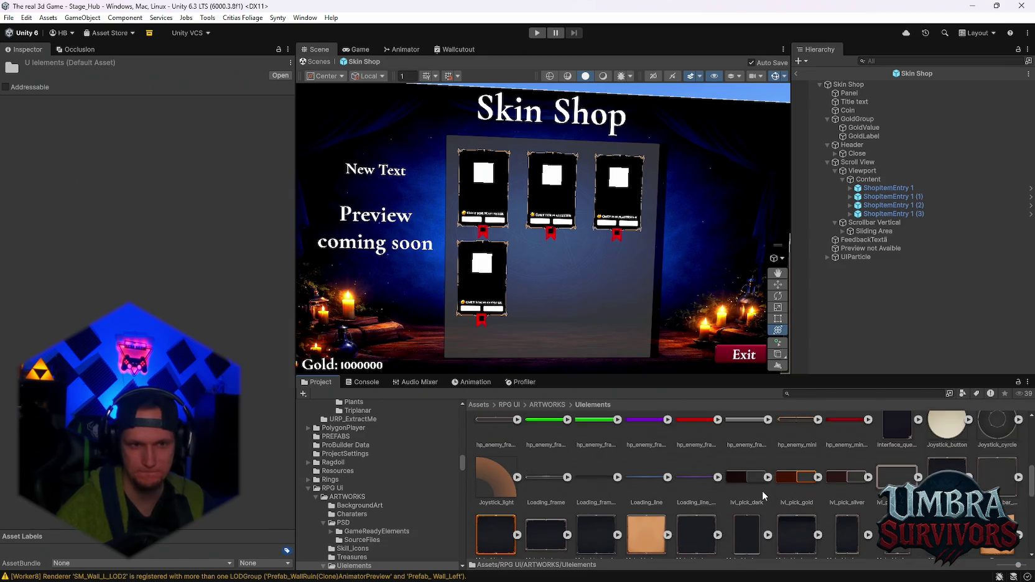
scroll(762, 490, down, 2)
scroll(722, 480, up, 1)
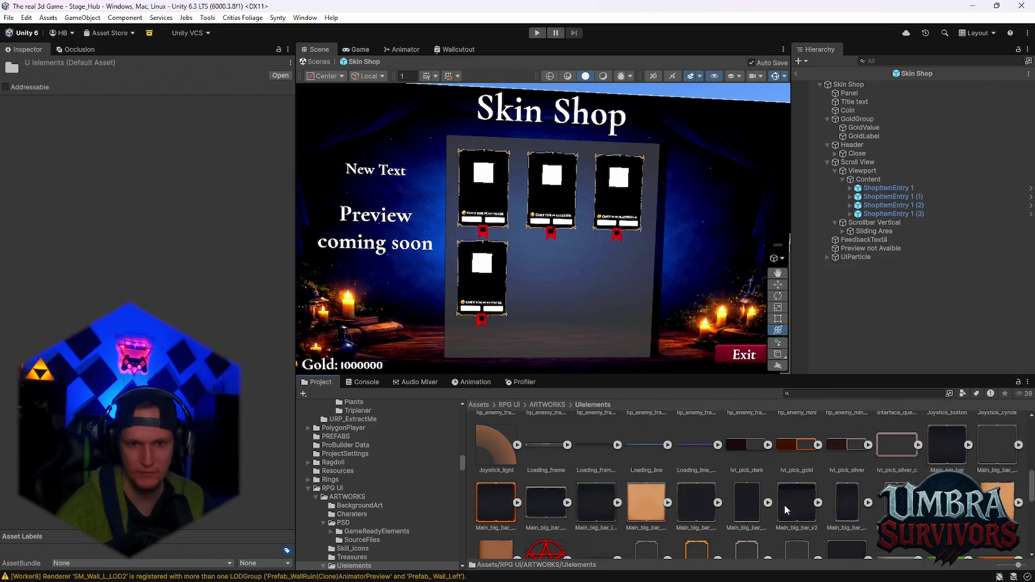
click(861, 171)
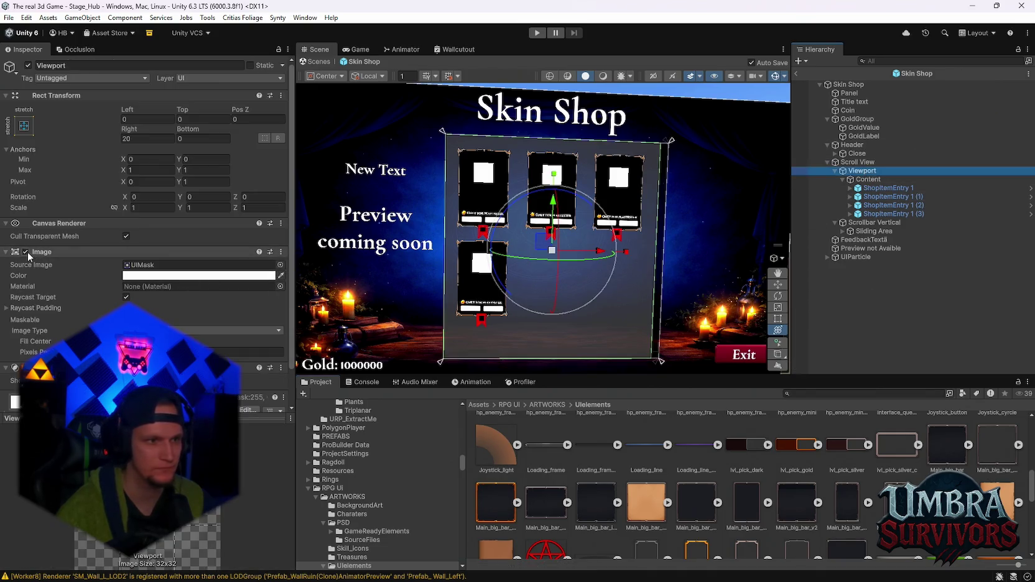
click(25, 252)
click(25, 252)
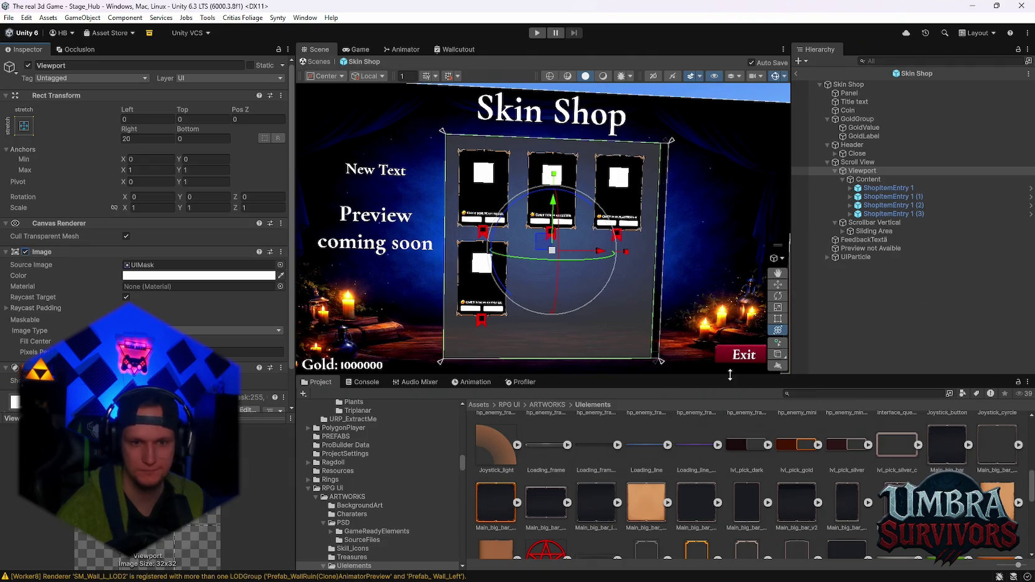
click(857, 162)
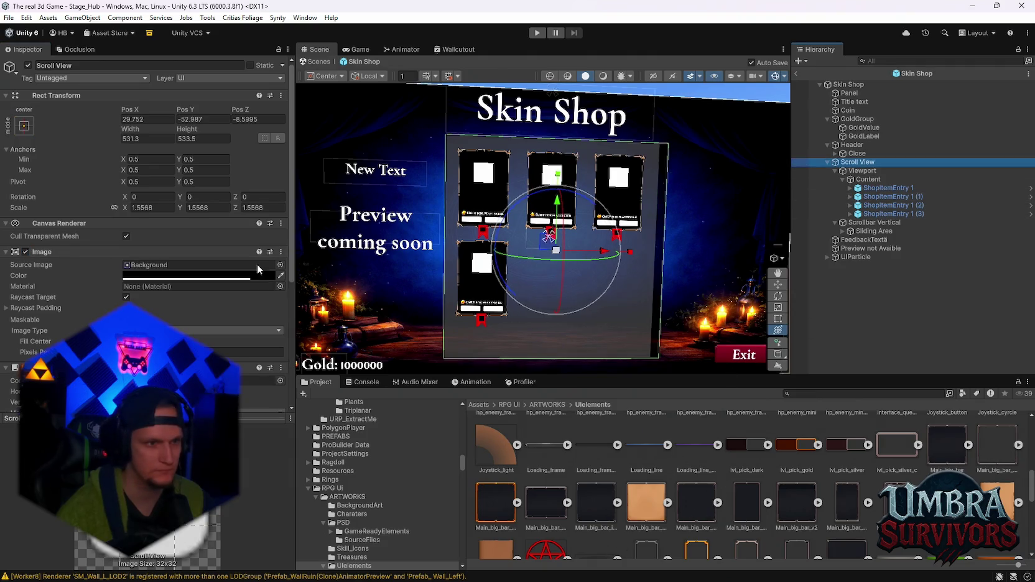
click(28, 252)
click(28, 251)
click(28, 252)
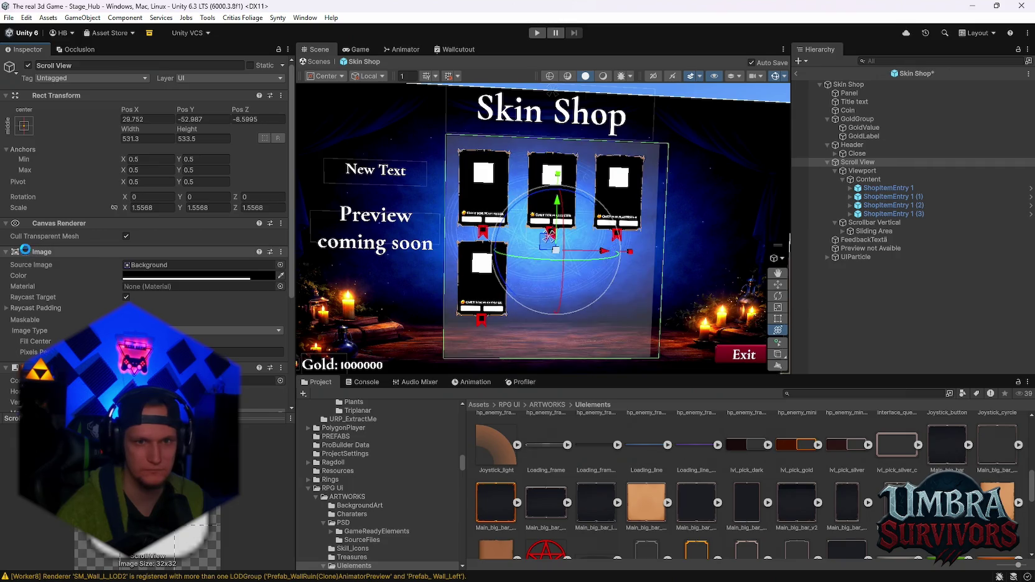
click(861, 170)
click(199, 276)
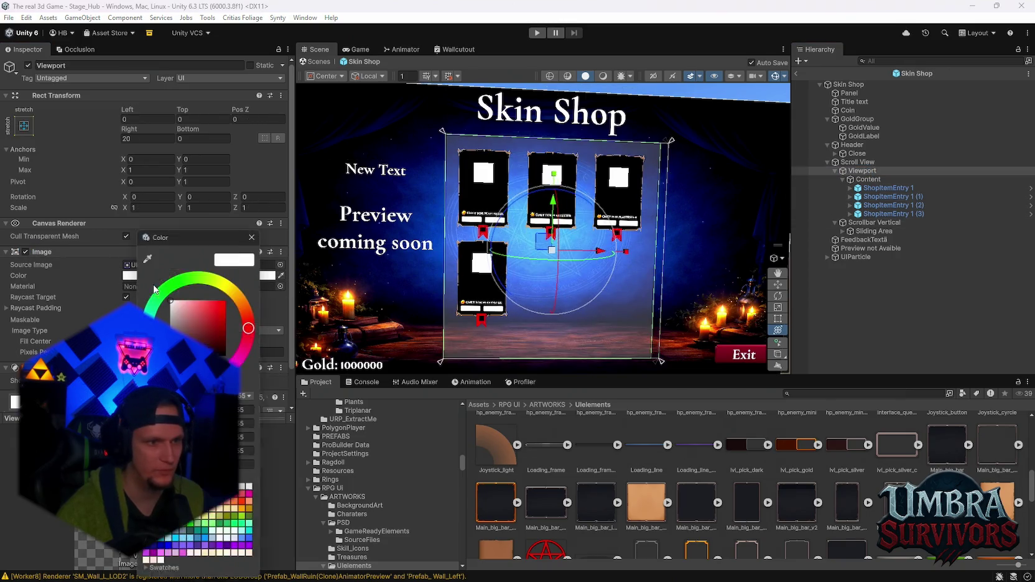
click(247, 453)
text(0)
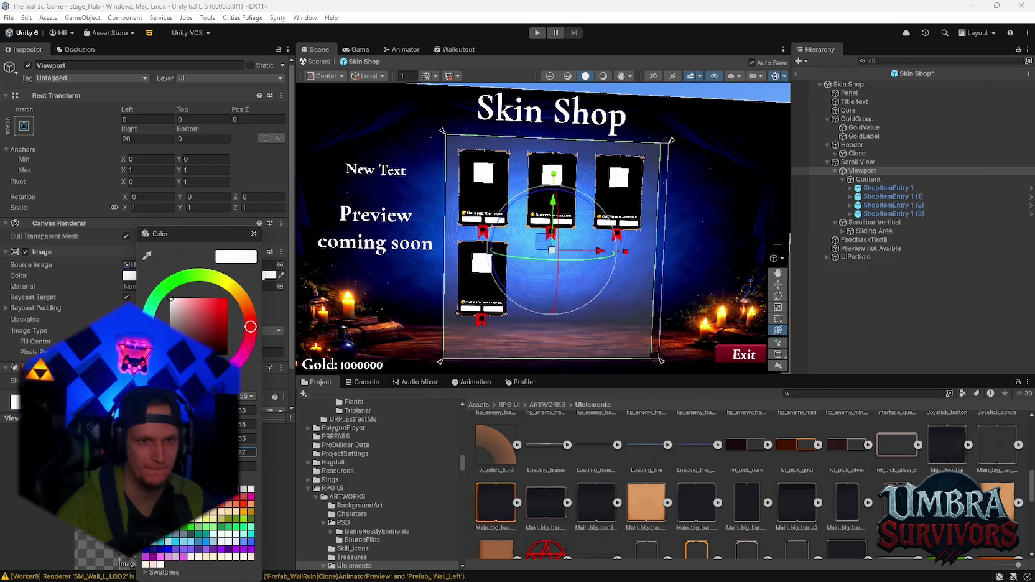
key(BackSpace)
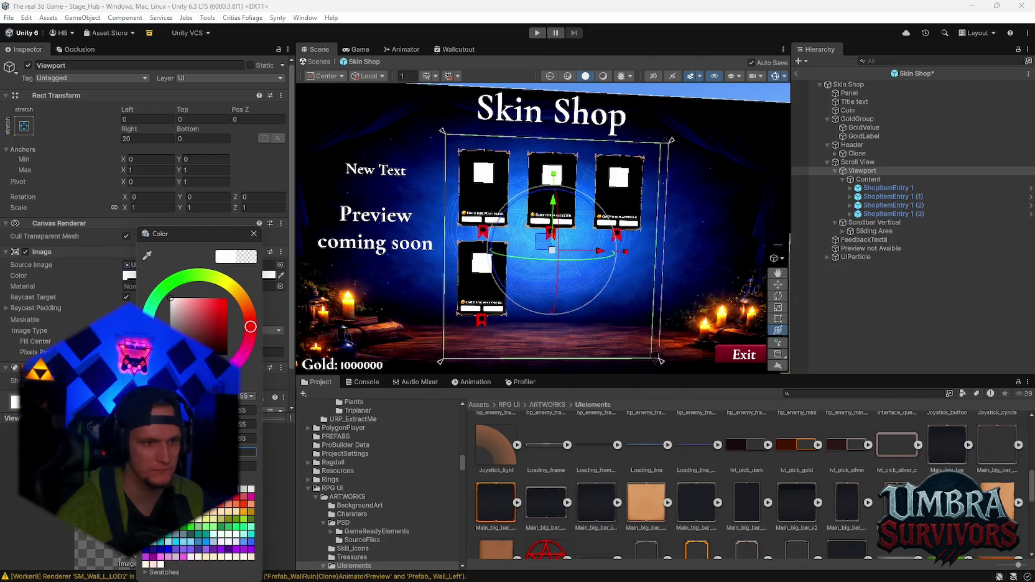
text(55)
click(254, 236)
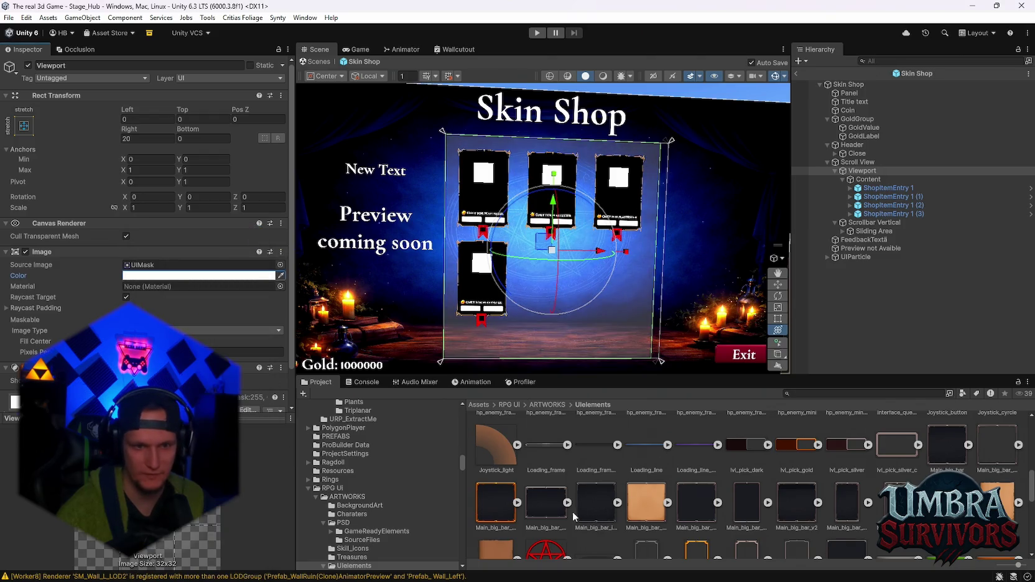
Try Main_big_bar_iron and other UI sprites as the Viewport's Source Image.
mouse_move(601, 509)
mouse_down()
mouse_move(186, 269)
mouse_move(199, 265)
mouse_up()
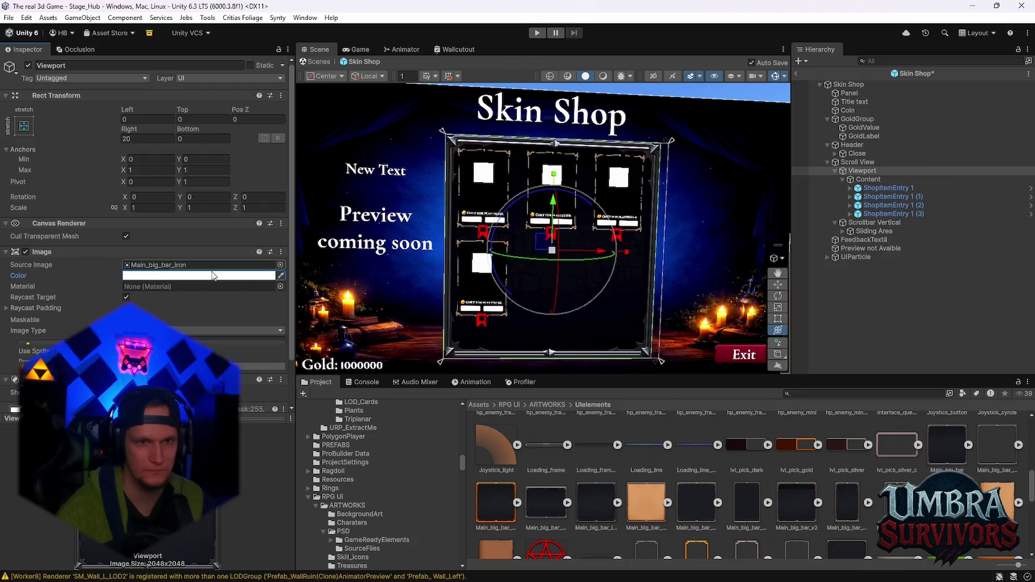
scroll(546, 299, up, 4)
scroll(548, 298, down, 4)
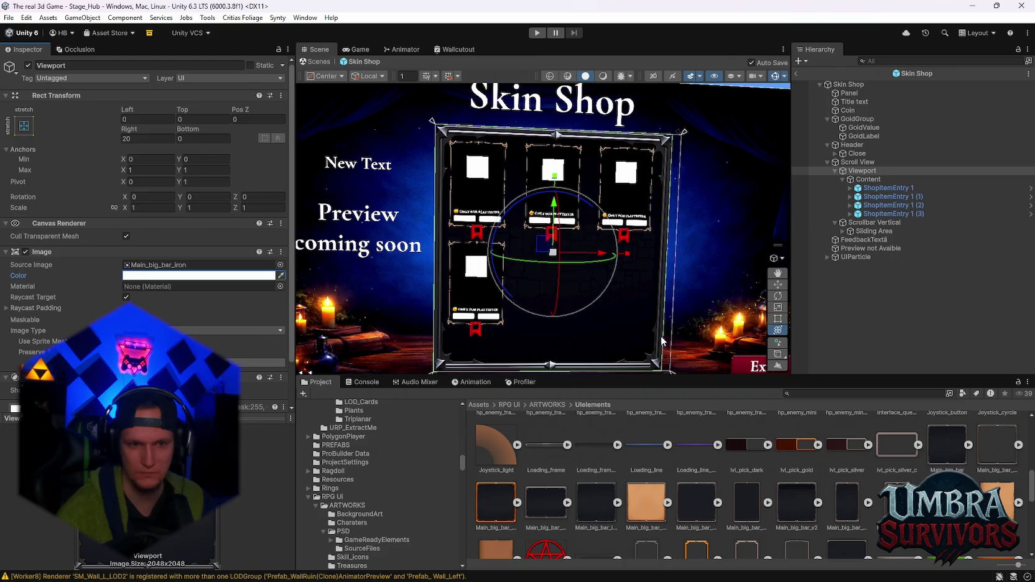
scroll(925, 466, up, 5)
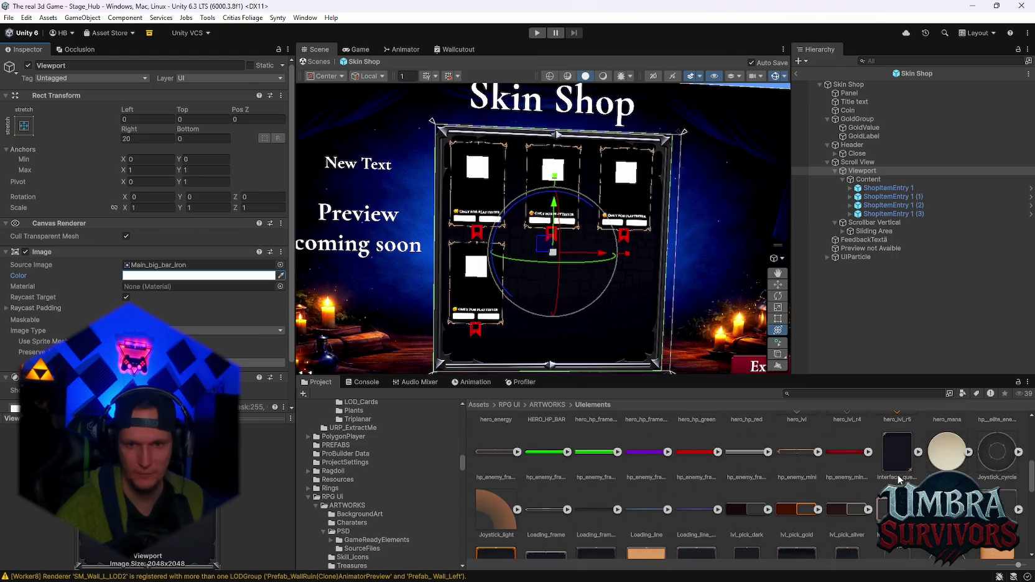
scroll(828, 494, up, 1)
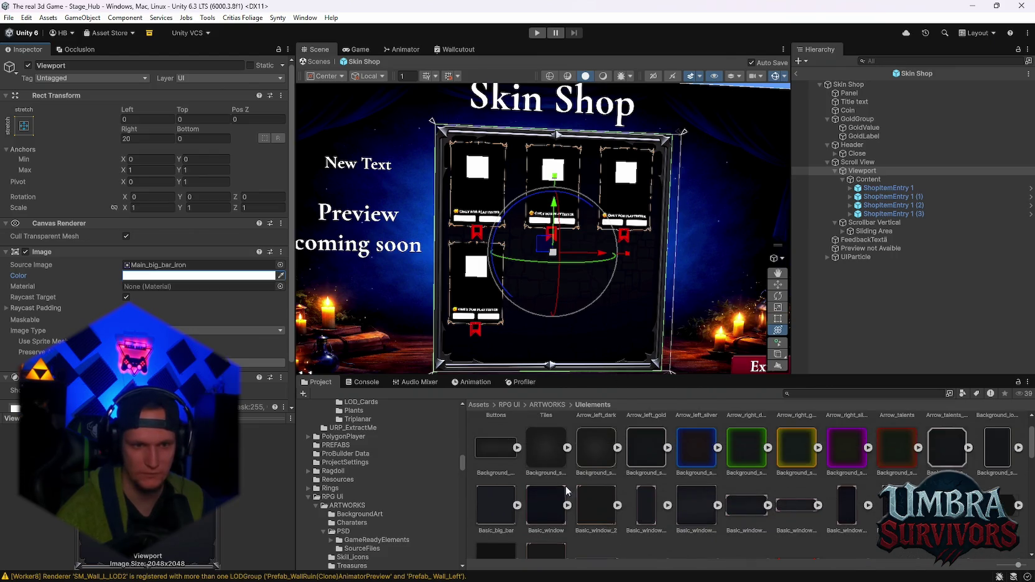
drag(545, 456, 159, 265)
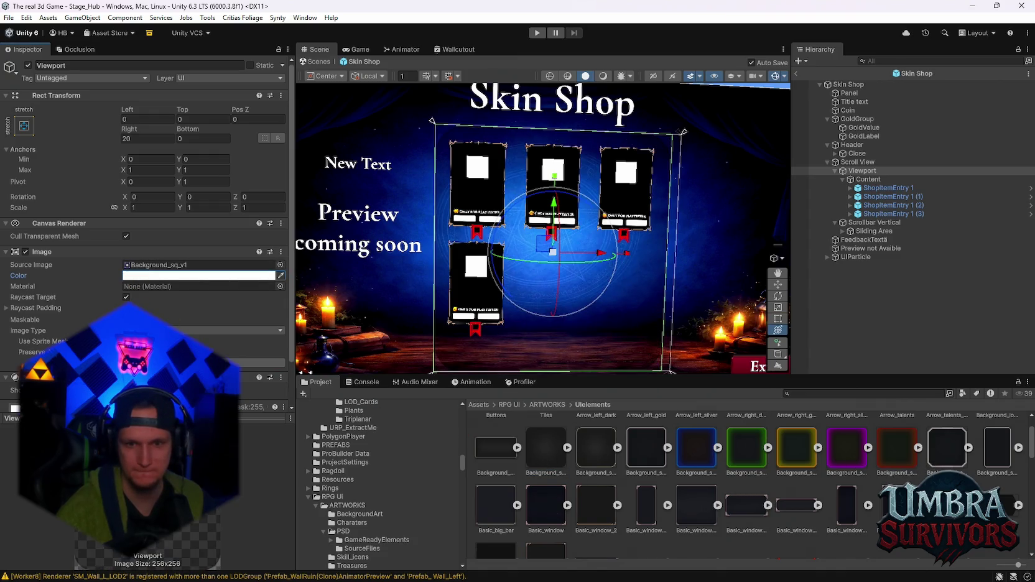
scroll(860, 495, down, 1)
scroll(782, 479, down, 5)
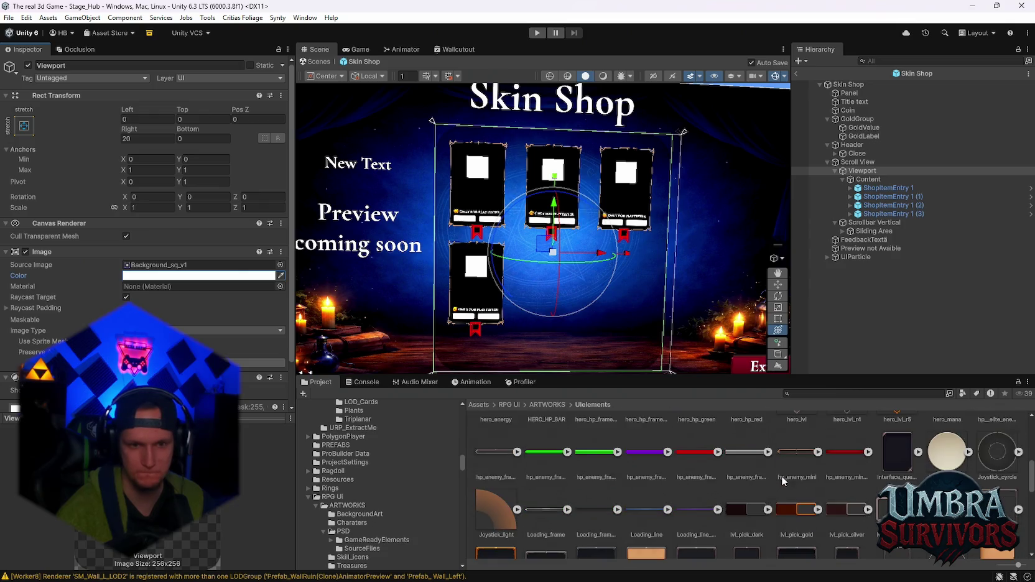
scroll(746, 499, down, 1)
drag(586, 474, 199, 265)
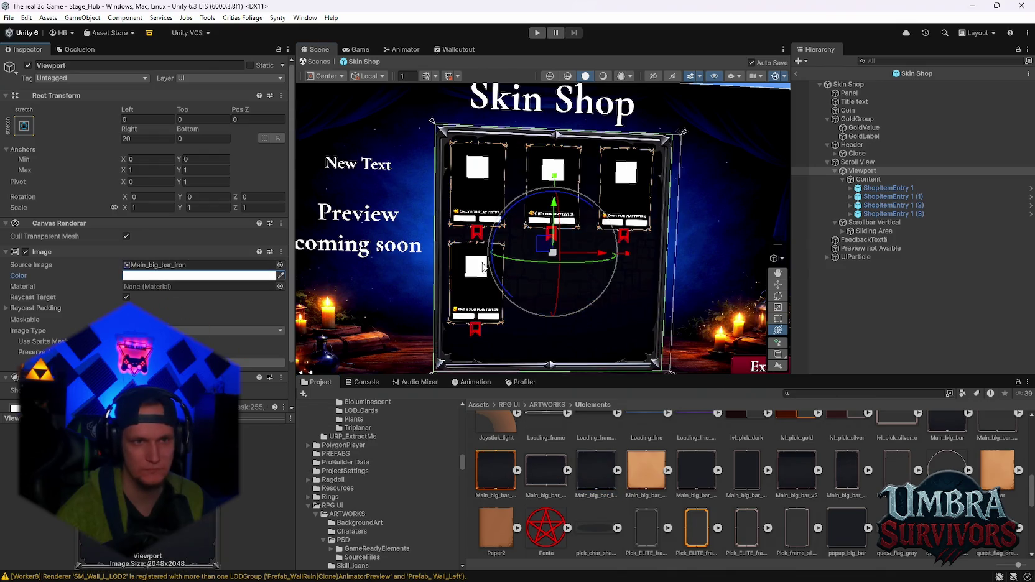
scroll(479, 267, up, 6)
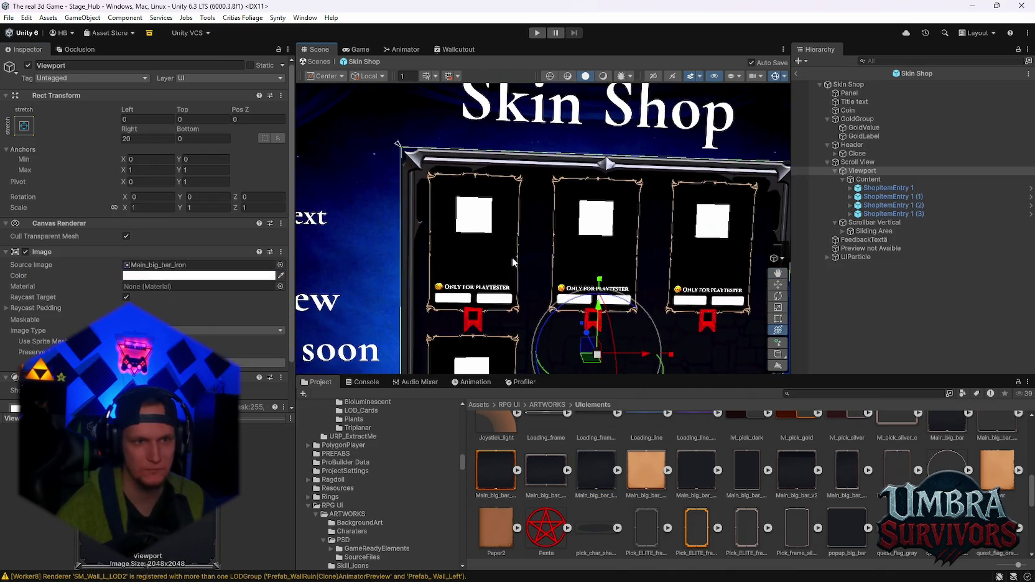
scroll(476, 232, down, 6)
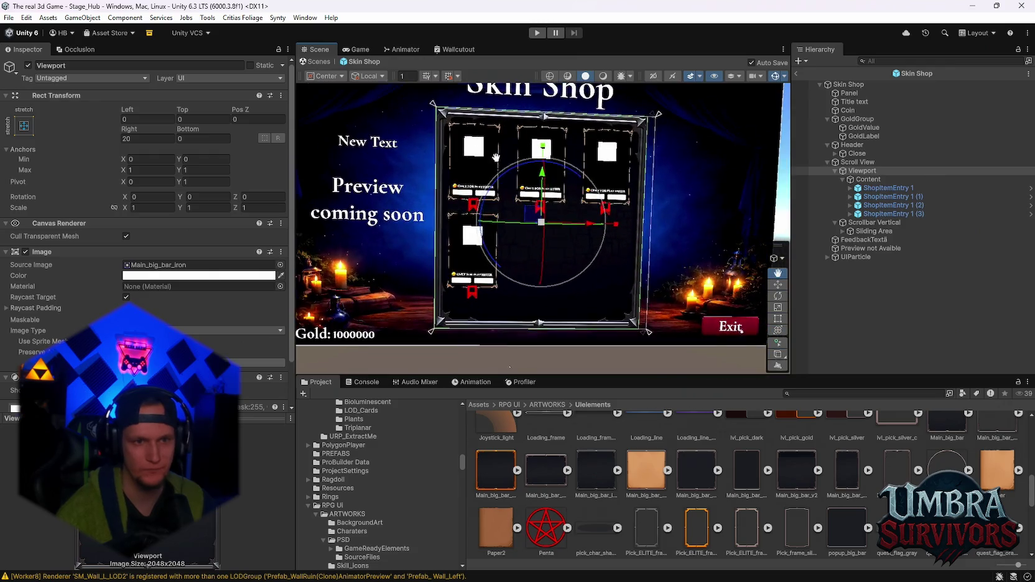
scroll(527, 191, down, 1)
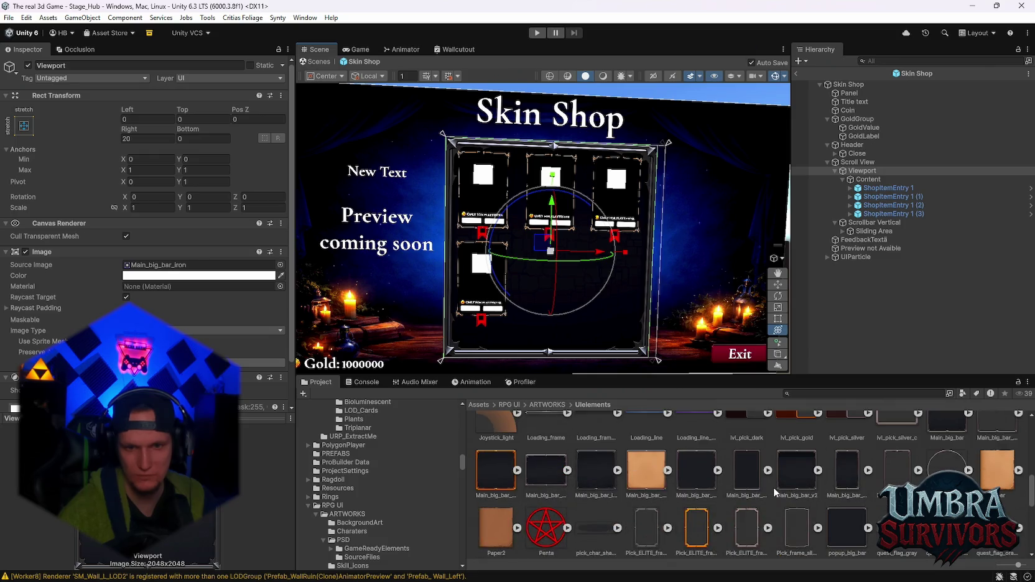
Try the transparent frame and other sprites, settling on Main_big_bar_horizontal.
mouse_move(690, 484)
mouse_down()
mouse_move(398, 416)
mouse_move(159, 267)
mouse_up()
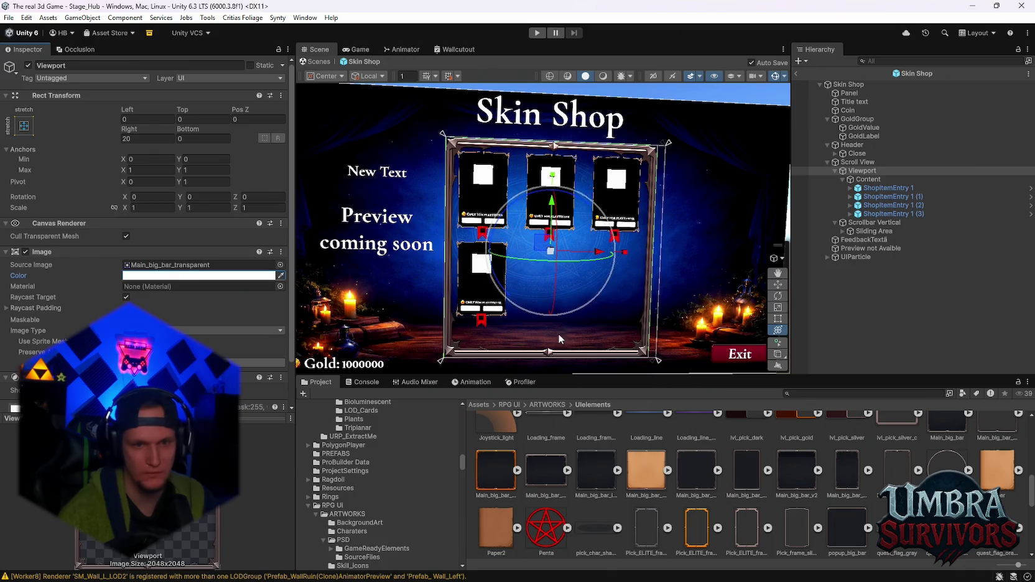
drag(590, 476, 199, 272)
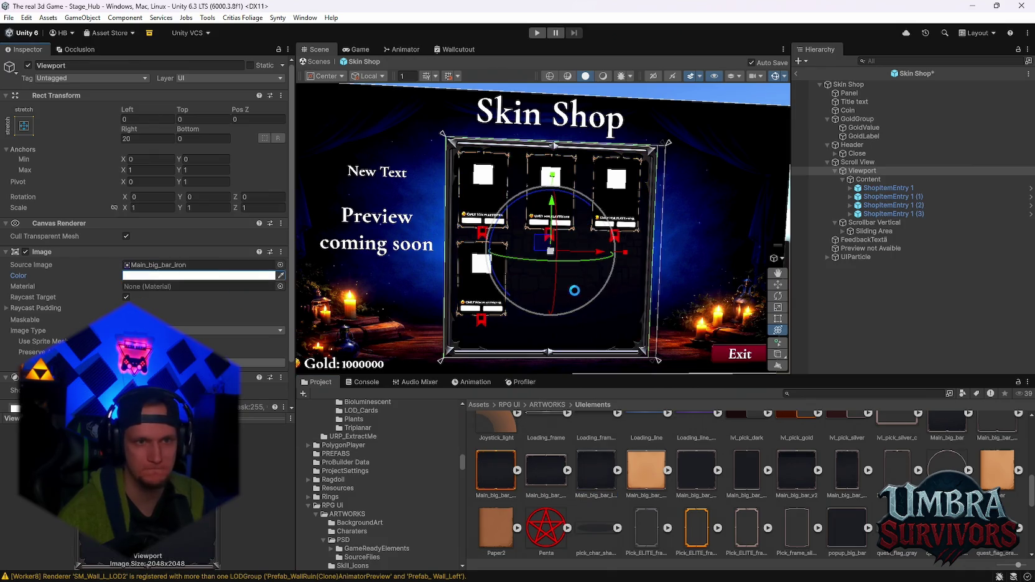
scroll(746, 472, up, 3)
drag(750, 472, 184, 267)
scroll(742, 454, down, 3)
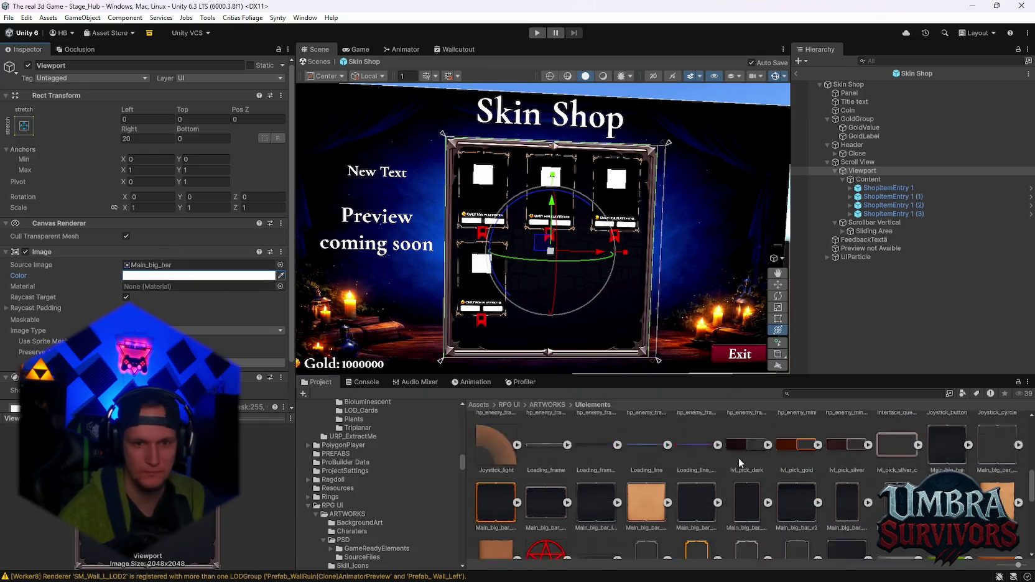
drag(598, 471, 140, 269)
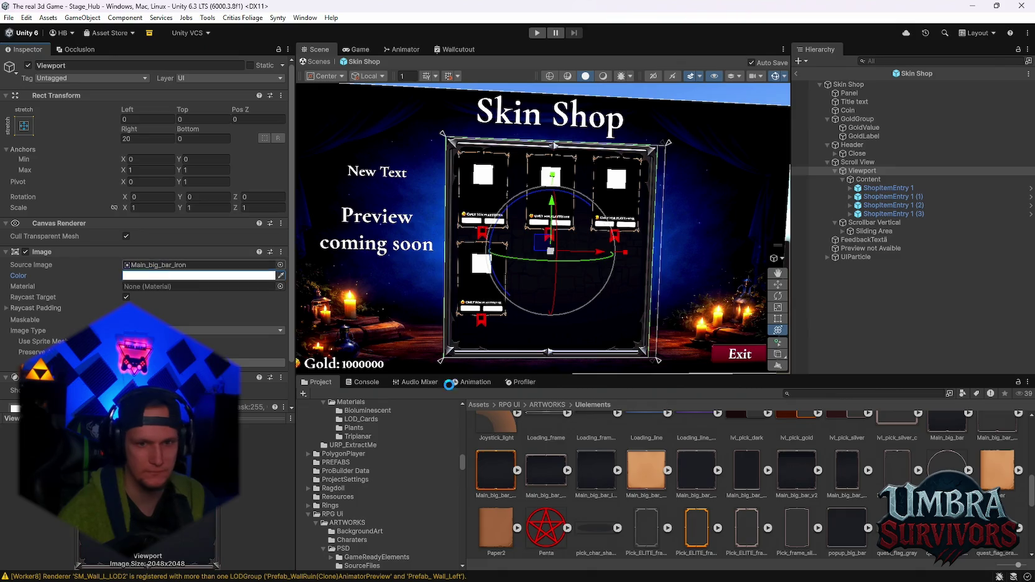
mouse_move(641, 483)
mouse_down()
mouse_move(143, 279)
mouse_move(143, 266)
mouse_up()
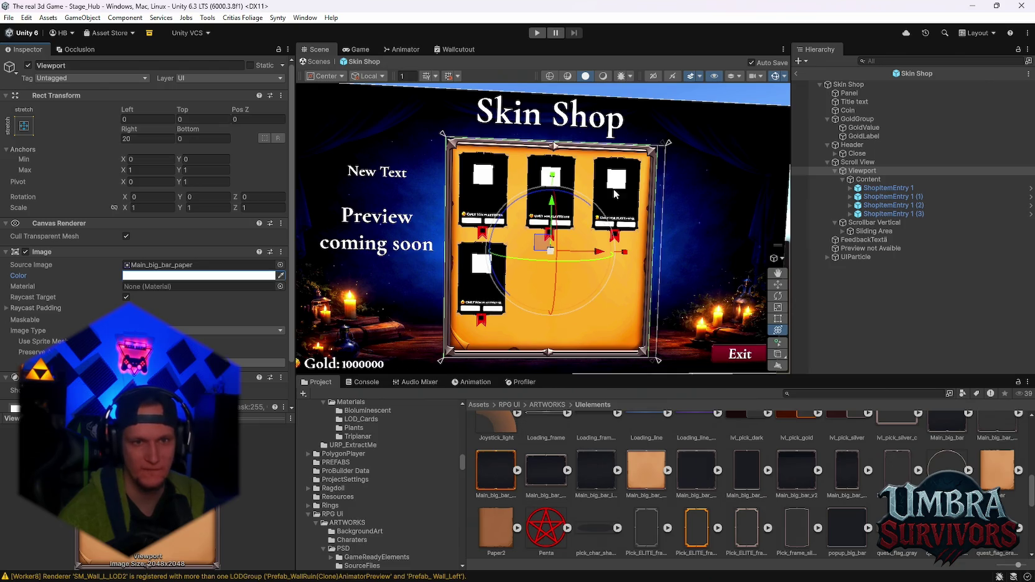
drag(578, 498, 149, 266)
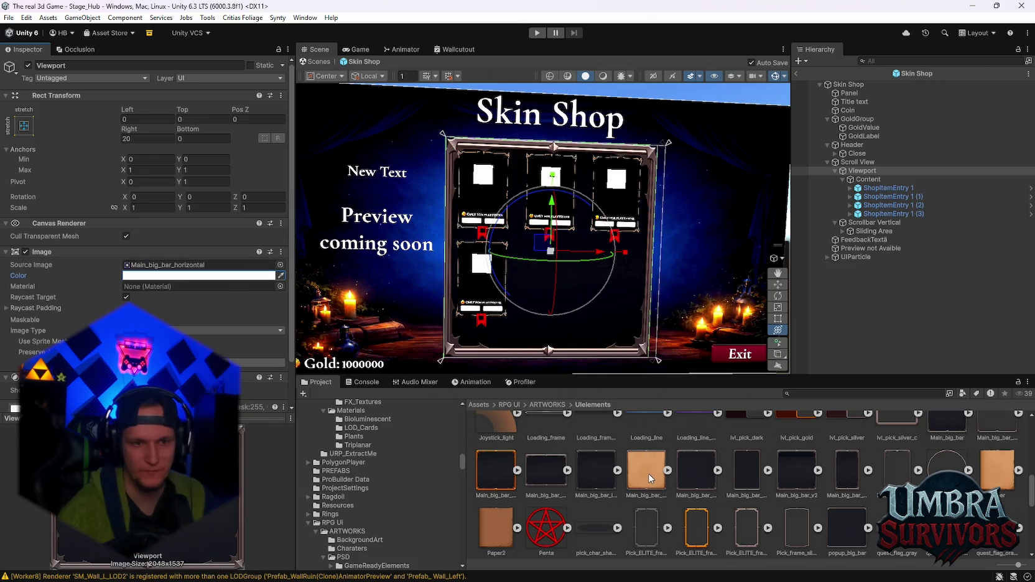
scroll(649, 478, up, 1)
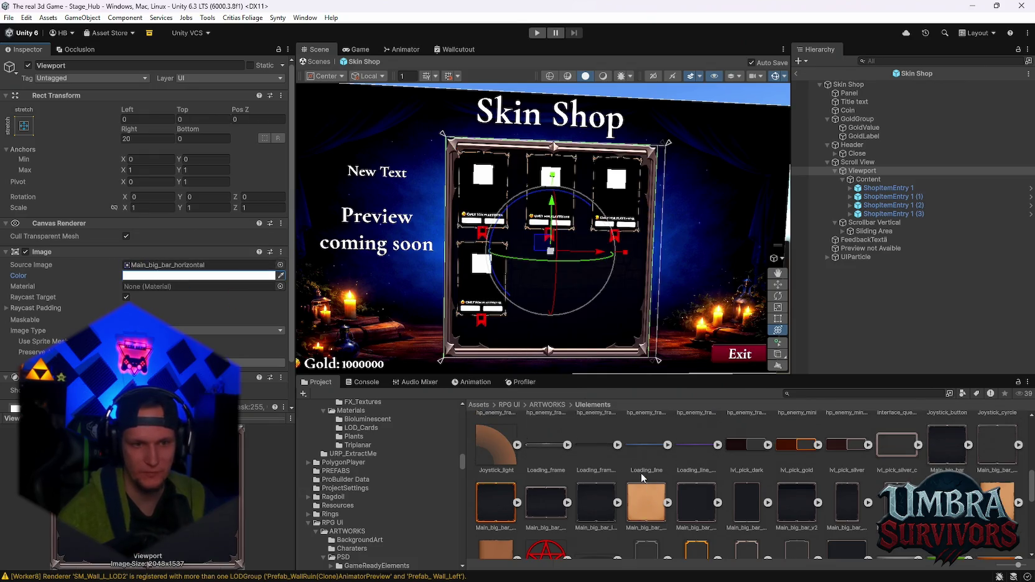
click(1001, 495)
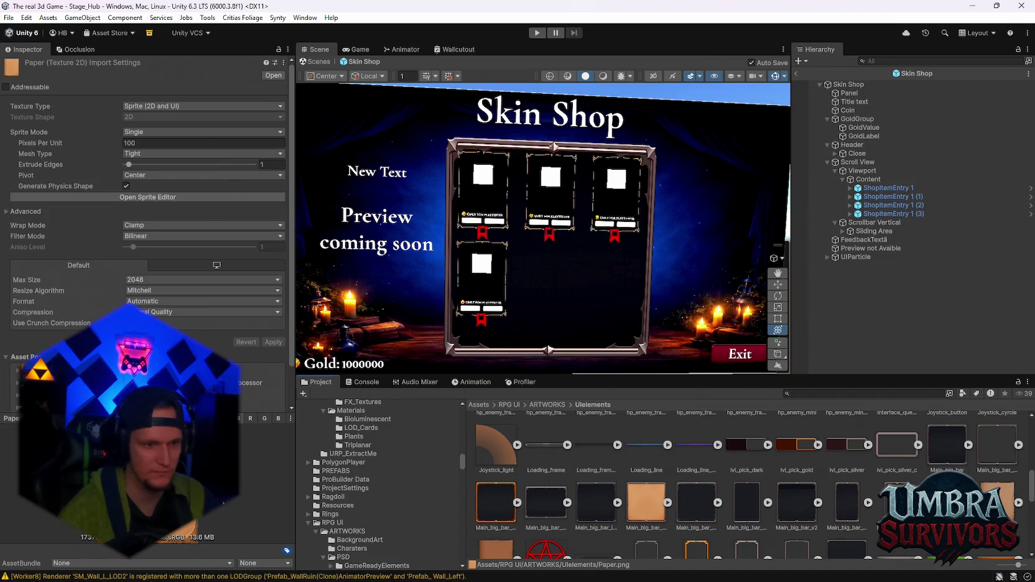
scroll(746, 486, up, 2)
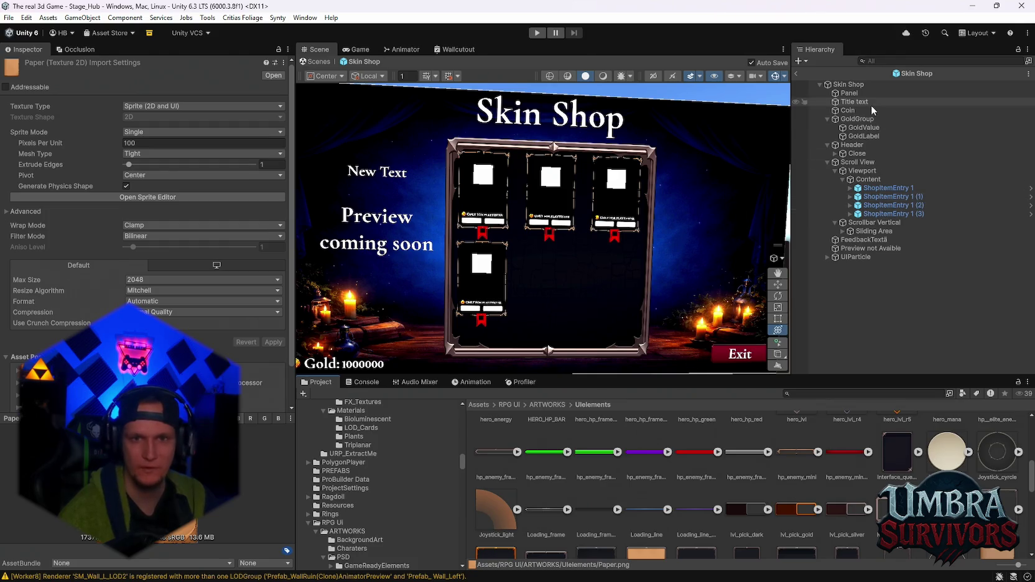
scroll(726, 474, up, 5)
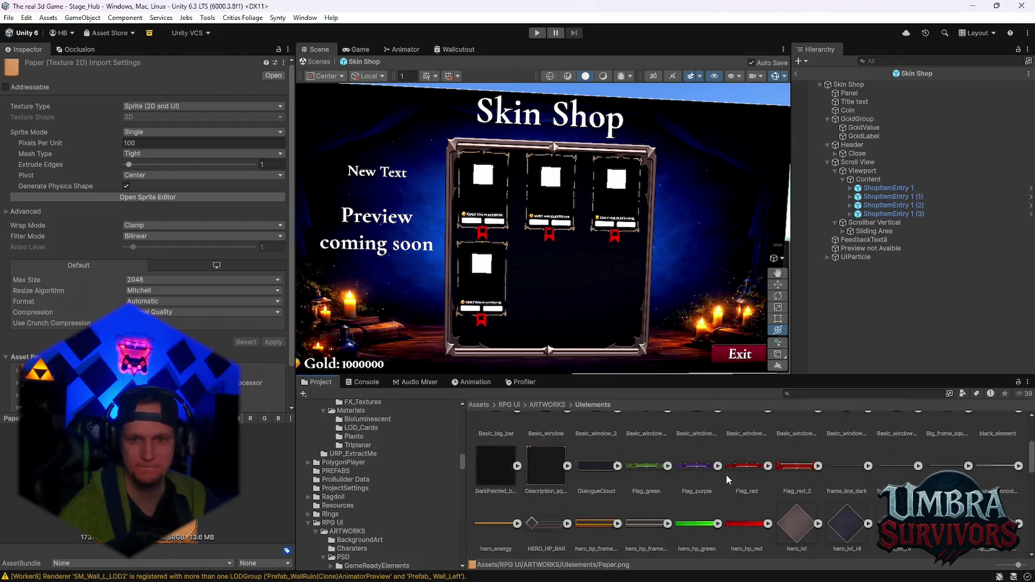
scroll(681, 480, down, 1)
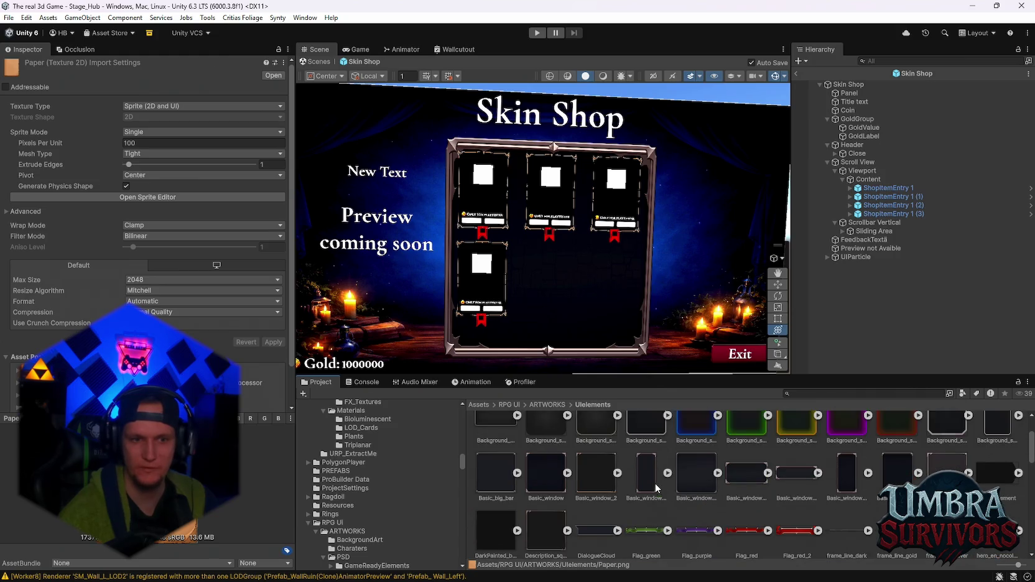
click(494, 529)
scroll(510, 510, up, 1)
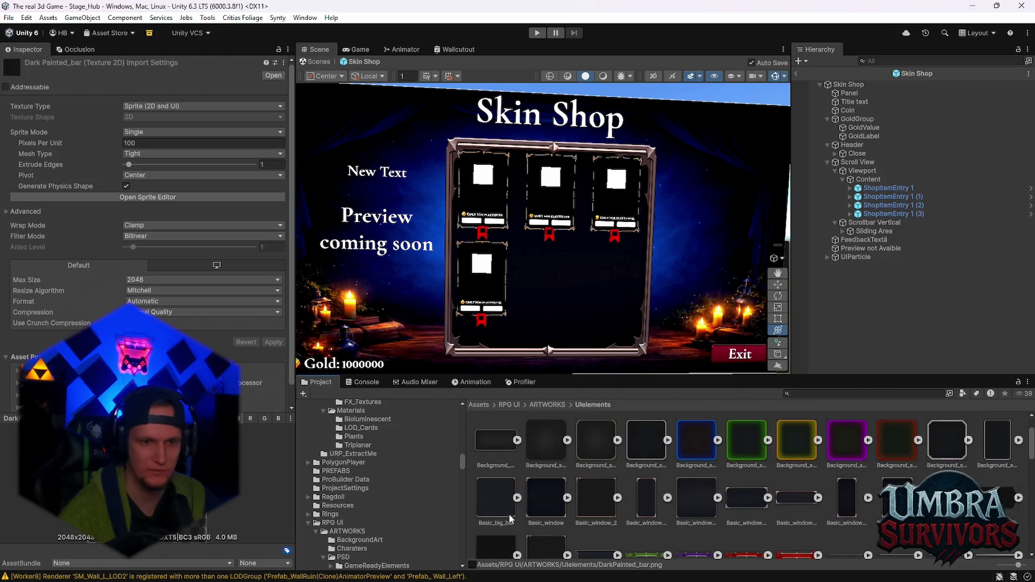
scroll(543, 505, up, 2)
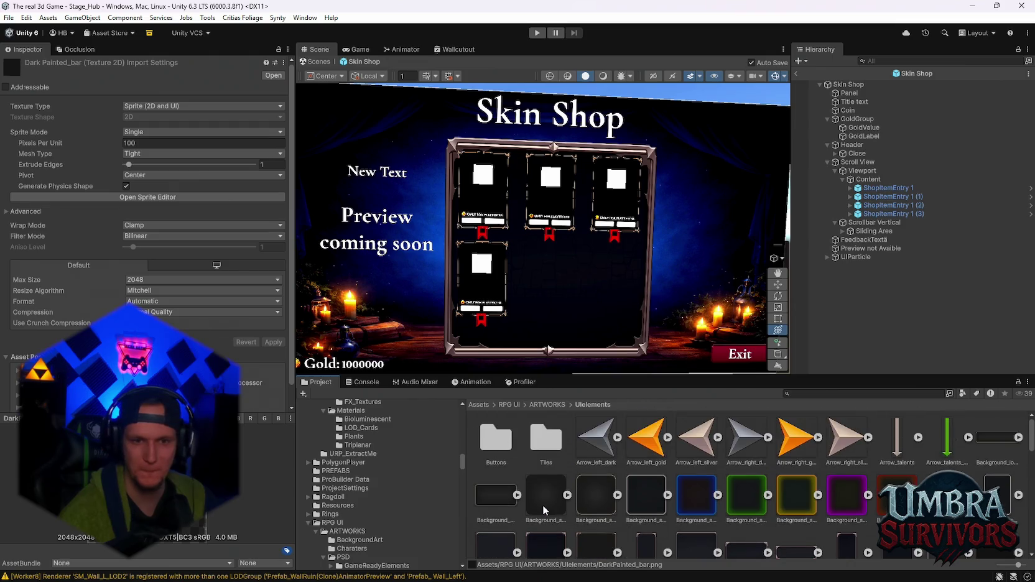
scroll(543, 505, down, 10)
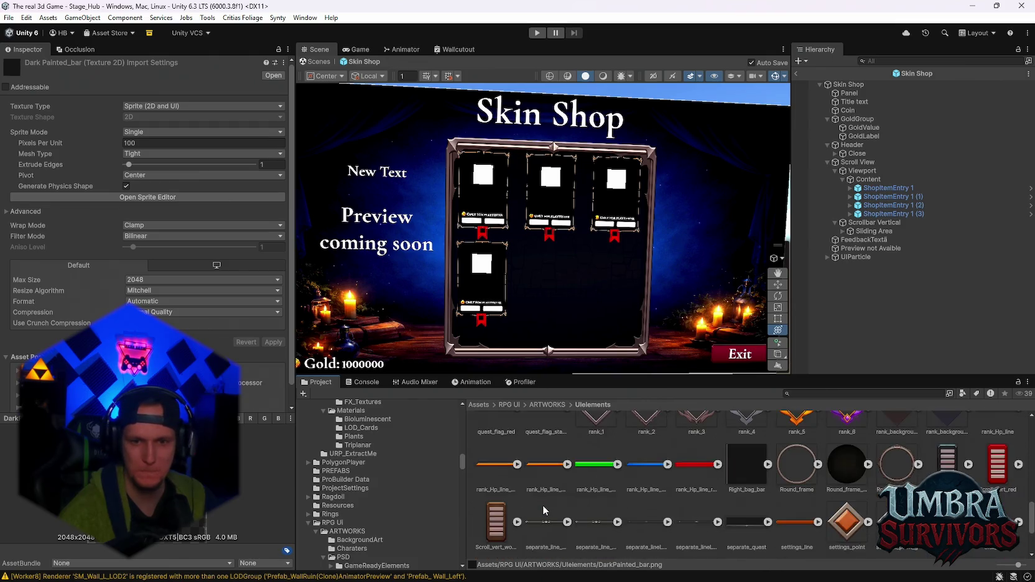
scroll(548, 510, up, 6)
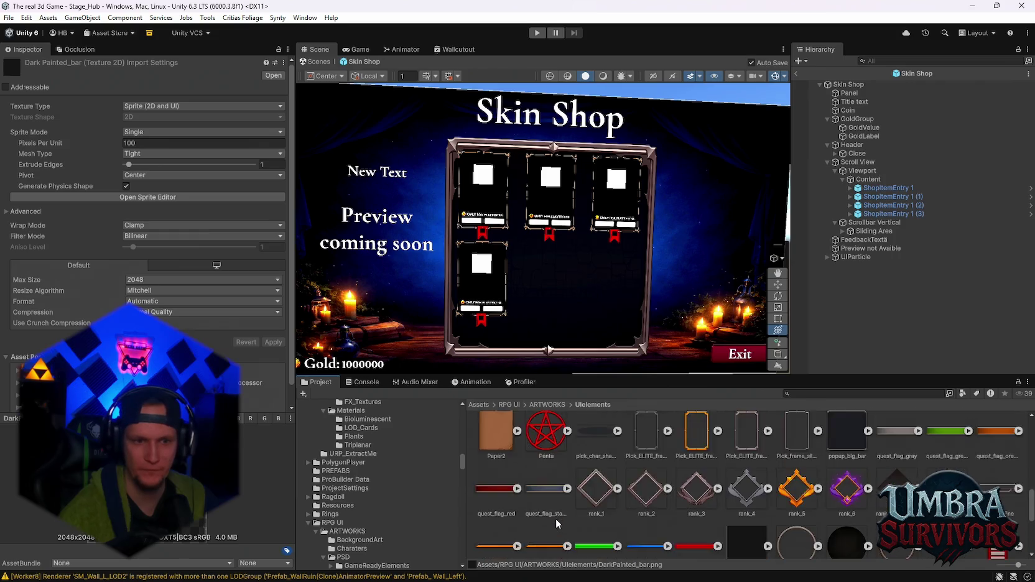
scroll(555, 519, up, 1)
scroll(514, 231, up, 2)
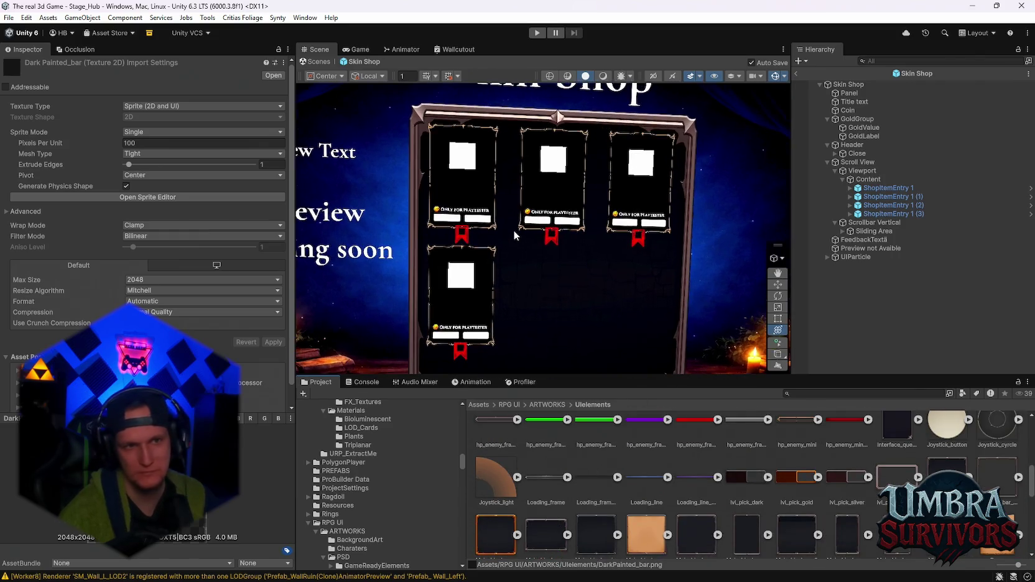
scroll(514, 230, down, 3)
click(863, 170)
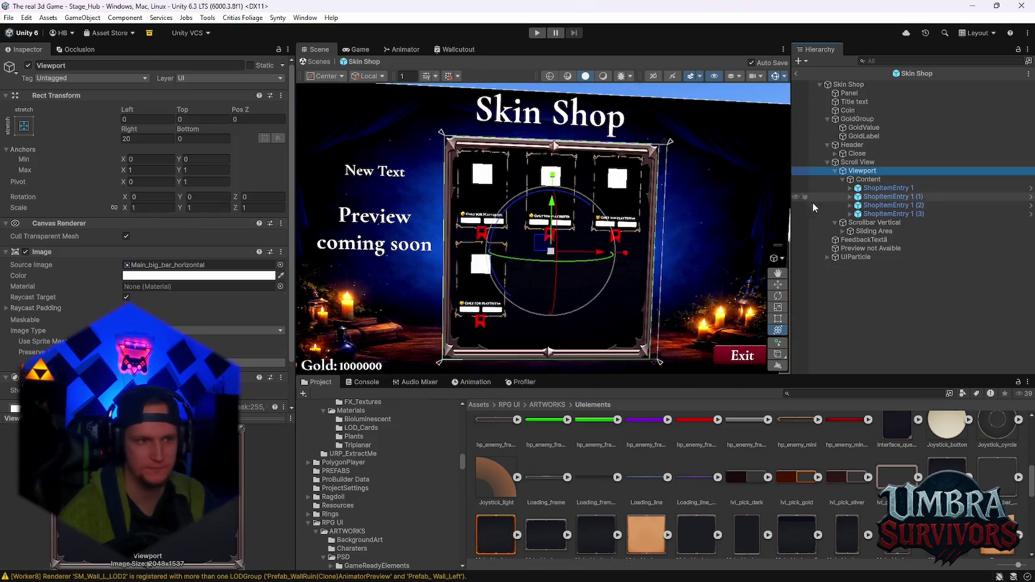
Adjust the Content grid padding (top 82, left and right offsets) and save the scene.
click(868, 179)
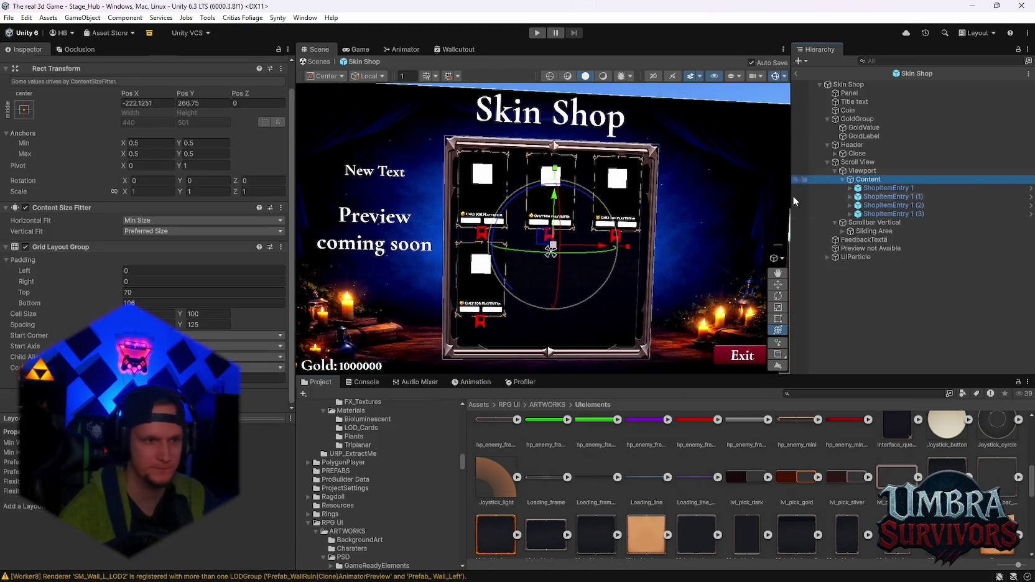
double_click(131, 292)
text(82)
drag(121, 285, 119, 287)
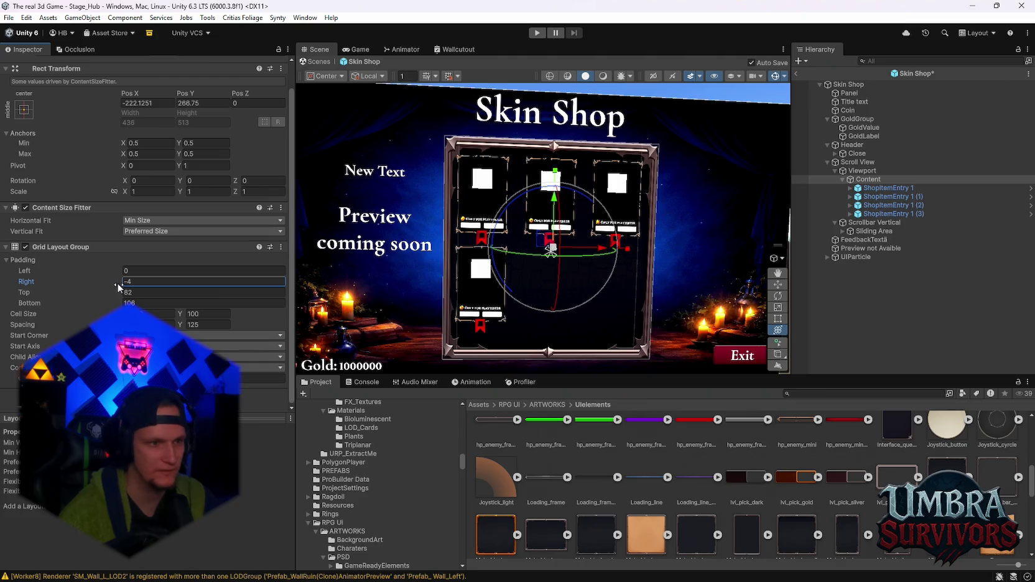
drag(116, 275, 124, 275)
key(ctrl+s)
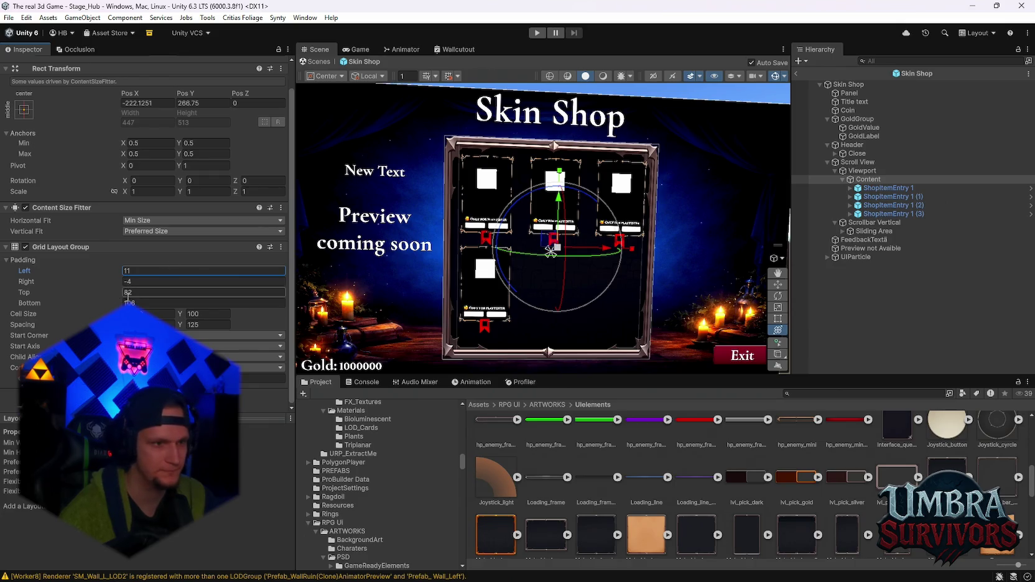
drag(125, 282, 115, 287)
key(ctrl+s)
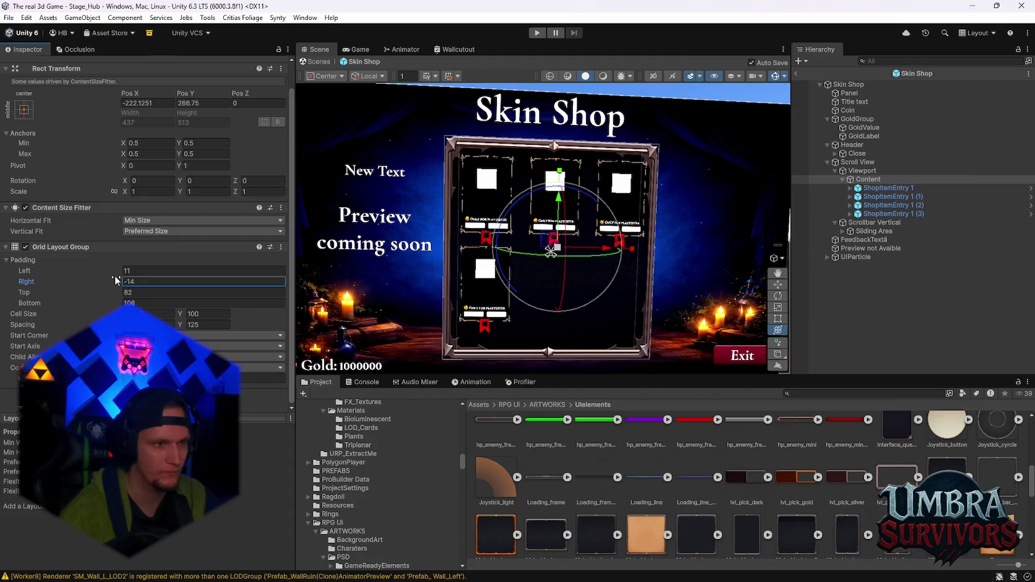
drag(115, 272, 119, 273)
Raise the grid's top padding to 85, undoing trial bottom and right padding changes.
scroll(533, 237, up, 2)
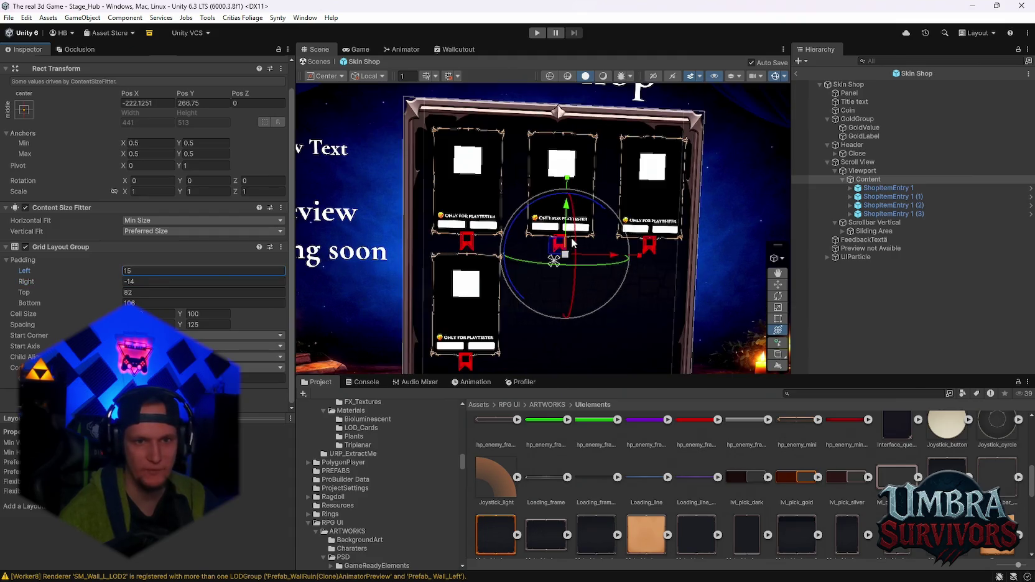
drag(533, 237, 515, 237)
click(862, 171)
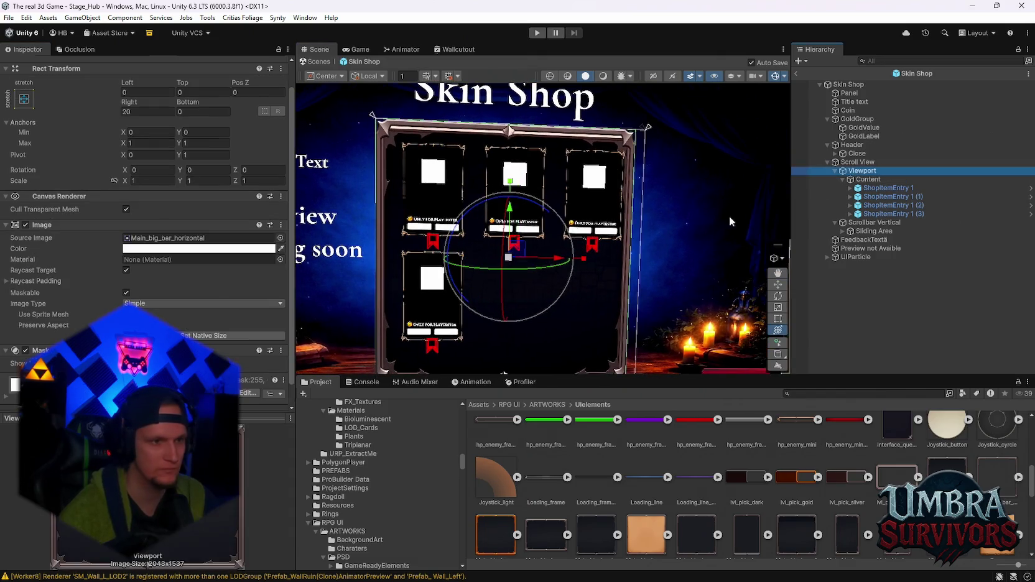
click(821, 180)
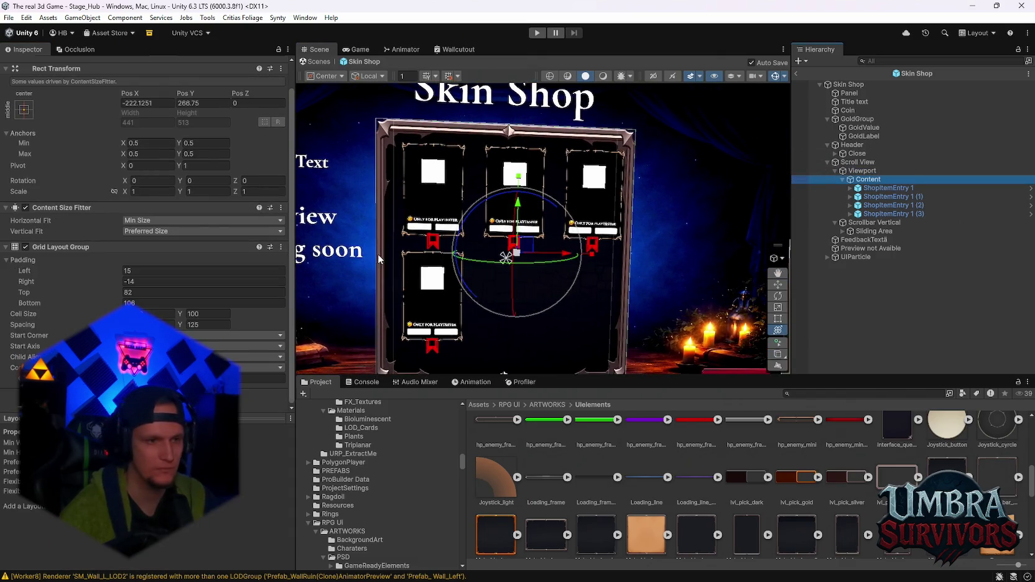
drag(122, 303, 127, 303)
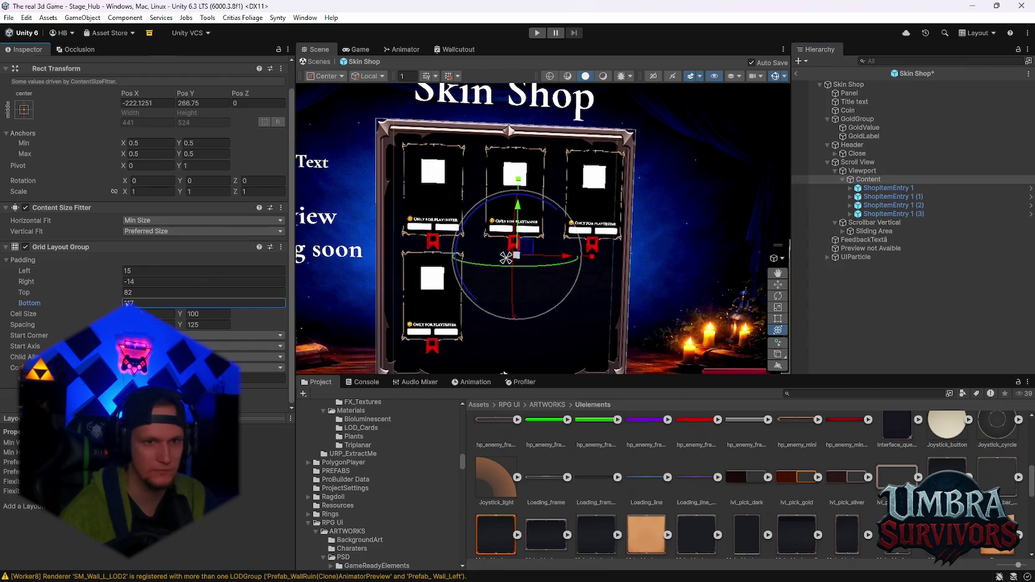
key(ctrl+z)
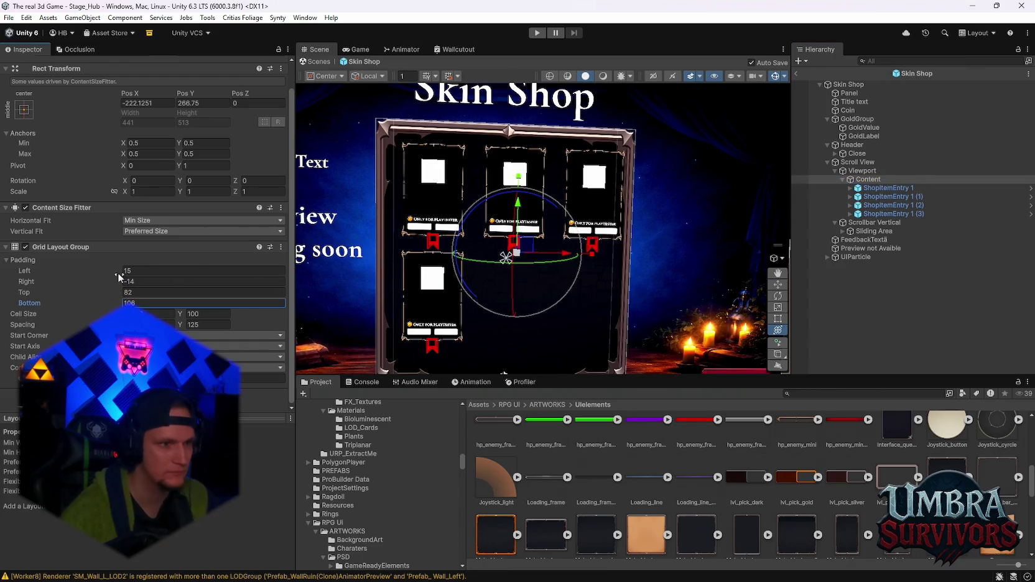
mouse_move(114, 293)
mouse_down()
mouse_move(136, 286)
mouse_move(108, 276)
mouse_up()
key(ctrl+z)
text(4)
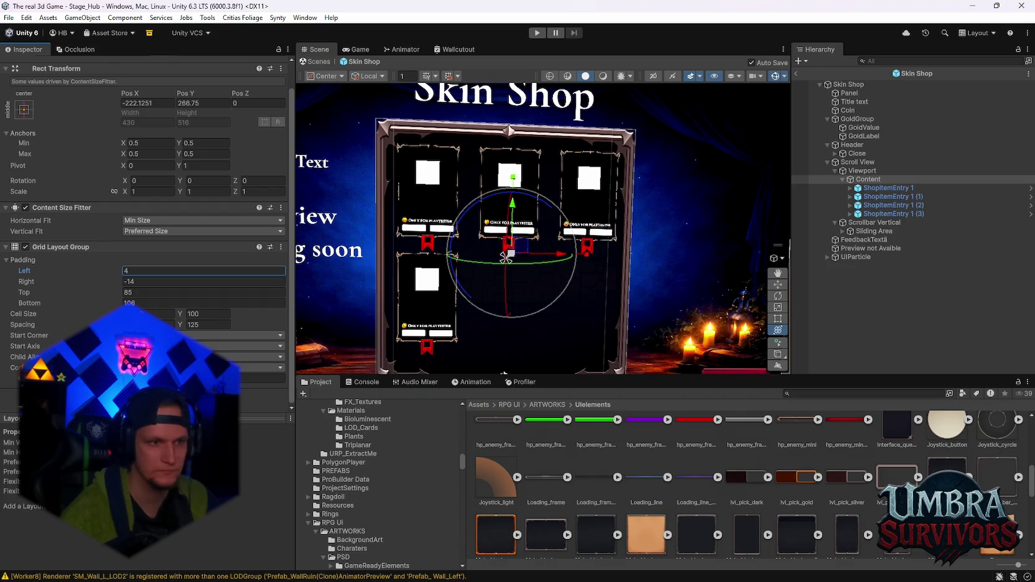
Set the grid cell size to 125 wide by 90 tall.
drag(39, 314, 37, 314)
click(149, 313)
text(125)
key(Return)
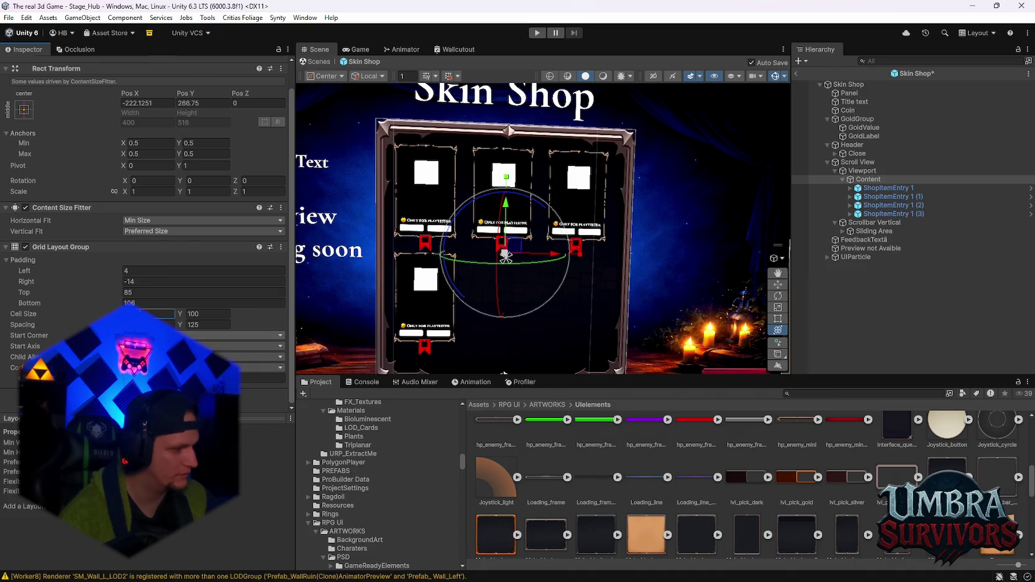
click(212, 315)
text(90)
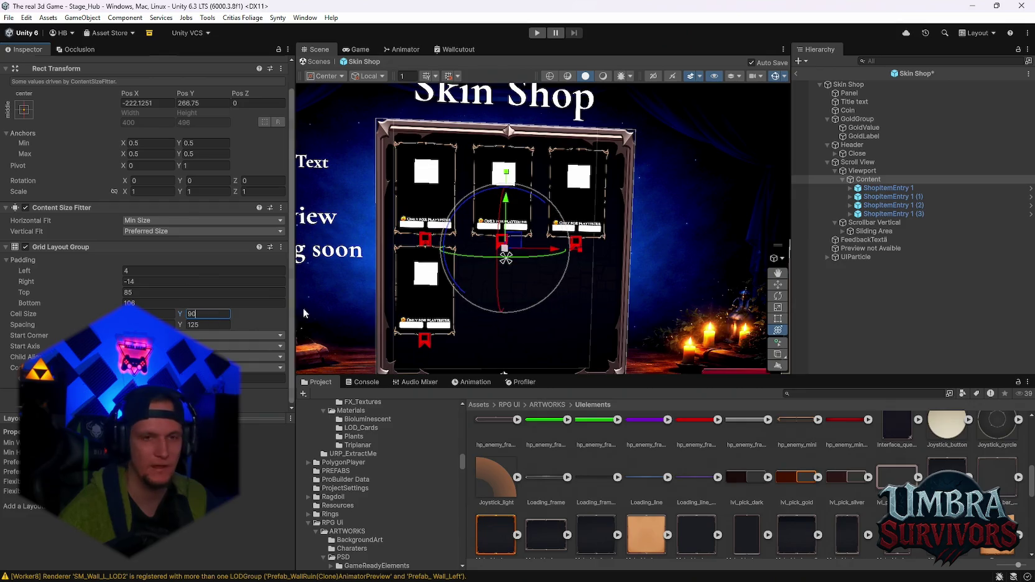
drag(553, 251, 558, 252)
key(ctrl+z)
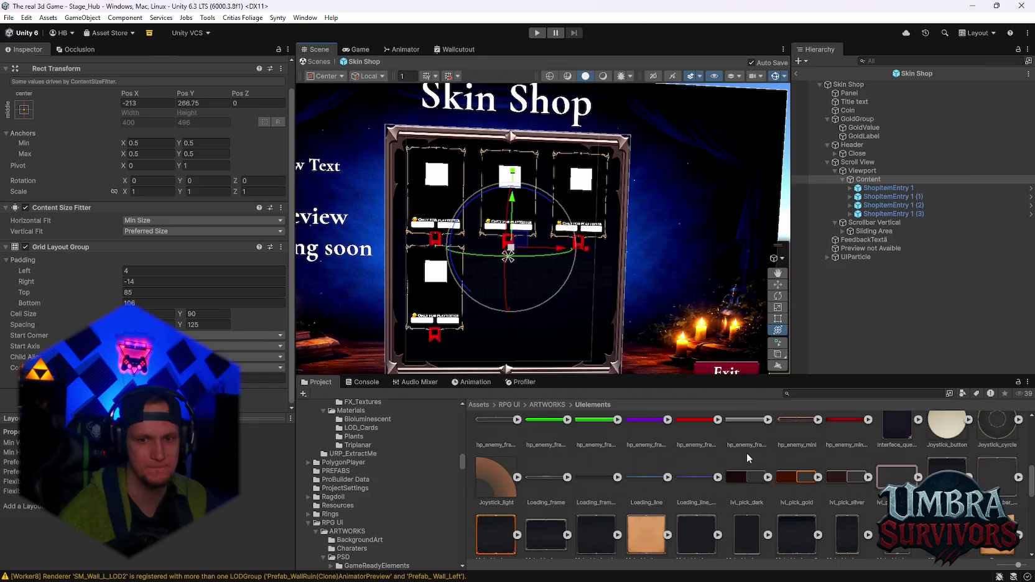
Assign the Skill_Frame_bg sprite as the Viewport's Source Image.
click(996, 485)
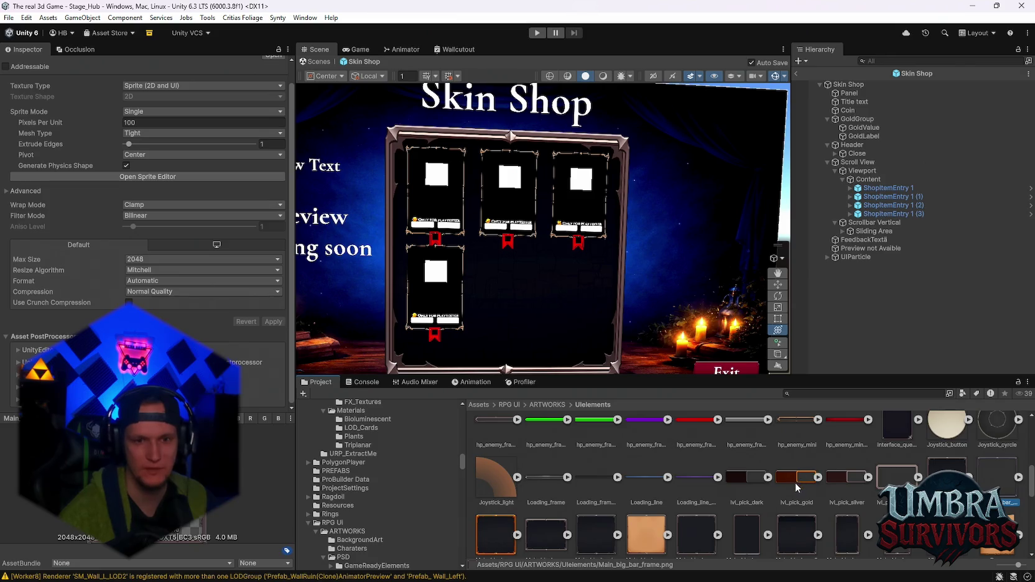
click(862, 171)
scroll(223, 319, down, 1)
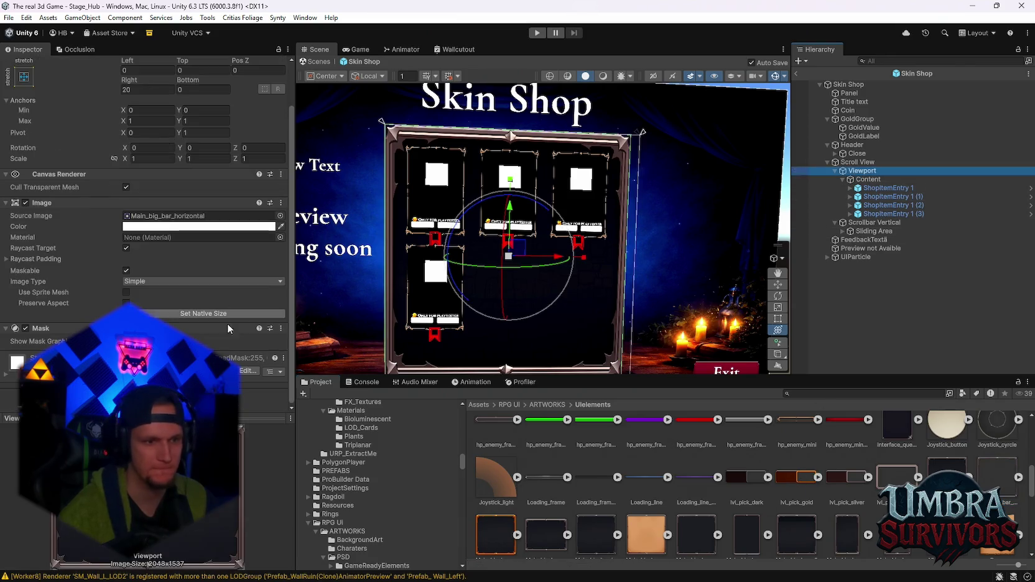
scroll(840, 529, down, 2)
scroll(840, 529, up, 3)
scroll(840, 529, down, 5)
scroll(830, 531, down, 1)
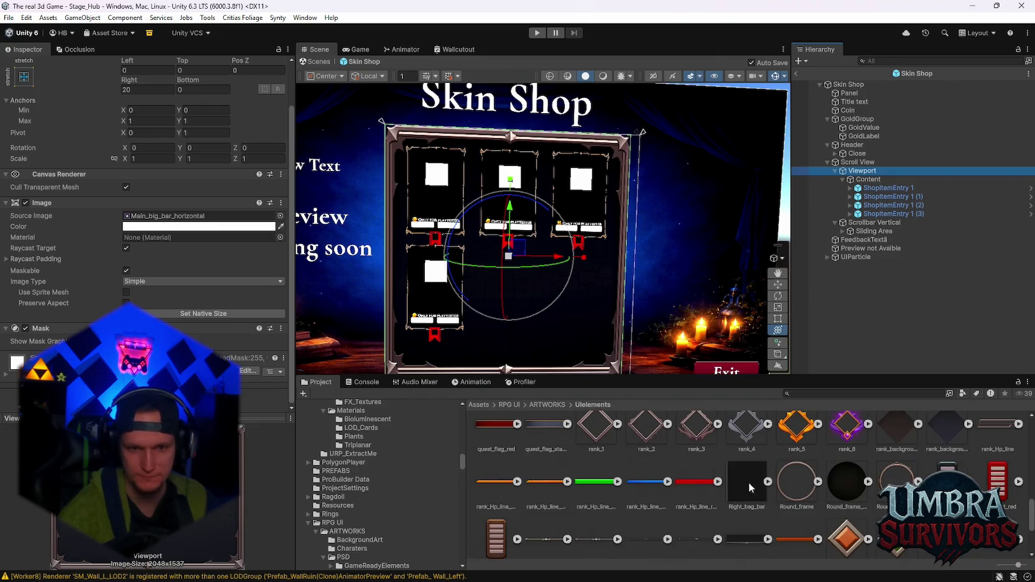
scroll(758, 486, down, 3)
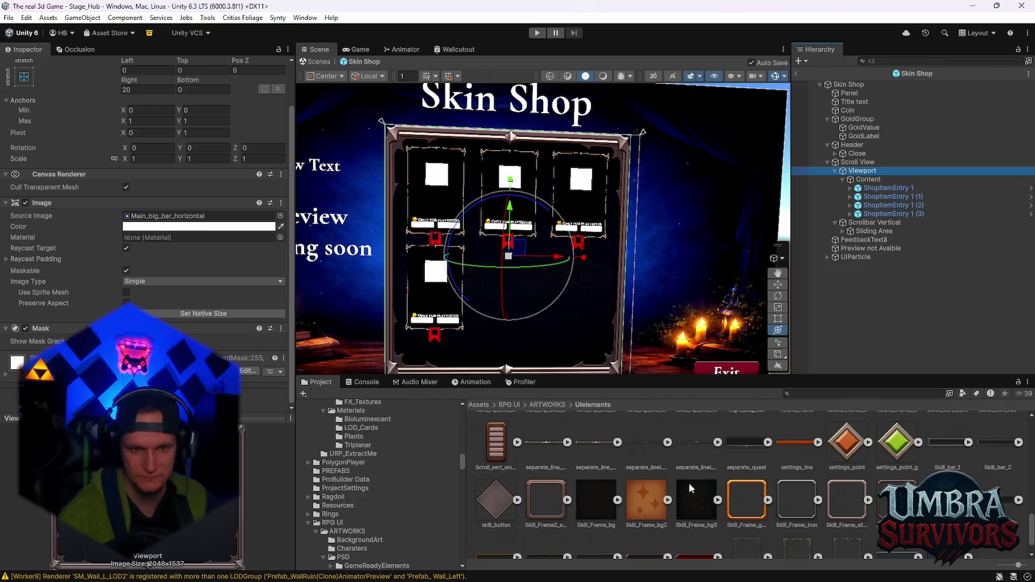
mouse_move(603, 512)
mouse_down()
mouse_move(367, 563)
mouse_move(199, 216)
mouse_up()
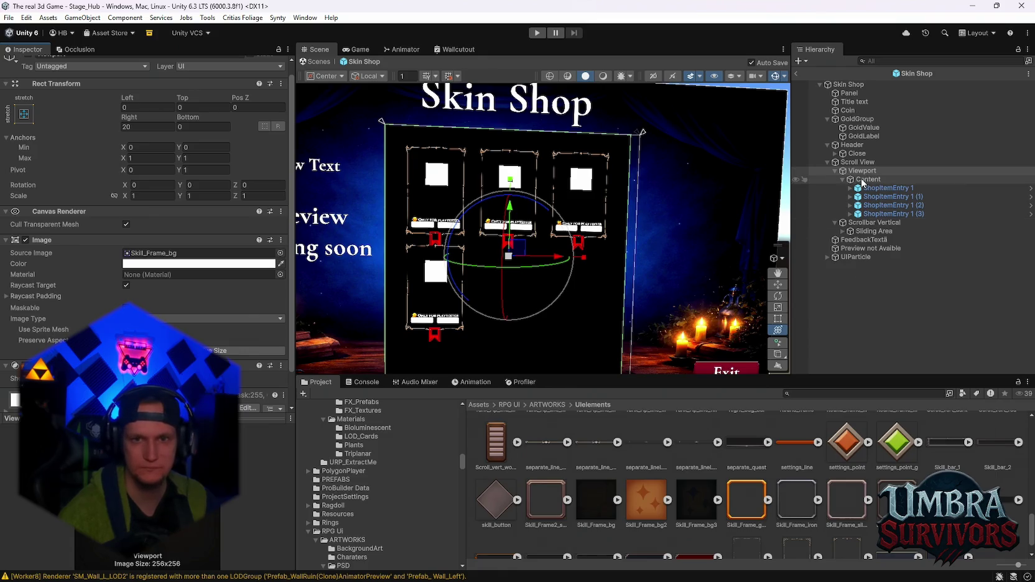
Toggle the Scroll View's Image and check its white, alpha 213 colour.
click(862, 179)
click(858, 162)
click(29, 242)
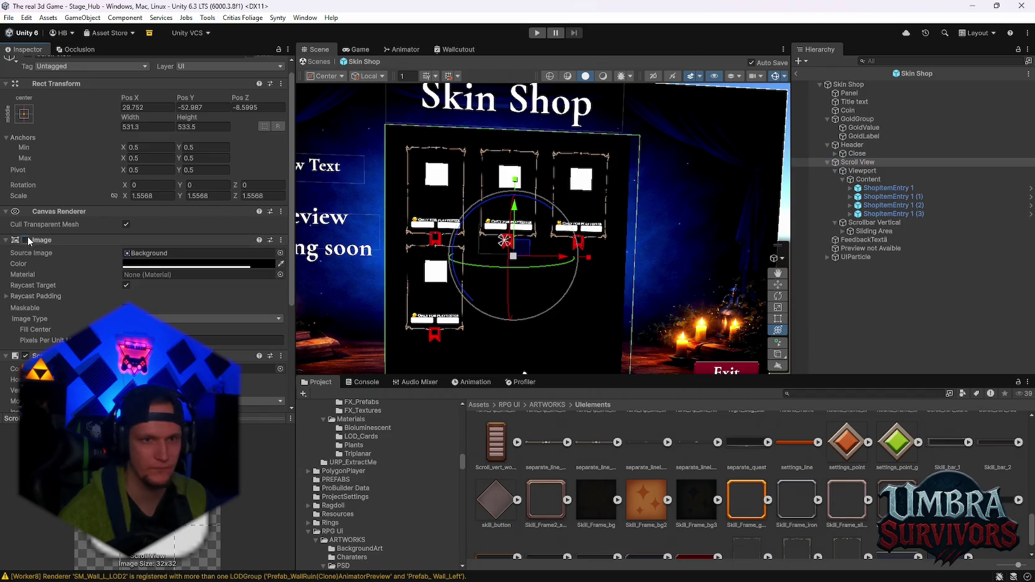
click(144, 265)
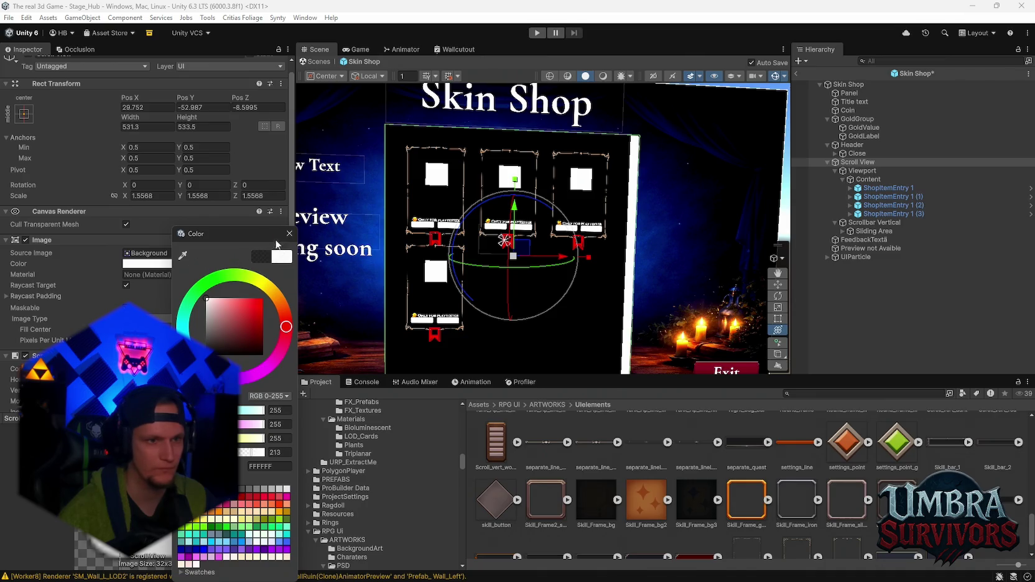
click(289, 233)
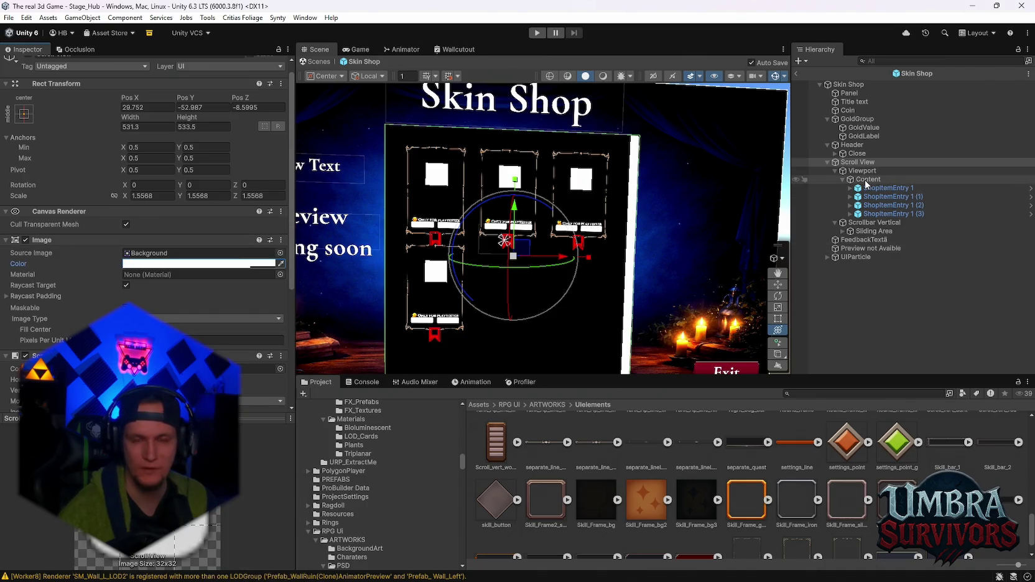
Add a UI Image under the Scroll View and name it Border.
right_click(852, 166)
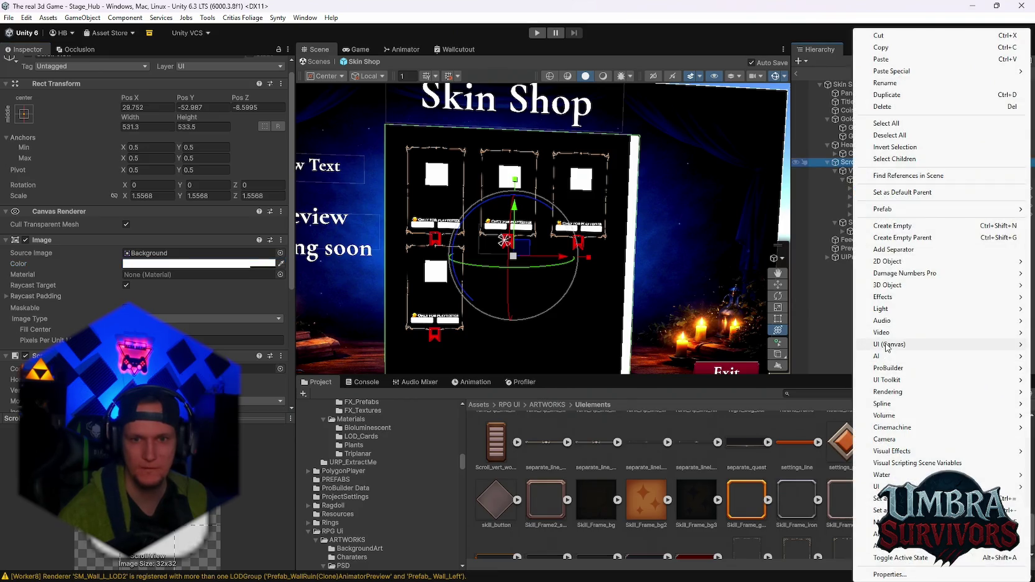
mouse_move(887, 346)
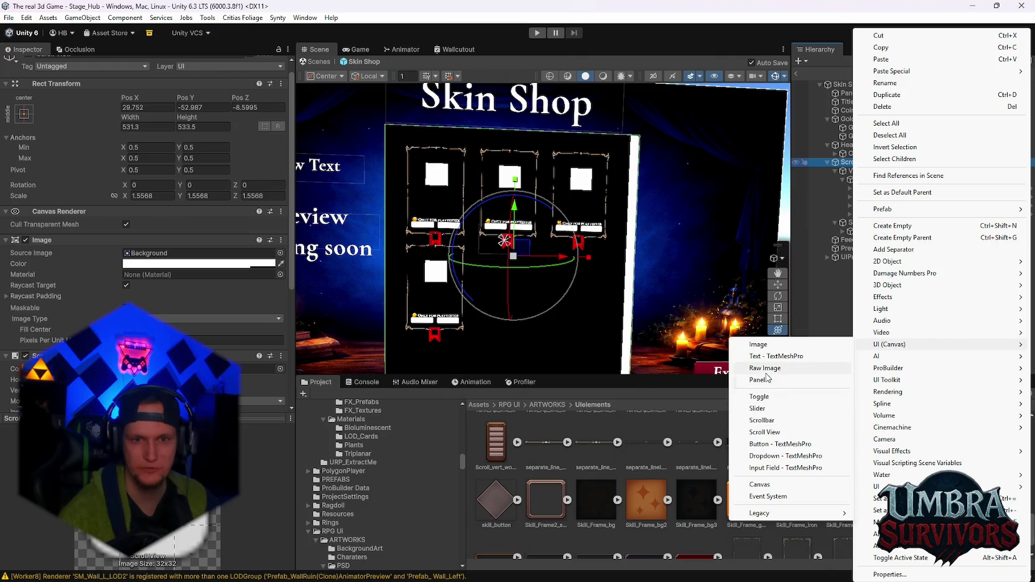
click(758, 344)
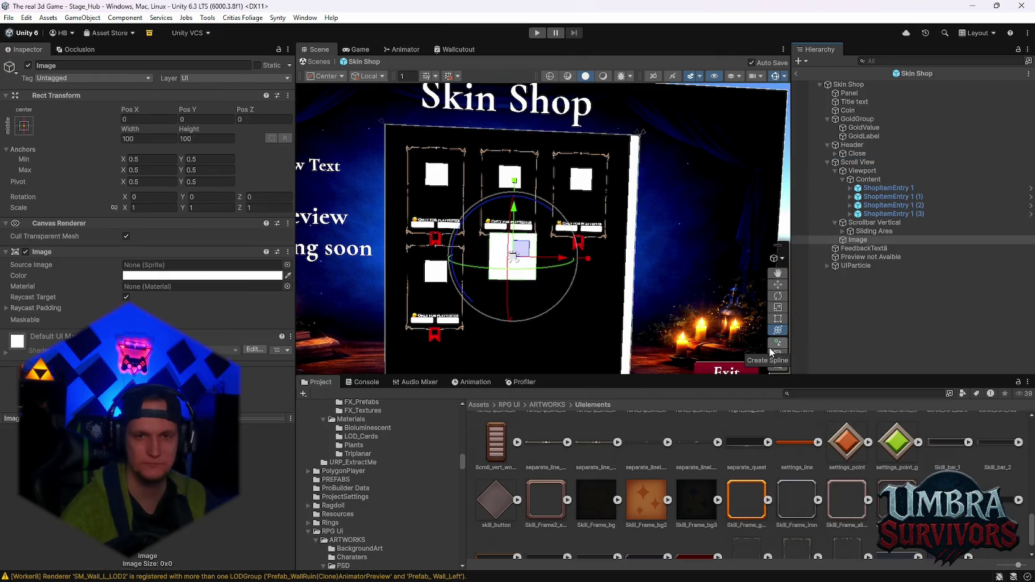
right_click(852, 244)
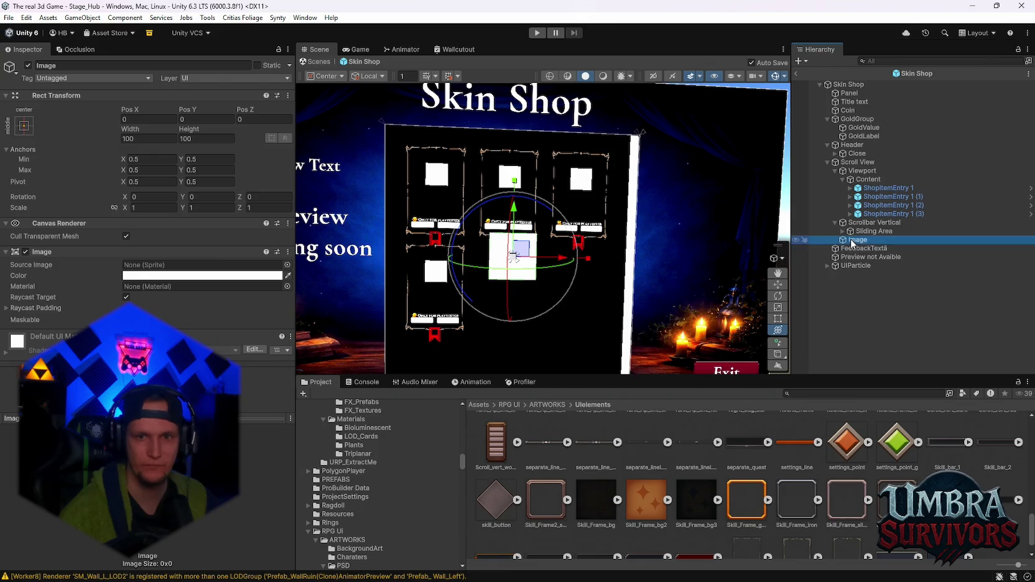
click(882, 100)
text(Border)
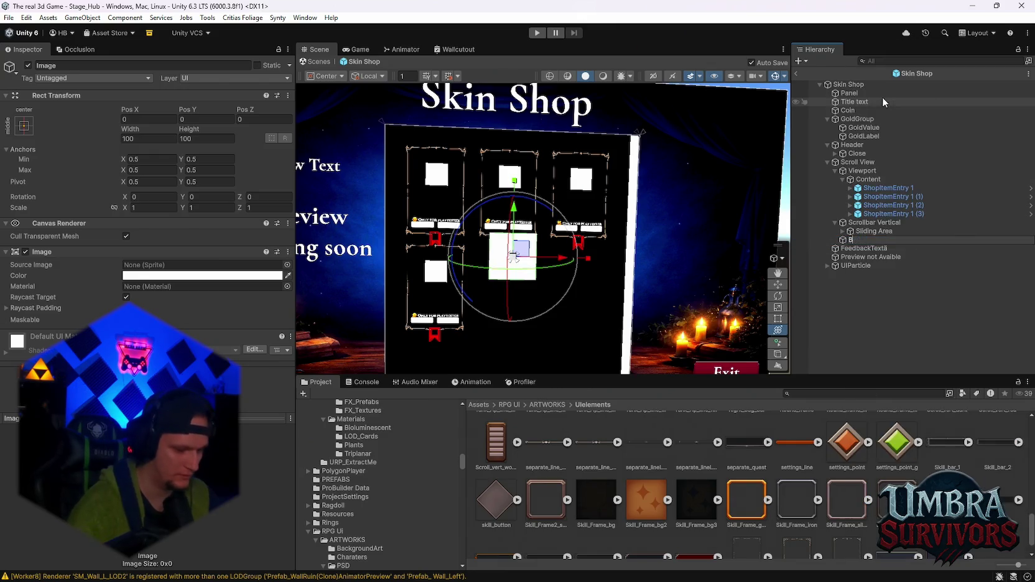
key(Return)
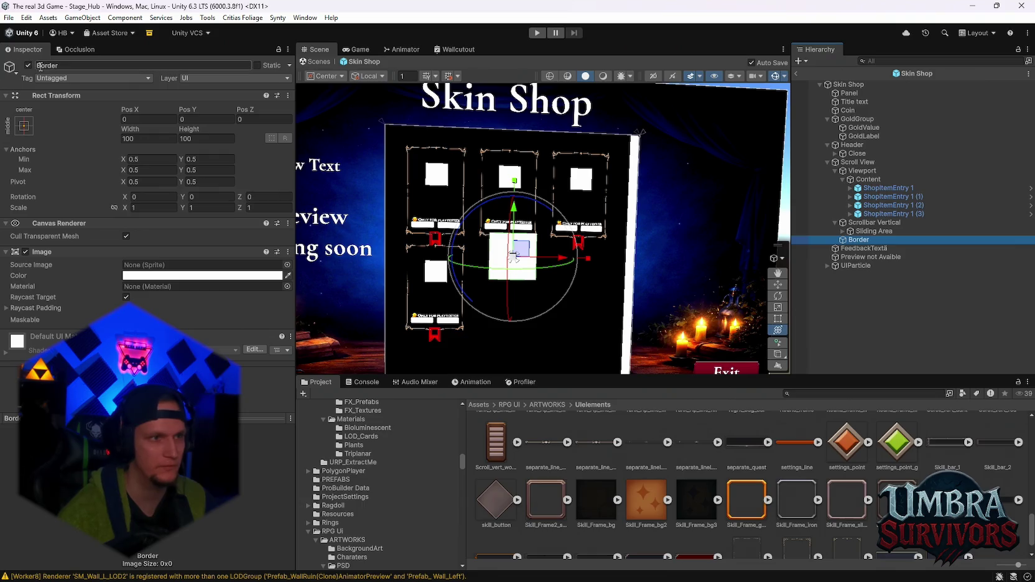
Scale Border up to 5.3395 and give it the Main_big_bar_frame sprite.
drag(522, 268, 767, 261)
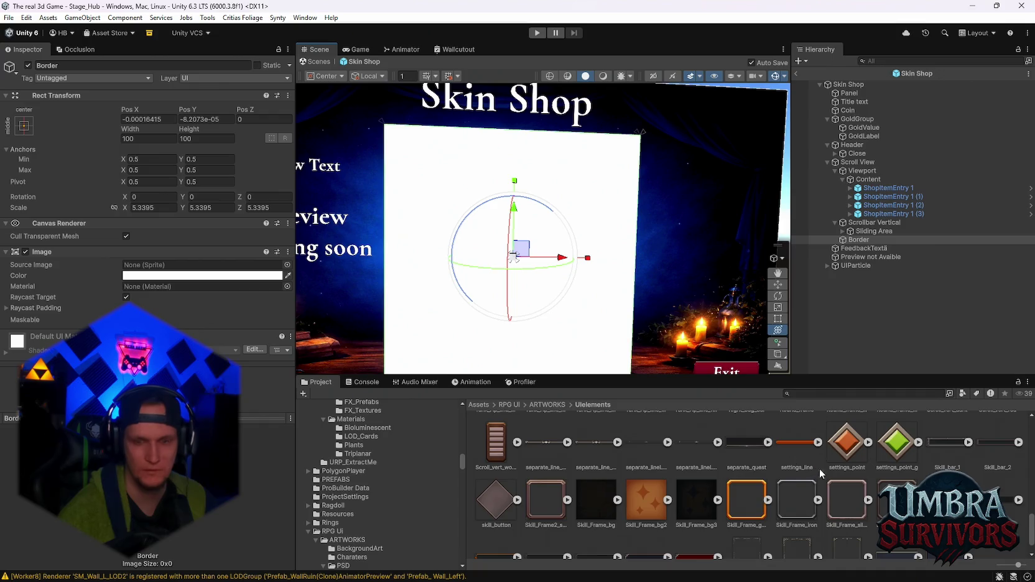
scroll(844, 520, down, 8)
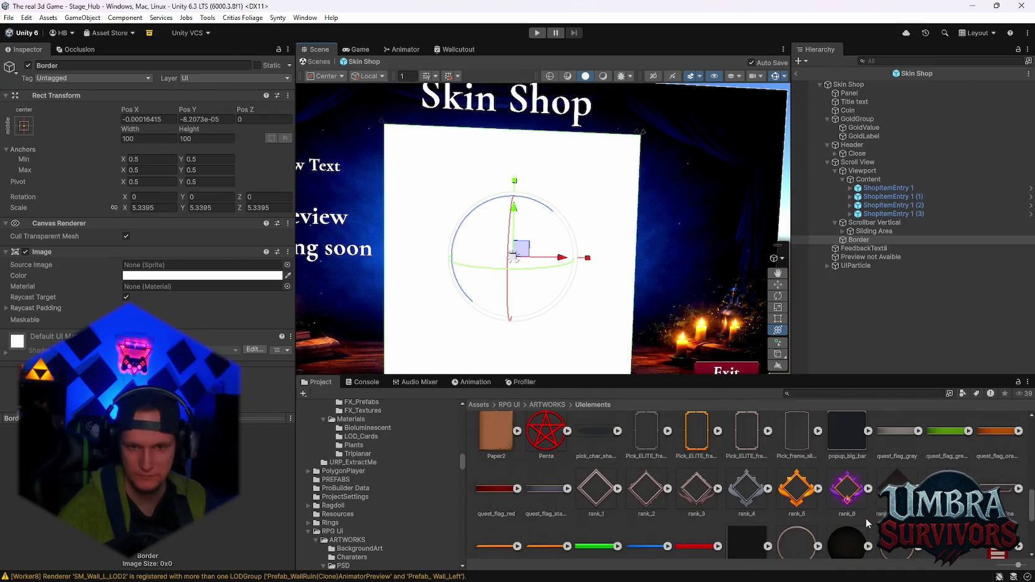
scroll(868, 520, up, 1)
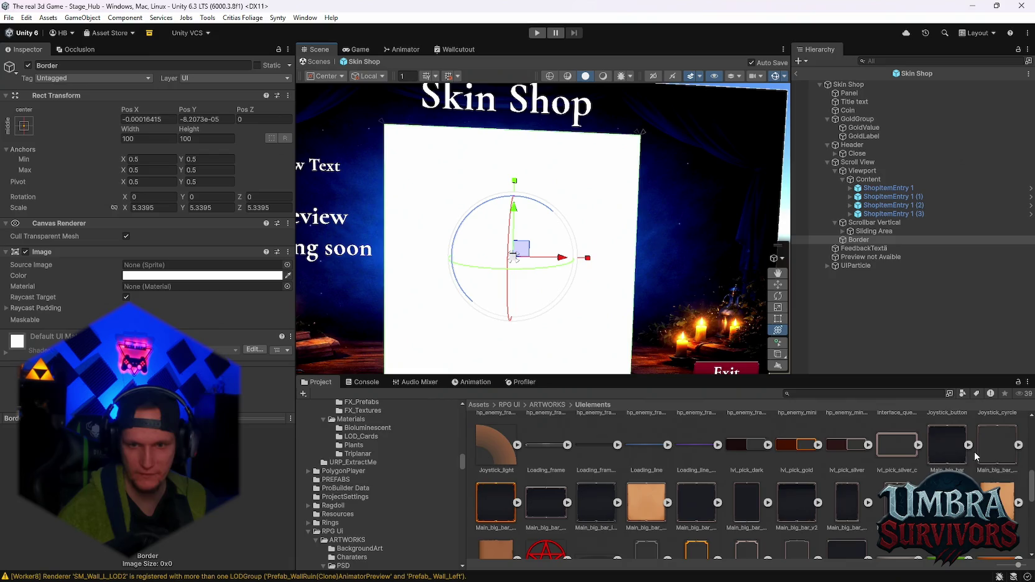
mouse_move(974, 457)
mouse_down()
mouse_move(209, 249)
mouse_move(139, 269)
mouse_up()
mouse_move(522, 318)
mouse_down()
mouse_move(584, 270)
mouse_move(586, 251)
mouse_move(569, 280)
mouse_up()
scroll(566, 283, up, 3)
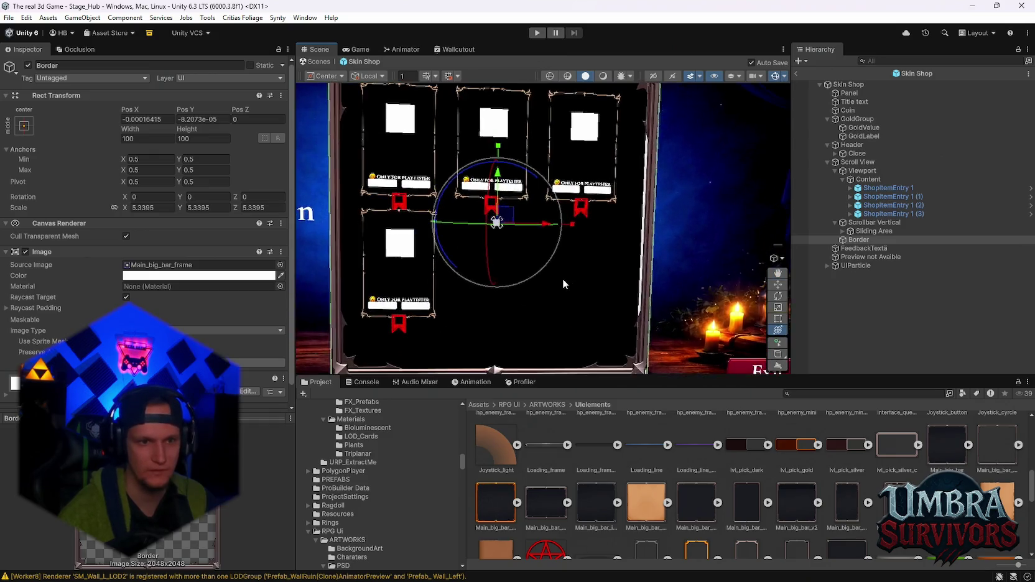
scroll(560, 261, up, 5)
scroll(573, 256, down, 3)
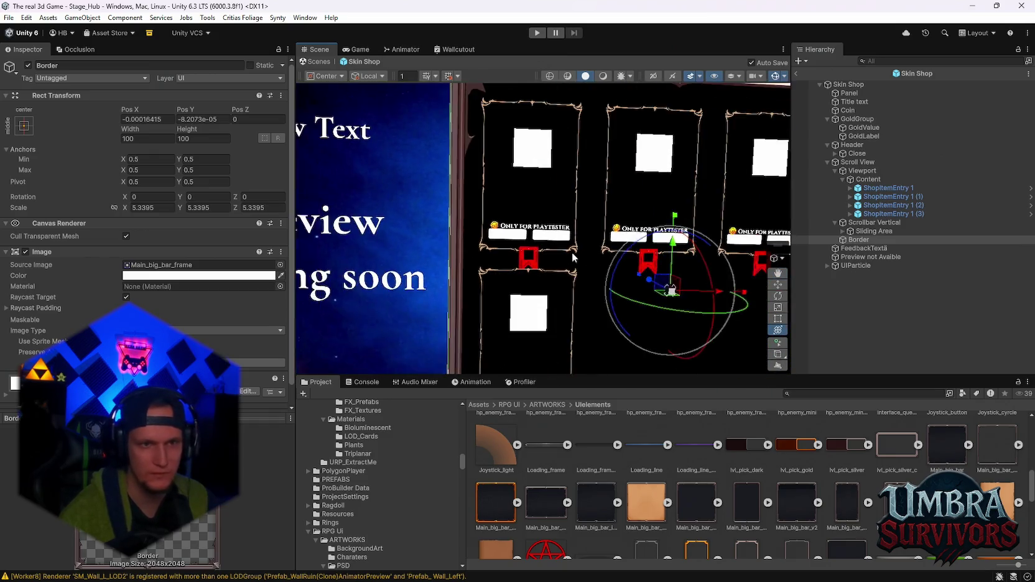
Try Skill_Frame_bg3 and Skill_Frame_bg2 as the Viewport's Source Image, then restore Skill_Frame_bg.
key(f)
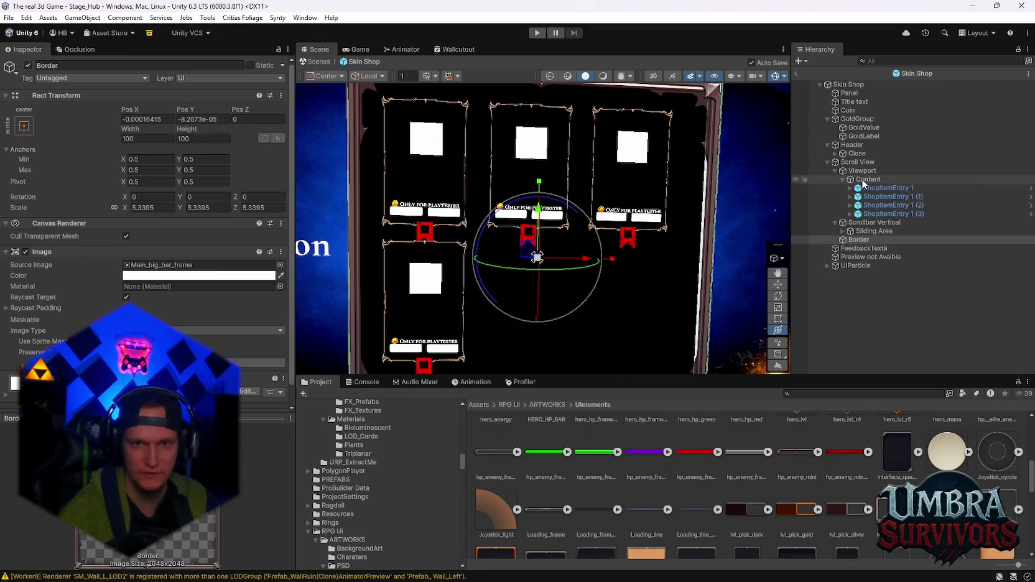
click(929, 171)
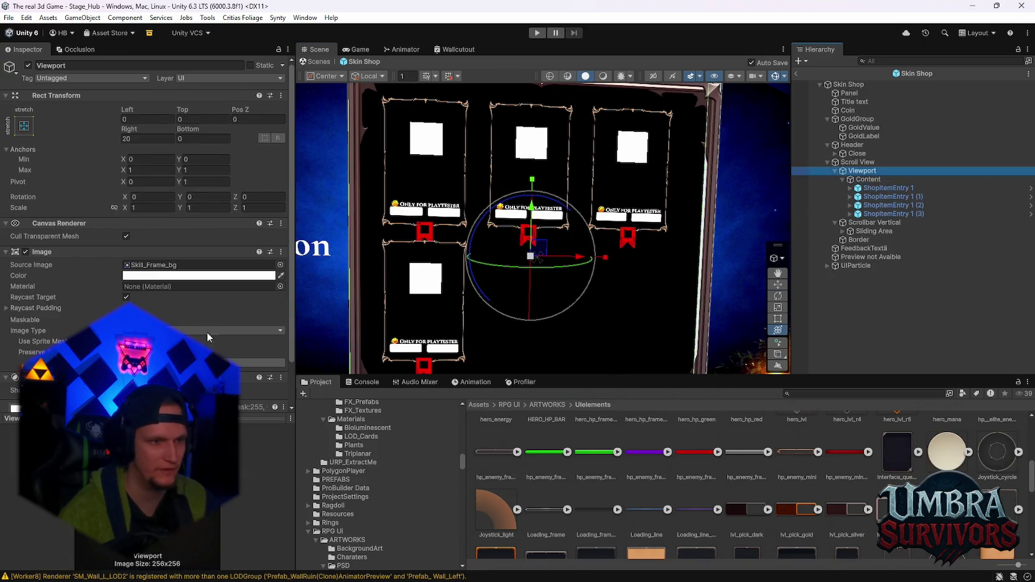
scroll(746, 477, down, 10)
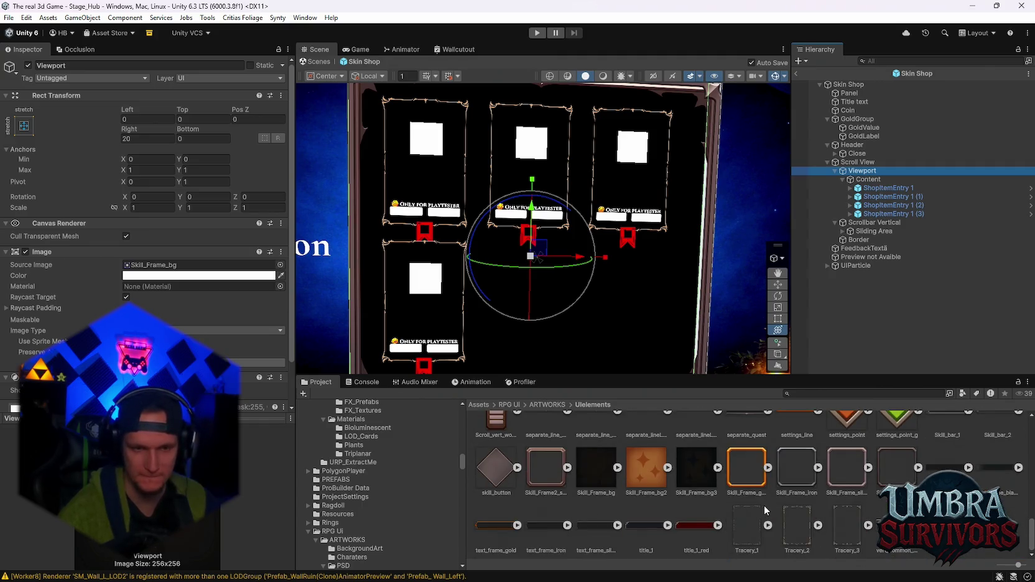
mouse_move(692, 490)
mouse_down()
mouse_move(698, 469)
mouse_move(436, 349)
mouse_move(199, 265)
mouse_up()
mouse_move(620, 490)
mouse_down()
mouse_move(373, 405)
mouse_move(199, 266)
mouse_up()
drag(591, 485, 199, 266)
scroll(469, 123, up, 5)
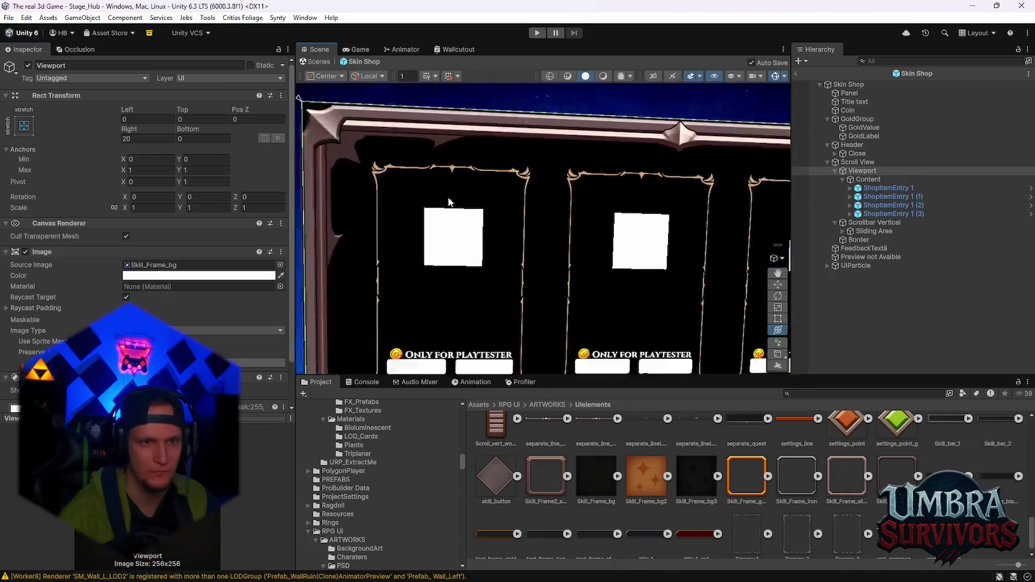
scroll(491, 208, down, 2)
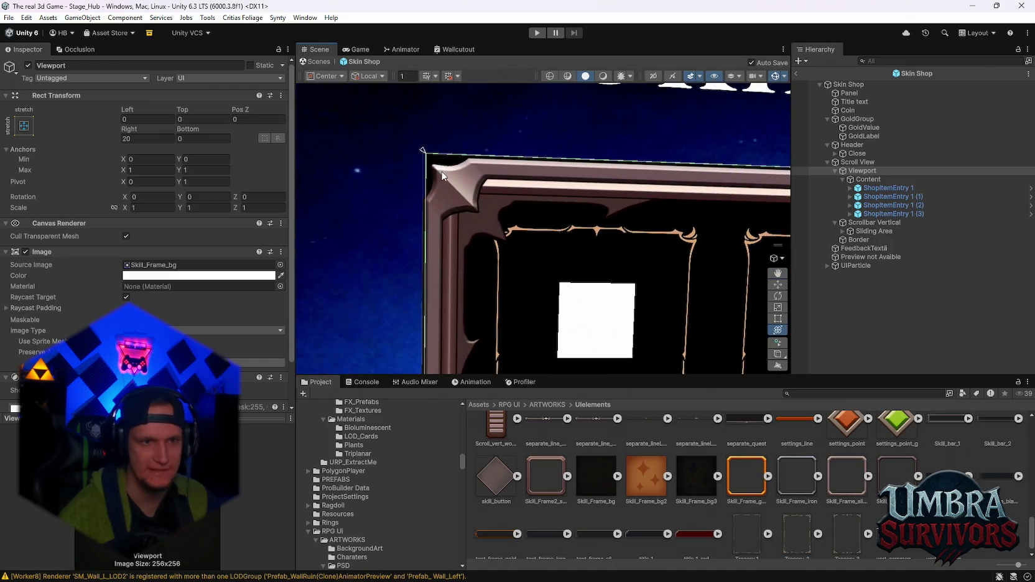
scroll(589, 221, down, 4)
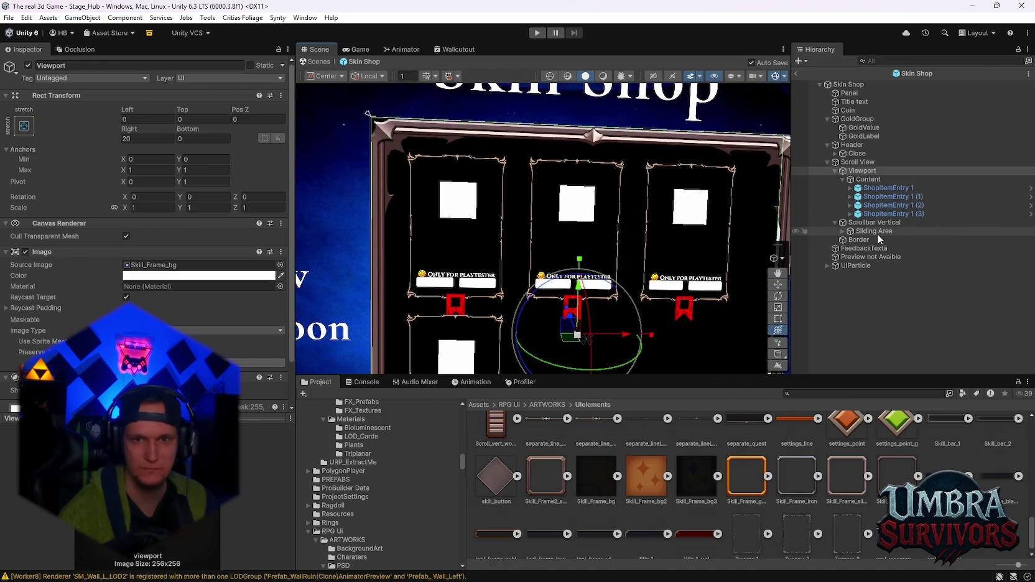
Stretch the Border frame taller and wider to about 5.67 by 5.63 scale.
double_click(858, 239)
drag(568, 229, 573, 223)
drag(647, 301, 685, 302)
scroll(685, 302, up, 3)
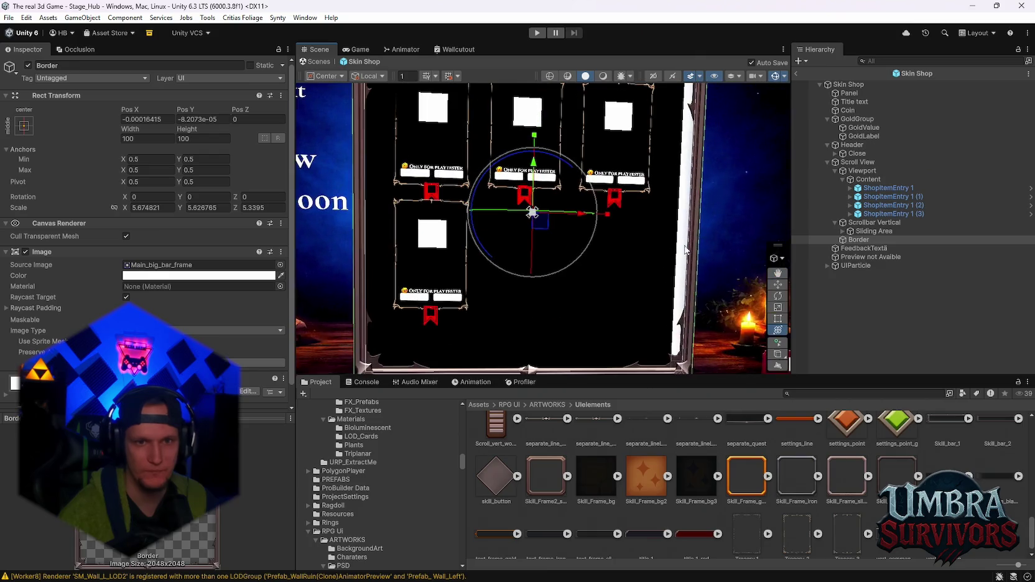
click(874, 222)
click(34, 78)
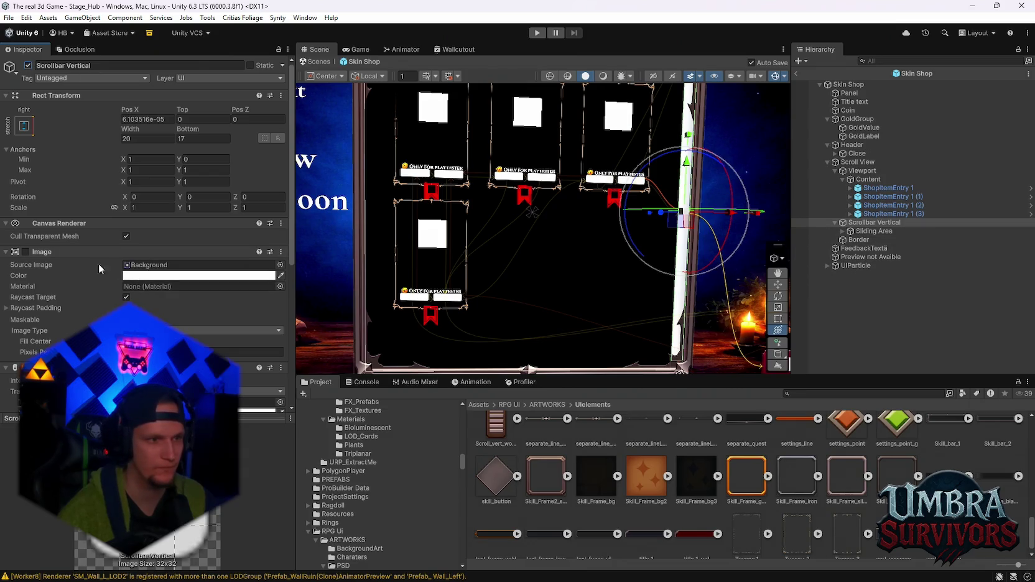
click(135, 275)
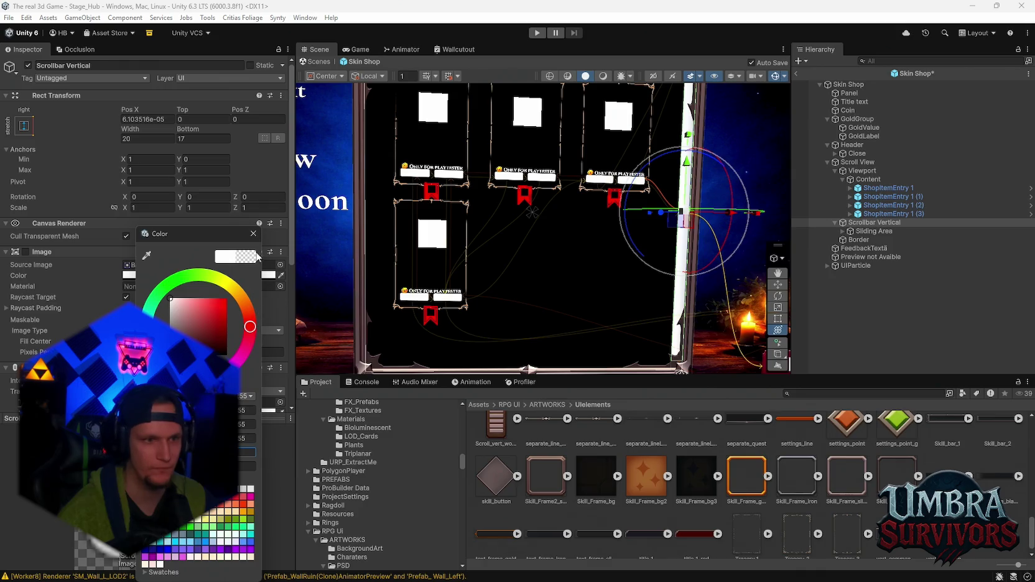
click(254, 234)
click(874, 231)
click(843, 231)
click(872, 240)
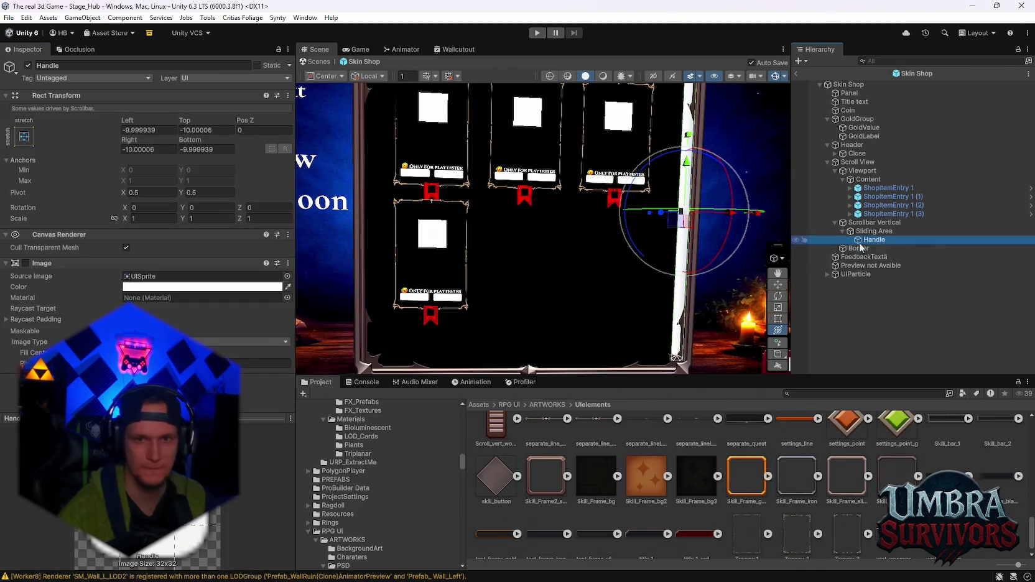
click(124, 287)
click(242, 233)
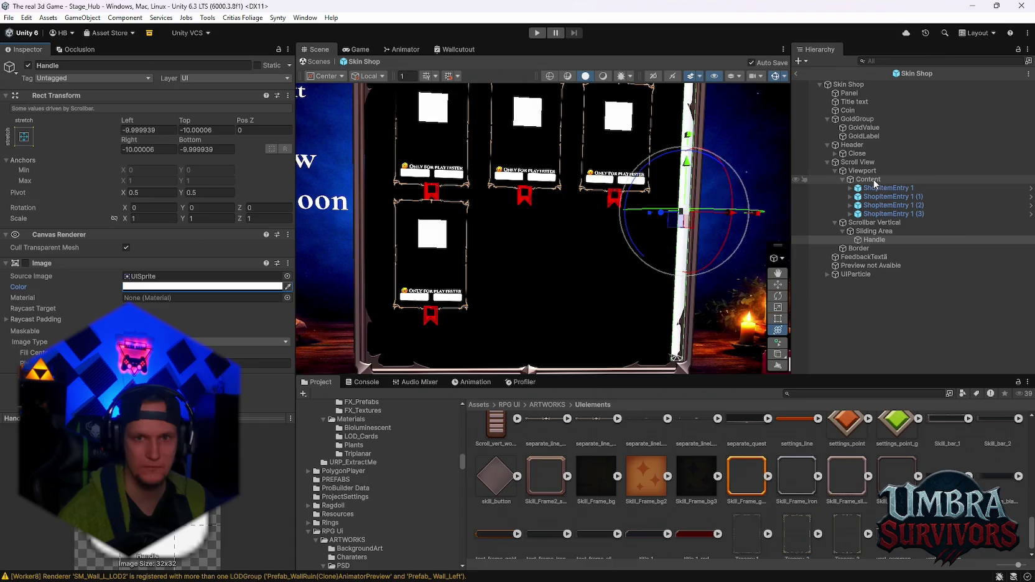
click(864, 222)
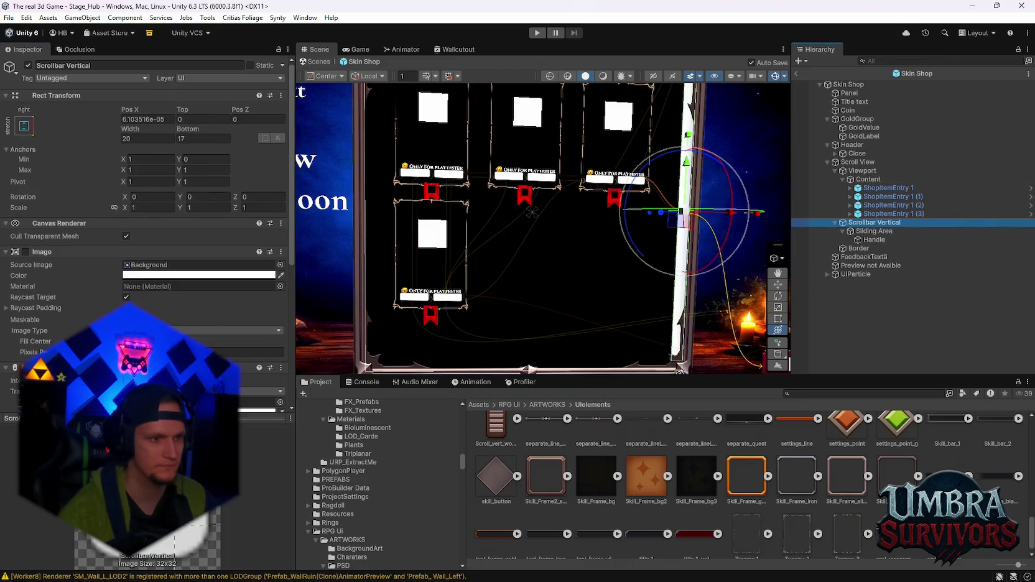
scroll(143, 249, down, 3)
scroll(24, 283, down, 2)
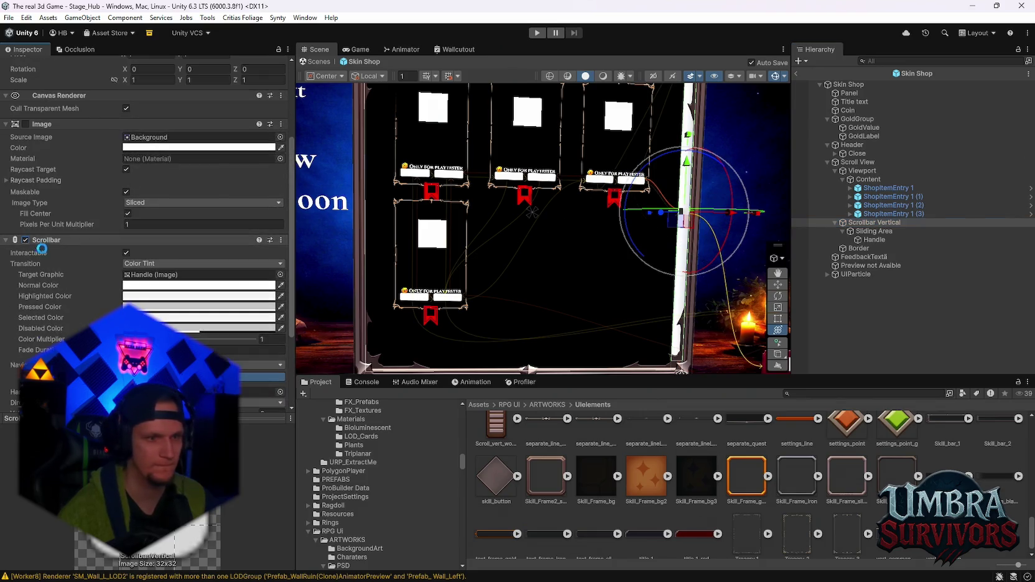
click(869, 179)
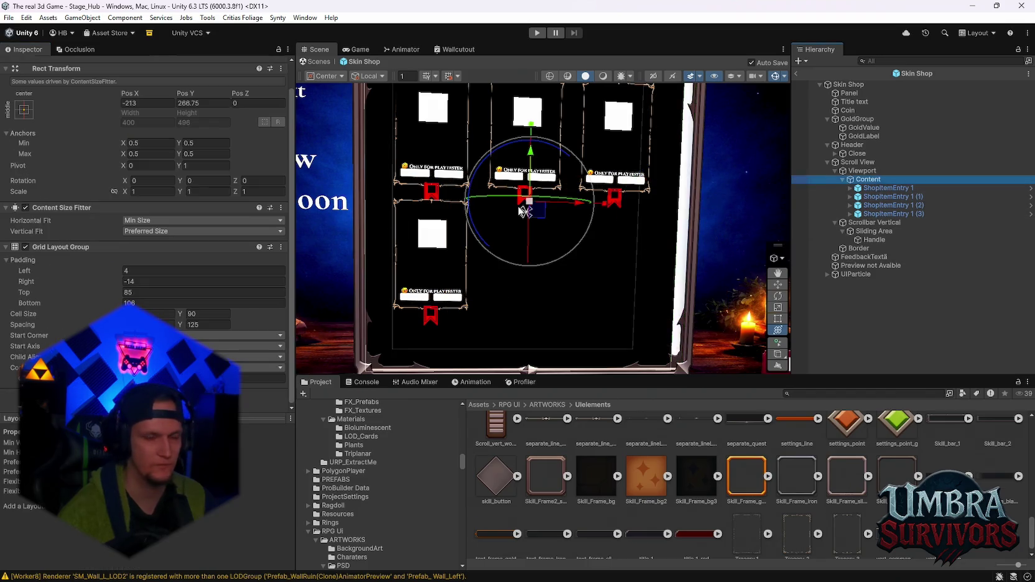
Disable the Scroll View's background Image component.
click(859, 169)
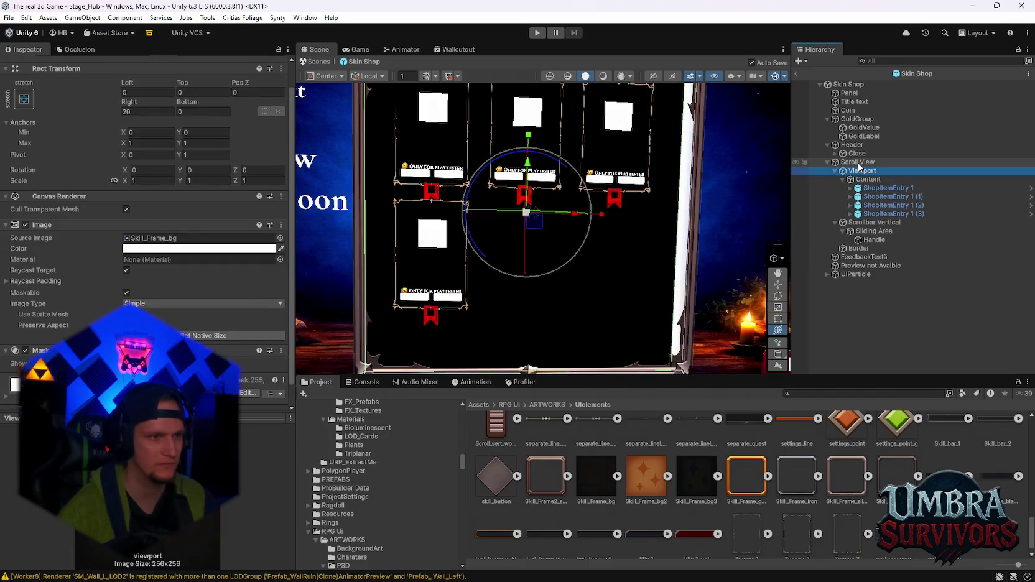
click(859, 163)
click(25, 225)
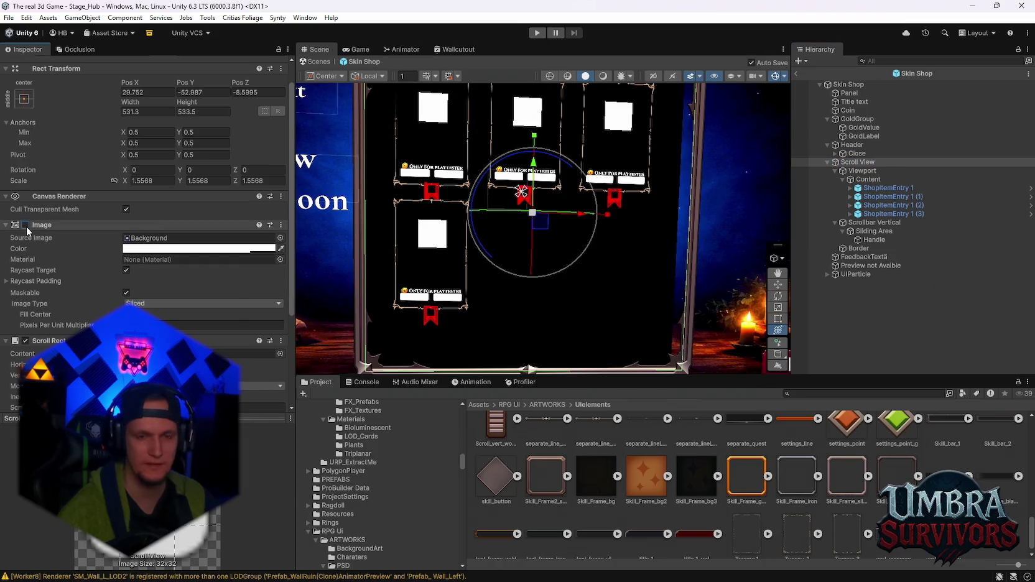
scroll(647, 230, down, 1)
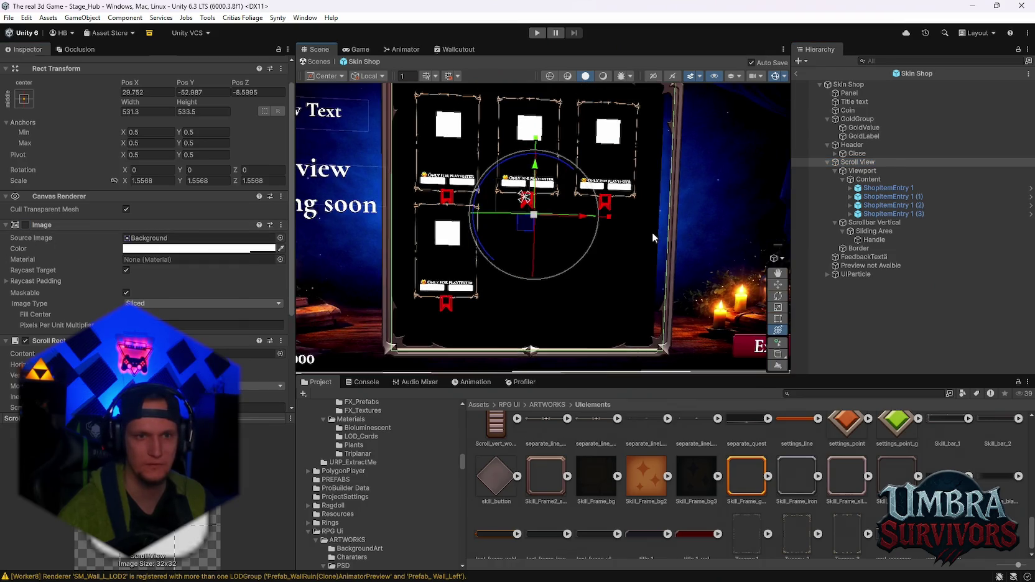
scroll(652, 231, down, 2)
click(868, 179)
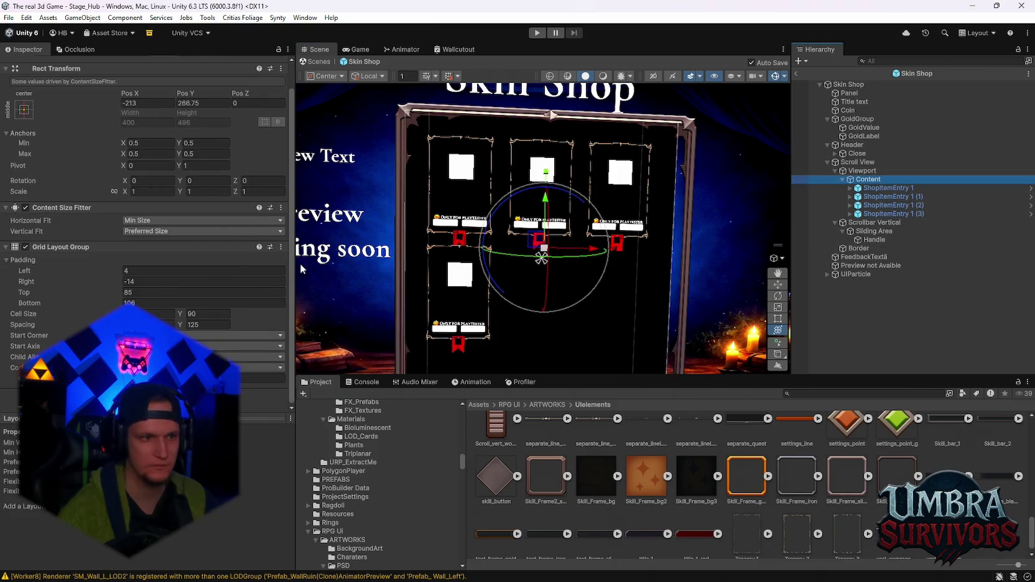
scroll(280, 295, up, 1)
click(862, 170)
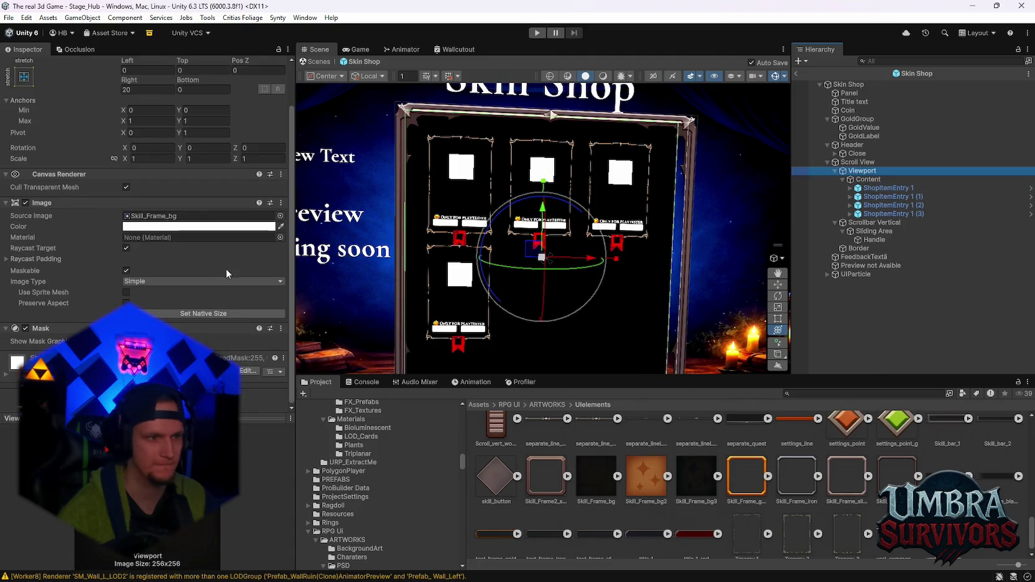
click(619, 262)
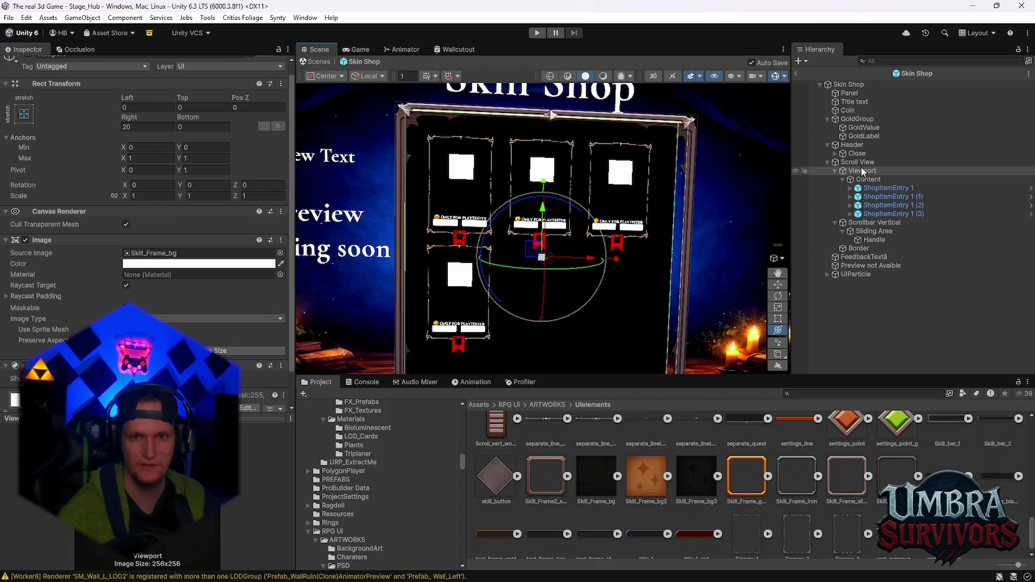
click(861, 162)
click(26, 240)
click(26, 239)
Narrow the Border frame's X scale slightly.
click(862, 249)
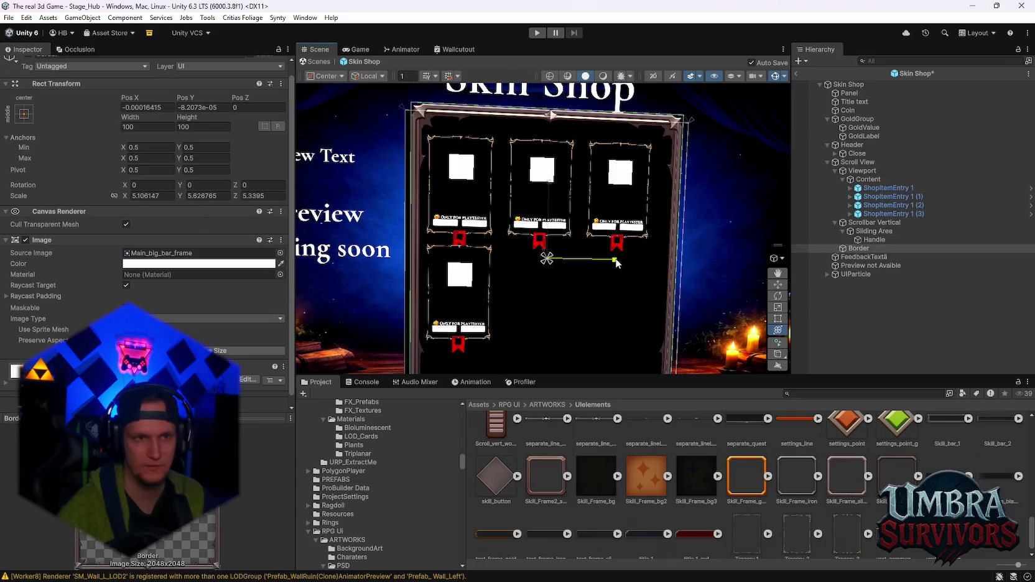
mouse_move(616, 260)
mouse_down()
mouse_move(579, 258)
mouse_move(577, 231)
mouse_move(563, 265)
mouse_up()
scroll(569, 281, up, 3)
scroll(553, 300, down, 3)
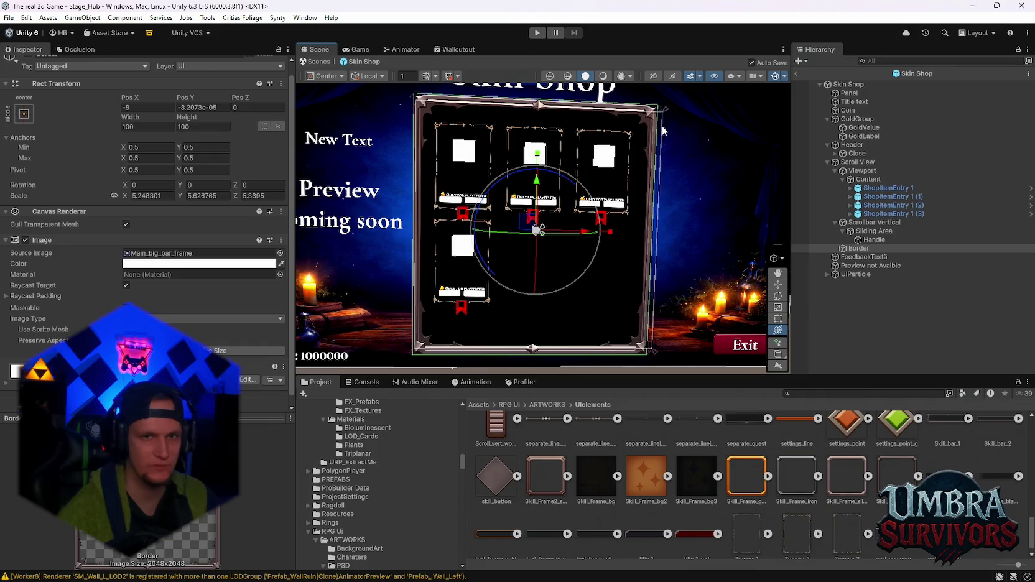
Save the project, exit the Skin Shop prefab, and enter Play mode.
click(9, 18)
click(13, 18)
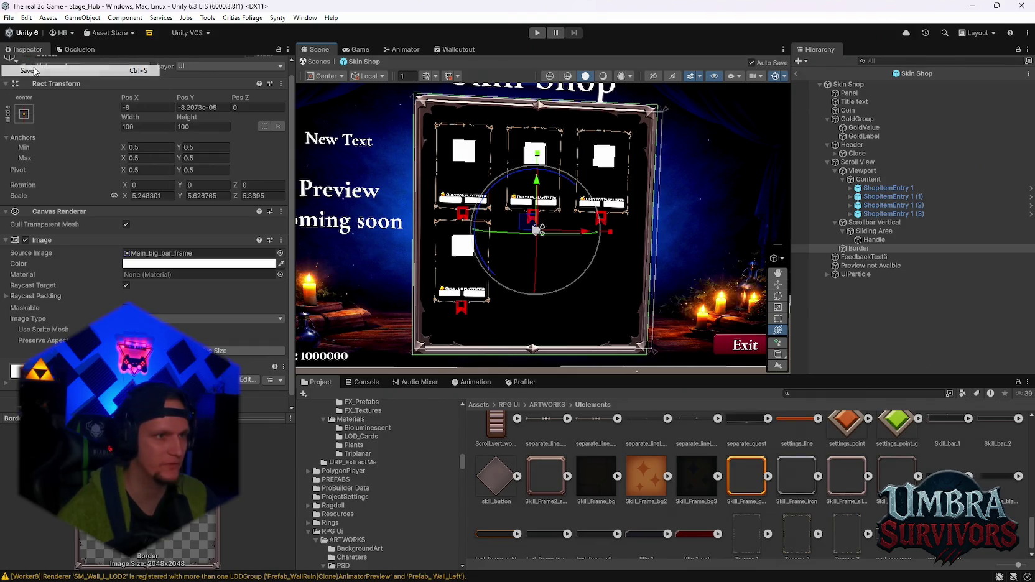
click(8, 18)
click(28, 134)
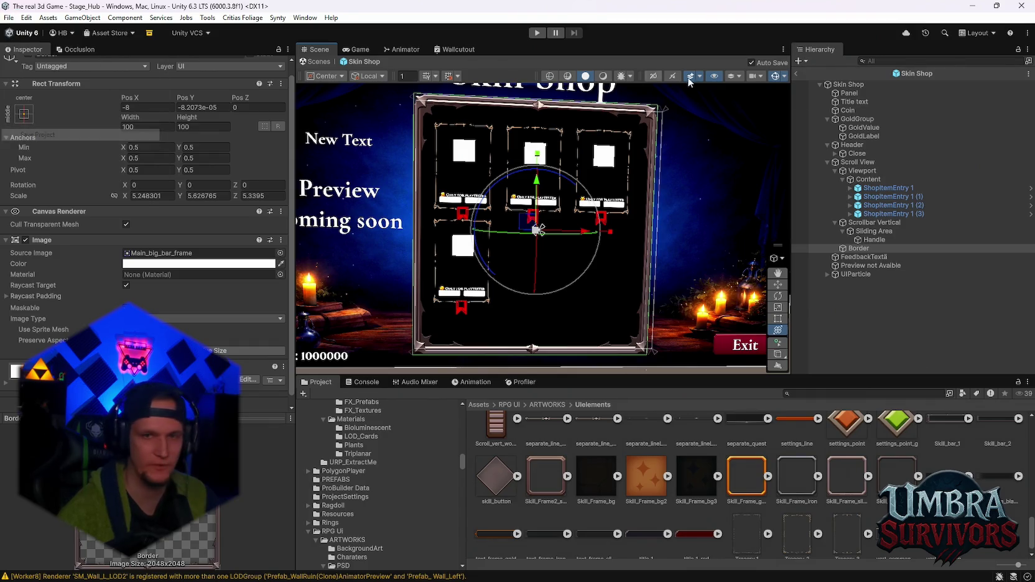
click(796, 74)
click(538, 35)
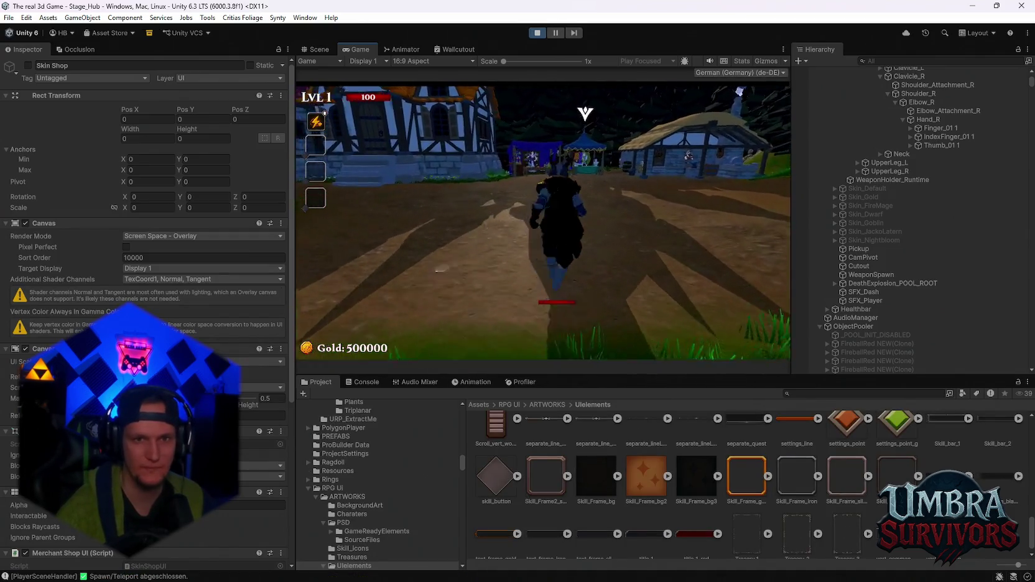
Run the character to the merchant tent and open the in-game Skin Shop.
key(w)
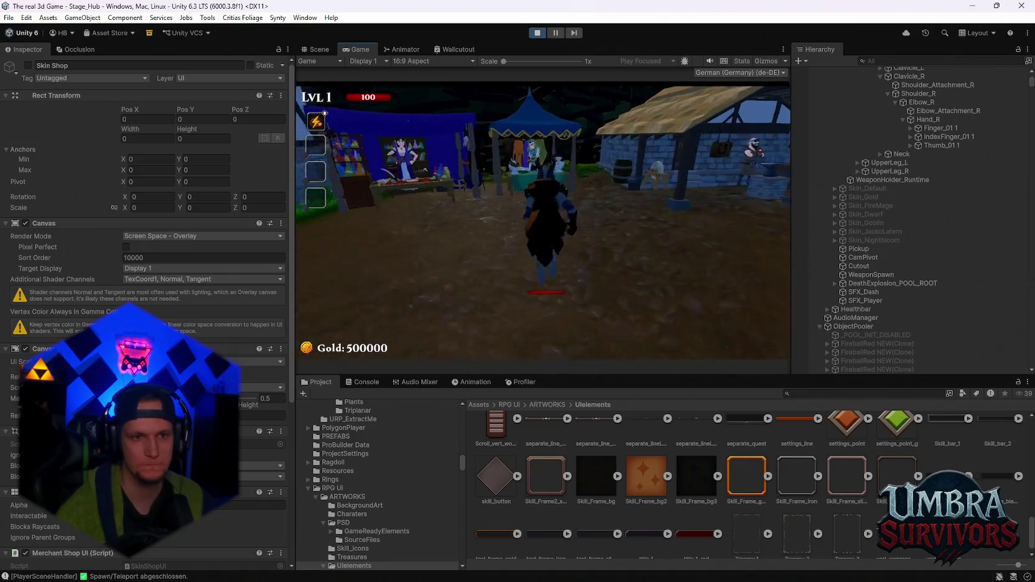
key(e)
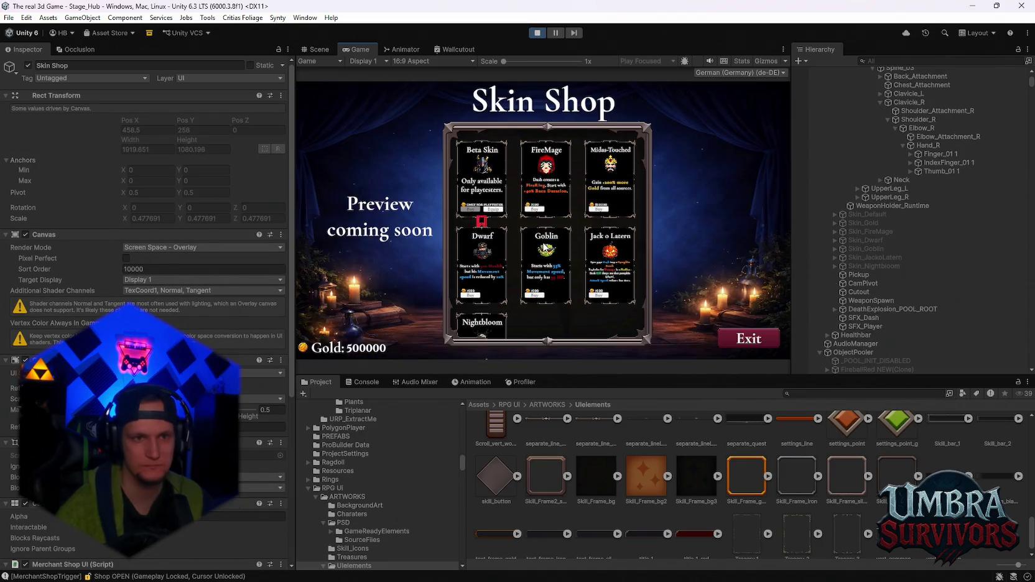
scroll(545, 246, down, 2)
scroll(534, 260, up, 3)
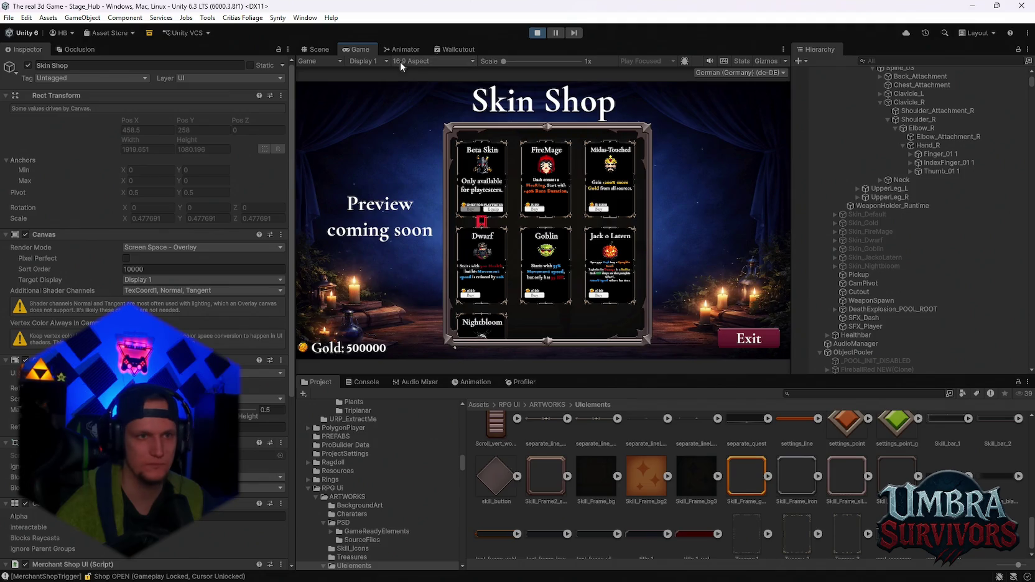
Maximize the Game view, scroll the skin grid through every row, then stop play.
double_click(352, 46)
scroll(474, 288, down, 2)
scroll(474, 288, up, 2)
scroll(485, 294, down, 2)
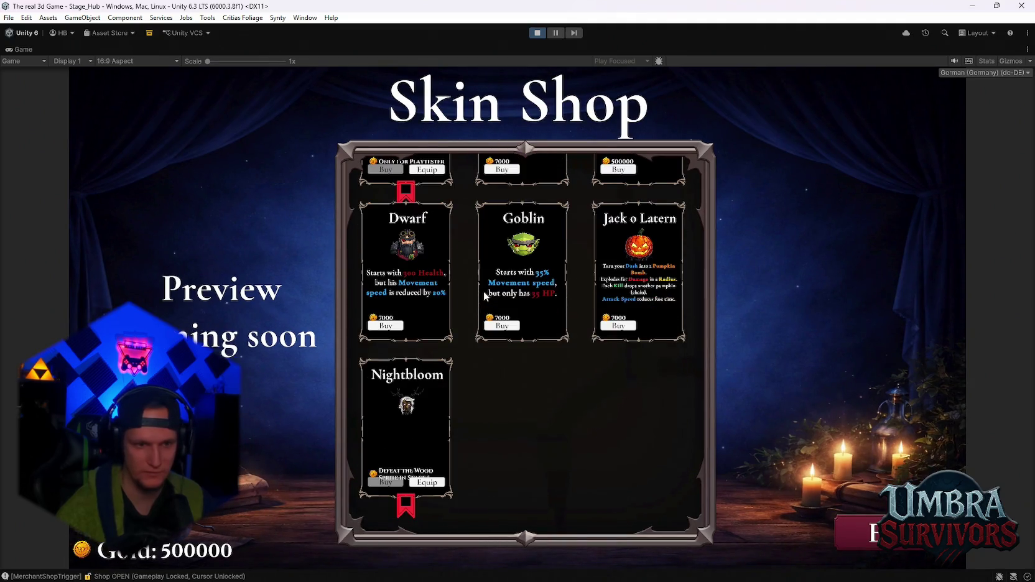
scroll(488, 302, up, 2)
scroll(517, 330, down, 2)
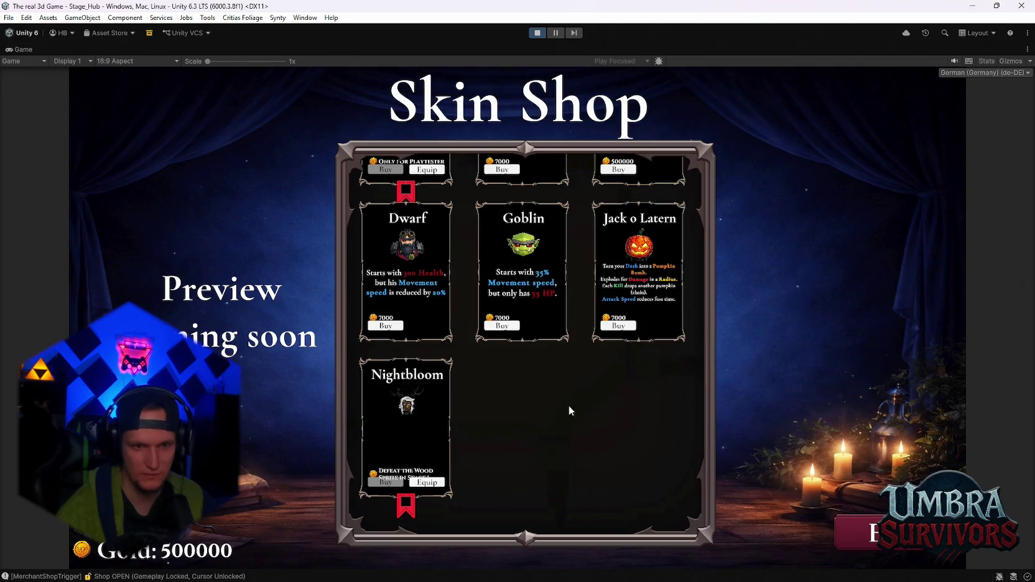
scroll(560, 398, up, 2)
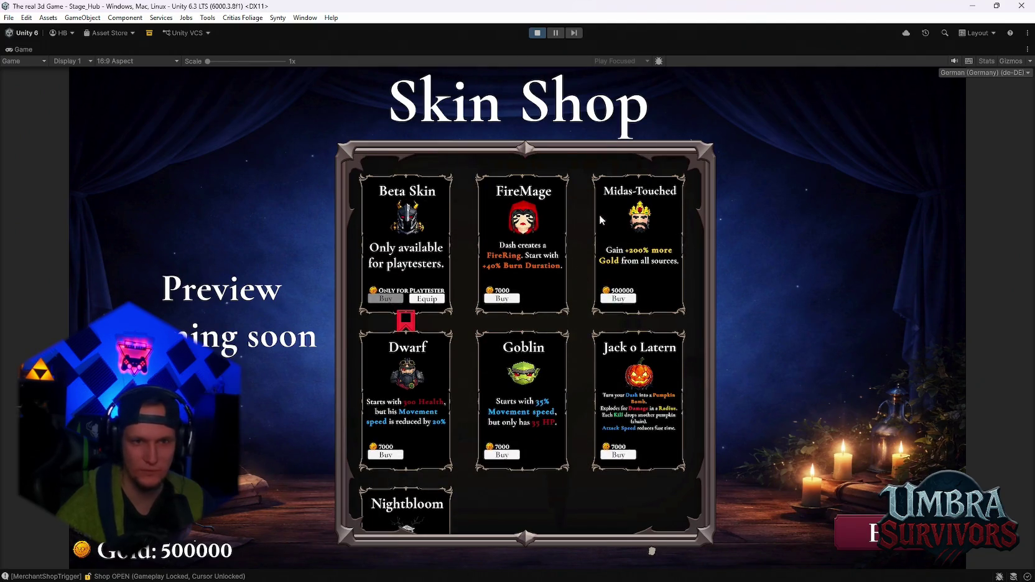
scroll(597, 203, down, 2)
scroll(575, 439, up, 2)
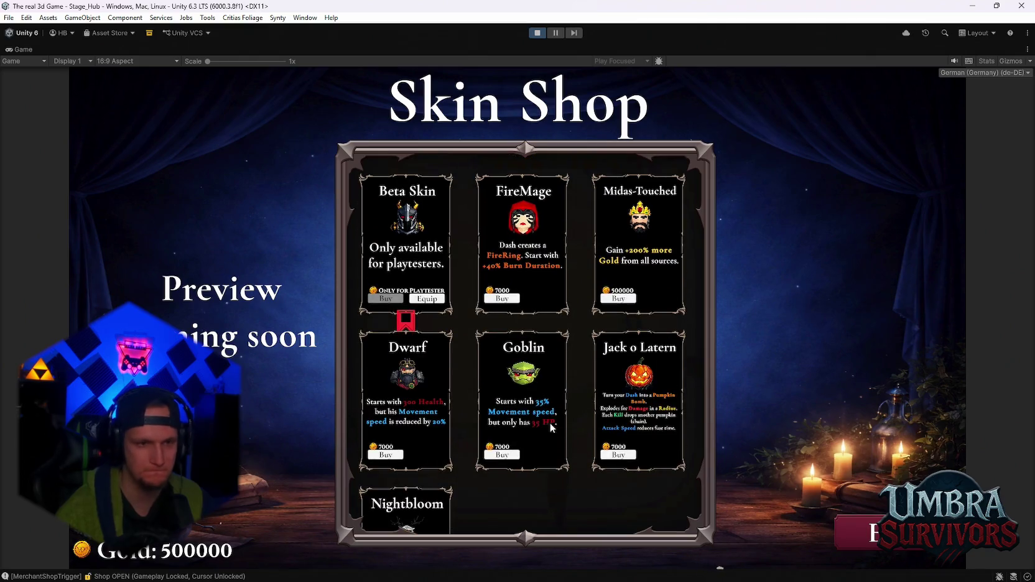
scroll(509, 367, down, 2)
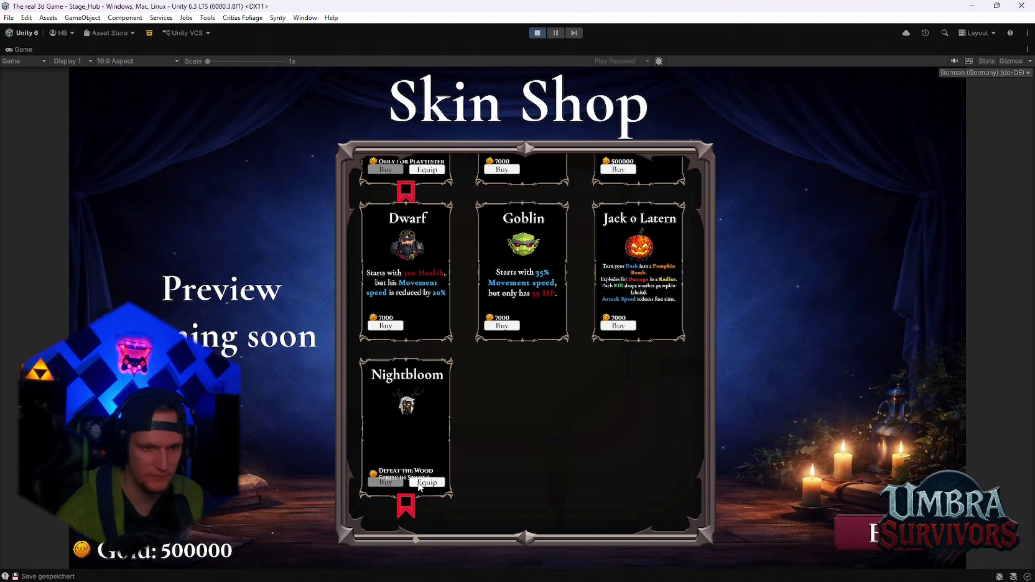
scroll(418, 483, up, 3)
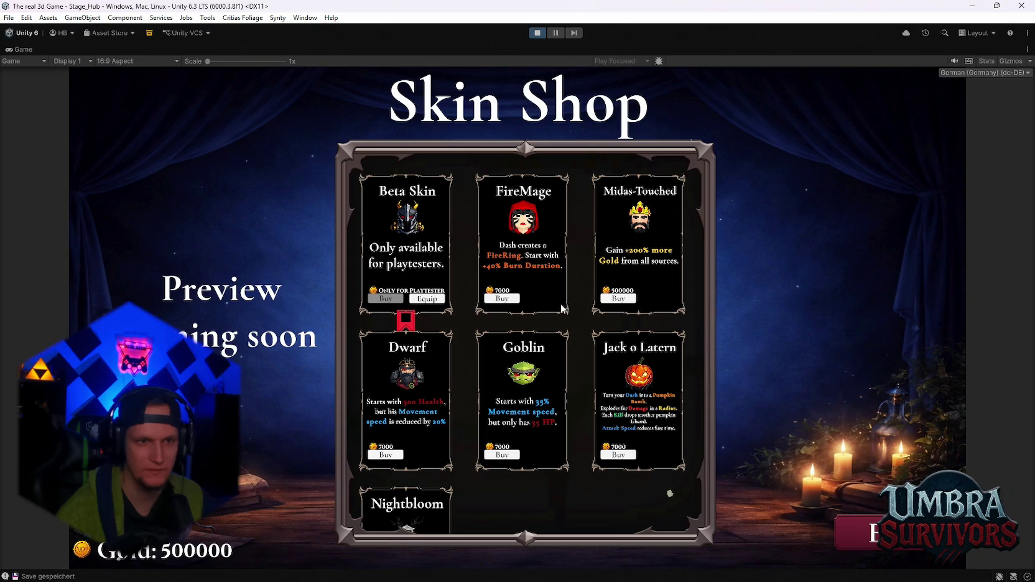
scroll(560, 303, down, 4)
scroll(538, 349, up, 4)
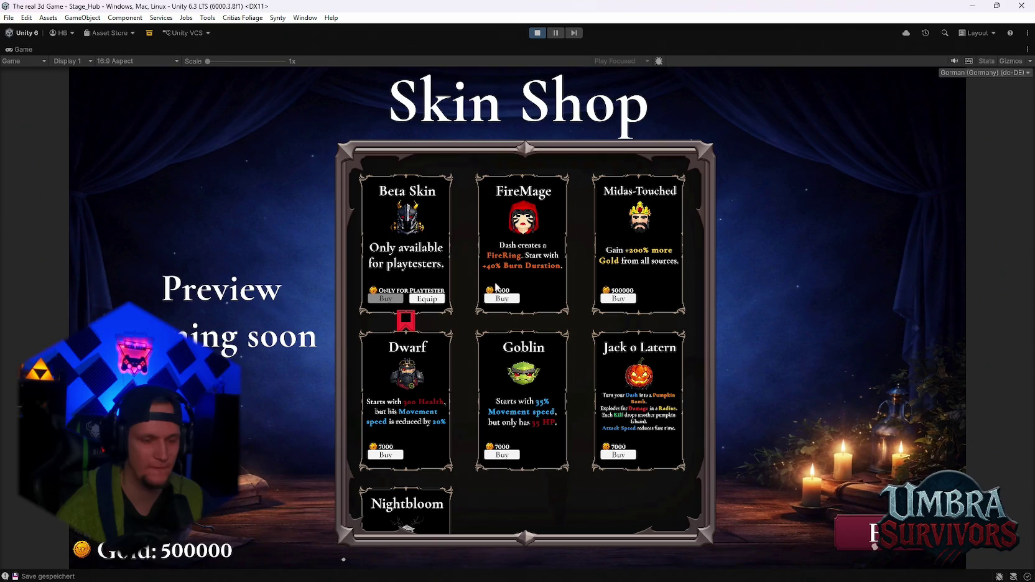
click(539, 35)
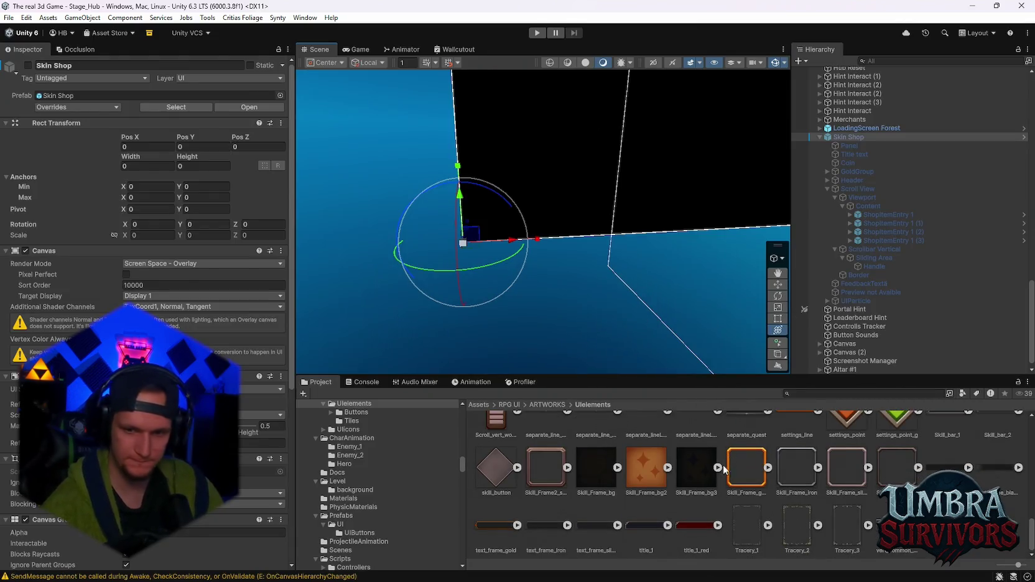
Browse the UIelements Tiles and Buttons folders, then CharAnimation Enemy_2 and Hero.
scroll(392, 515, down, 5)
scroll(392, 515, up, 5)
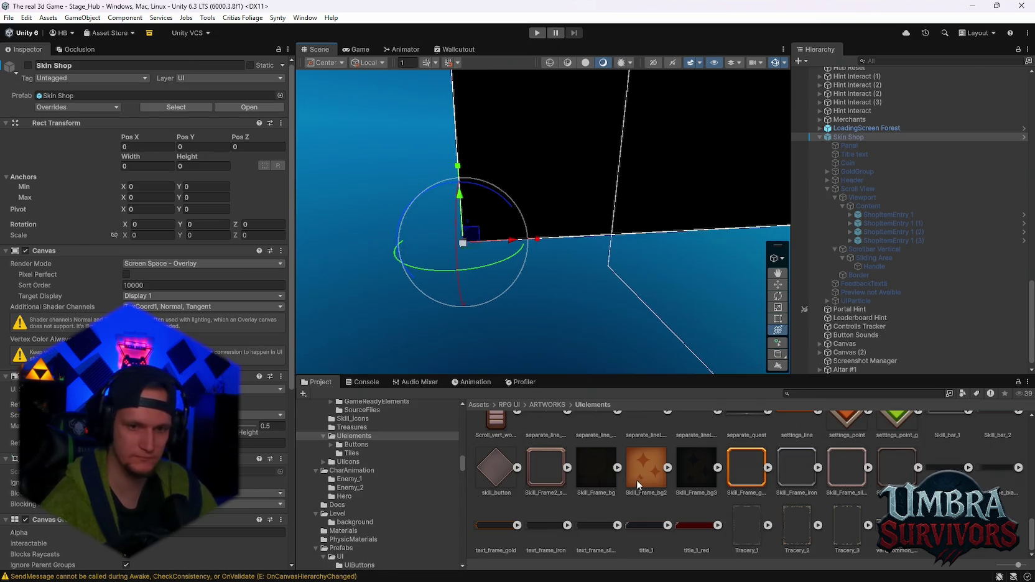
scroll(645, 477, up, 6)
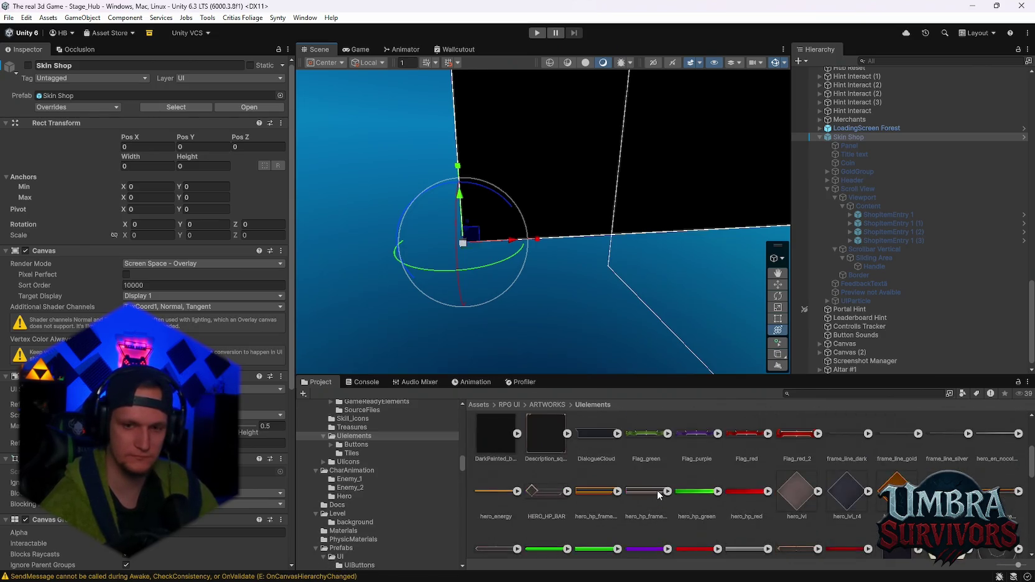
scroll(657, 490, down, 5)
scroll(660, 491, down, 4)
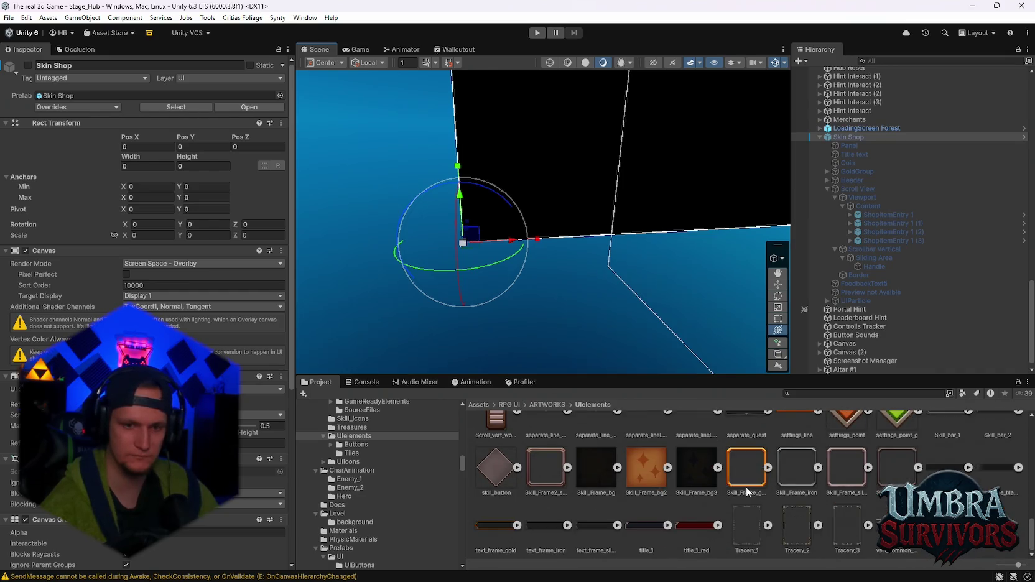
click(356, 452)
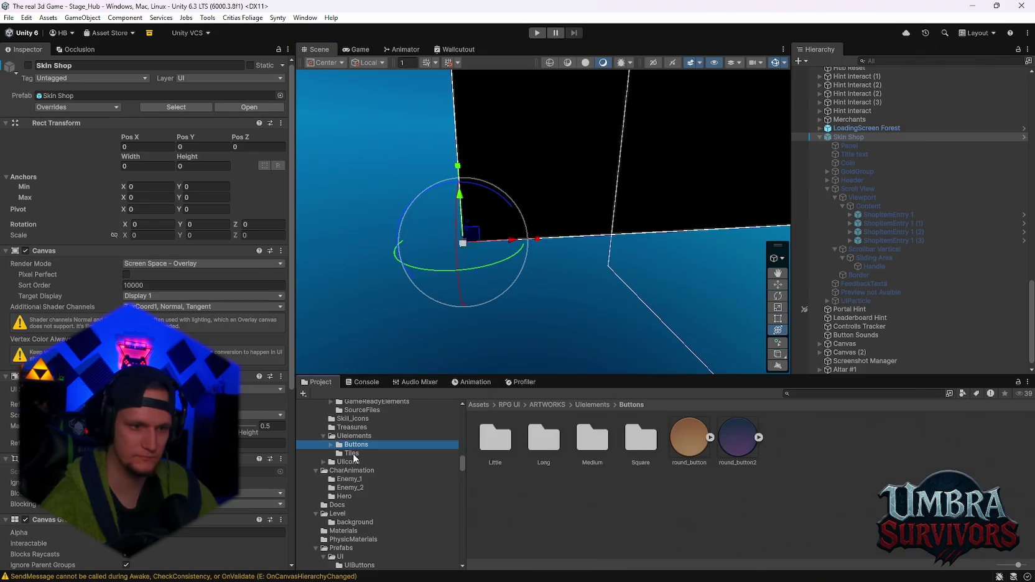
click(356, 445)
click(355, 487)
click(351, 498)
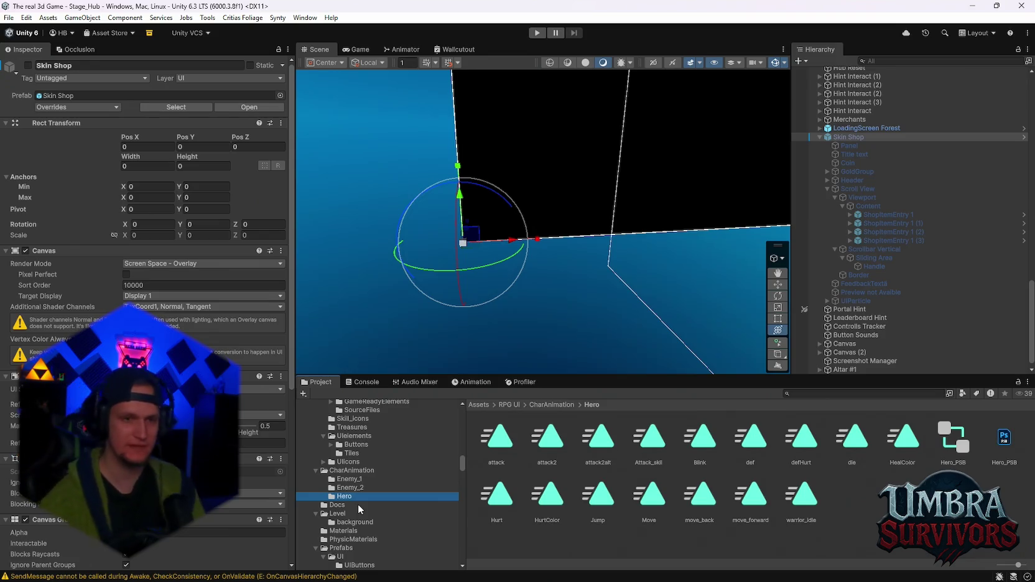
Open the Skin Shop prefab asset in isolation.
right_click(849, 140)
mouse_move(884, 233)
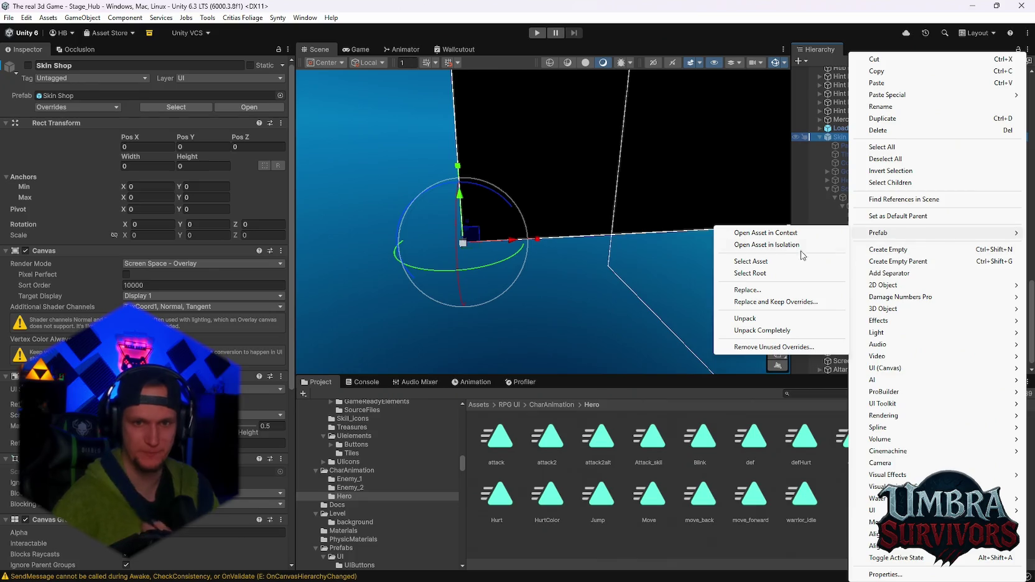
click(808, 246)
scroll(587, 228, up, 3)
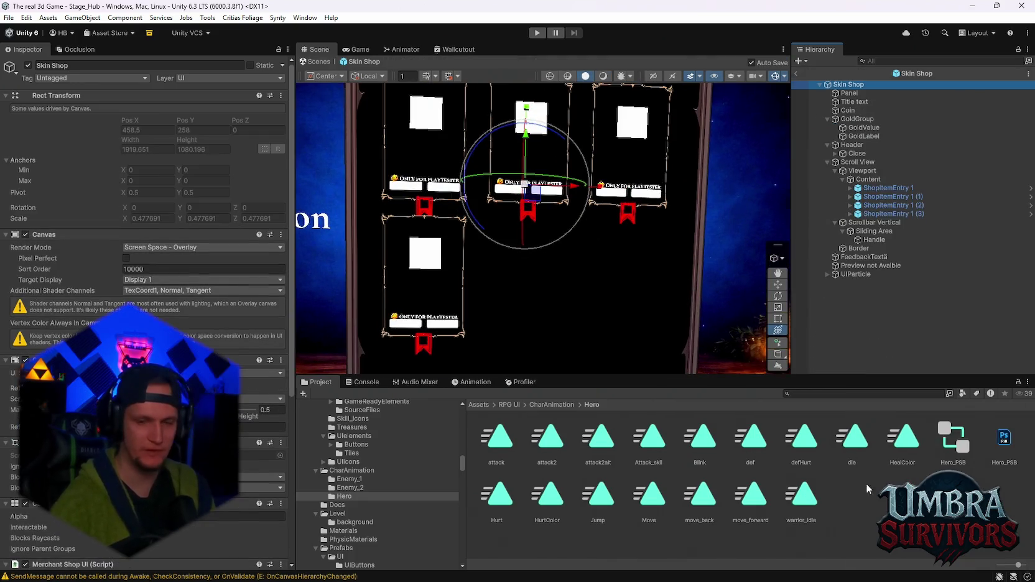
click(362, 382)
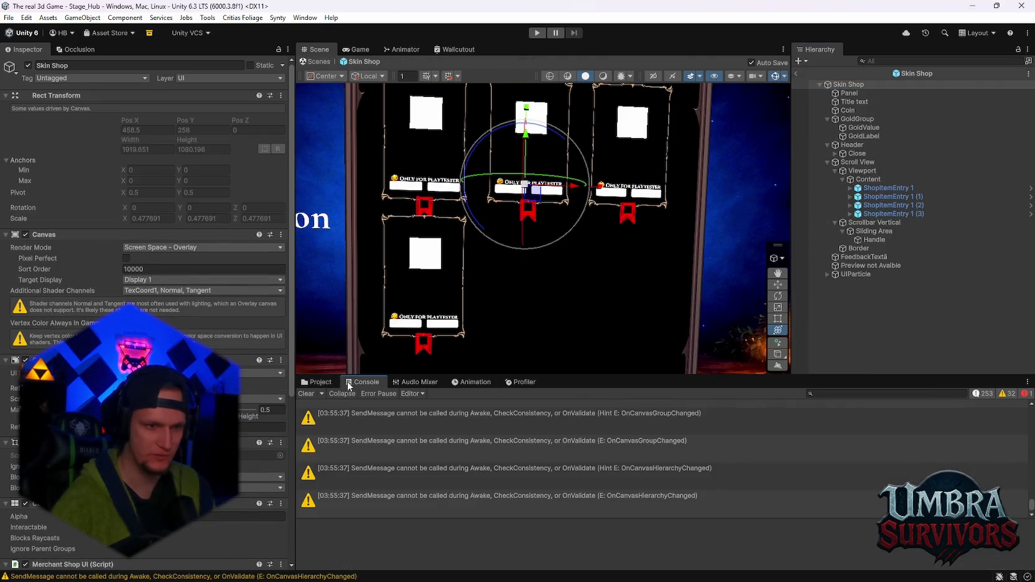
click(316, 382)
Search assets for 'grou' and inspect ExampleBackground and Background_sq_v1.
click(799, 393)
text(back)
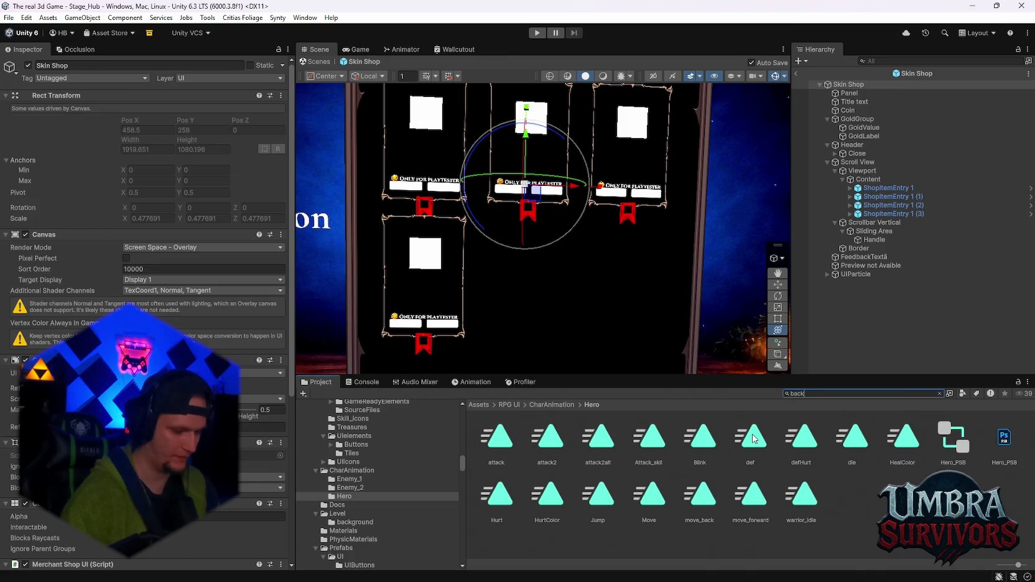
text(grou)
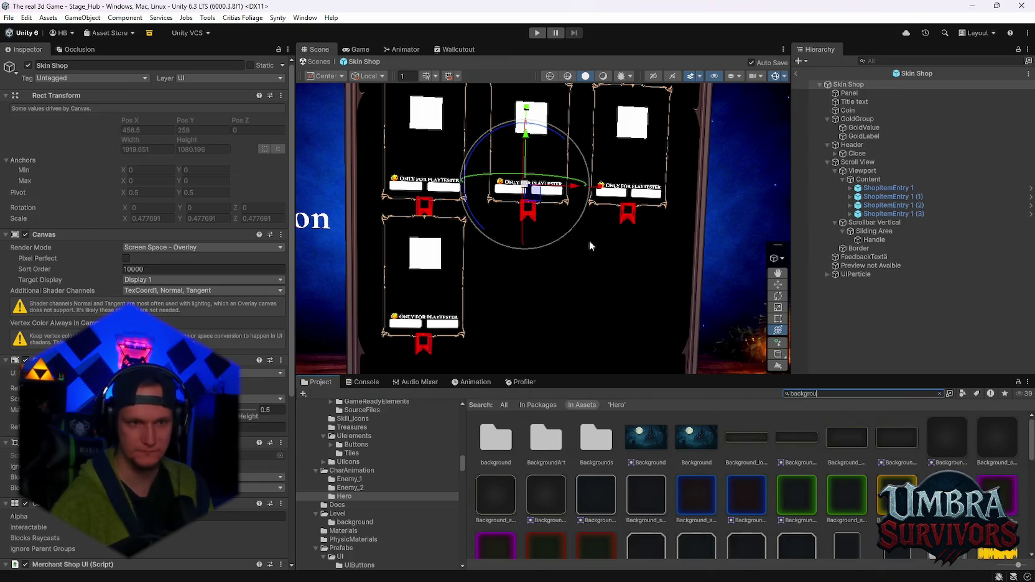
scroll(784, 488, down, 2)
scroll(783, 489, down, 10)
scroll(797, 489, up, 8)
click(847, 510)
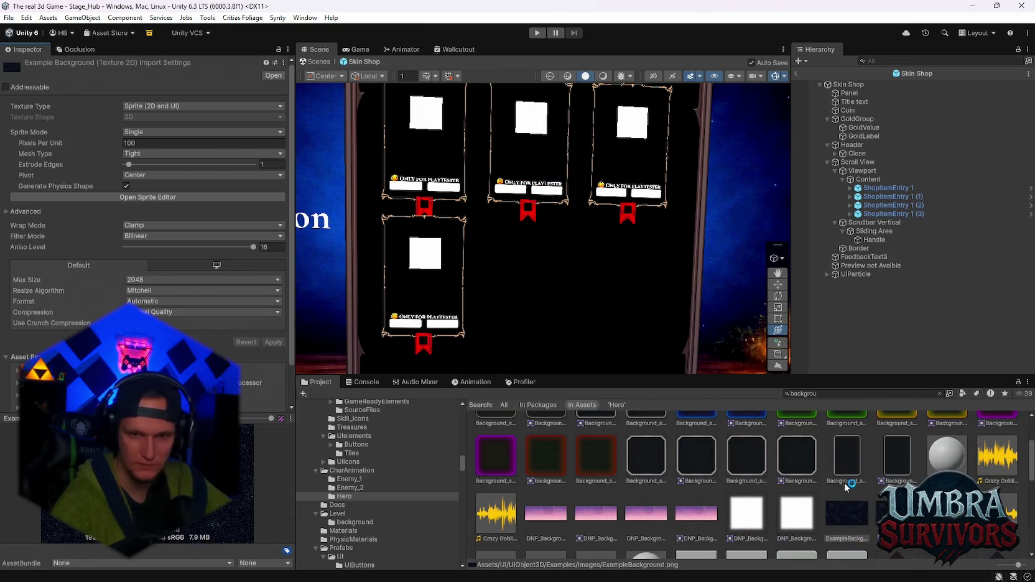
scroll(622, 487, down, 10)
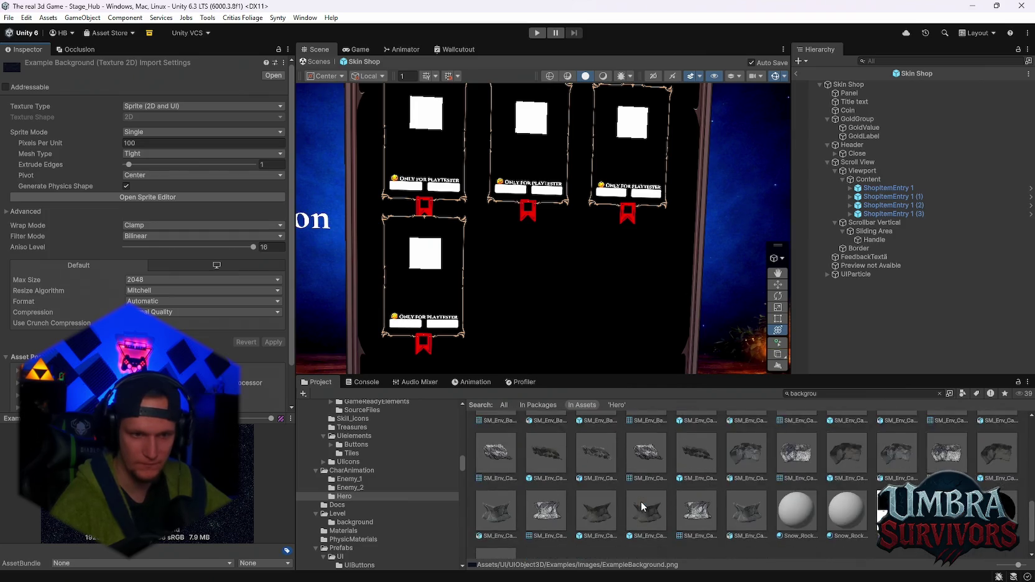
scroll(641, 502, up, 5)
scroll(644, 503, down, 2)
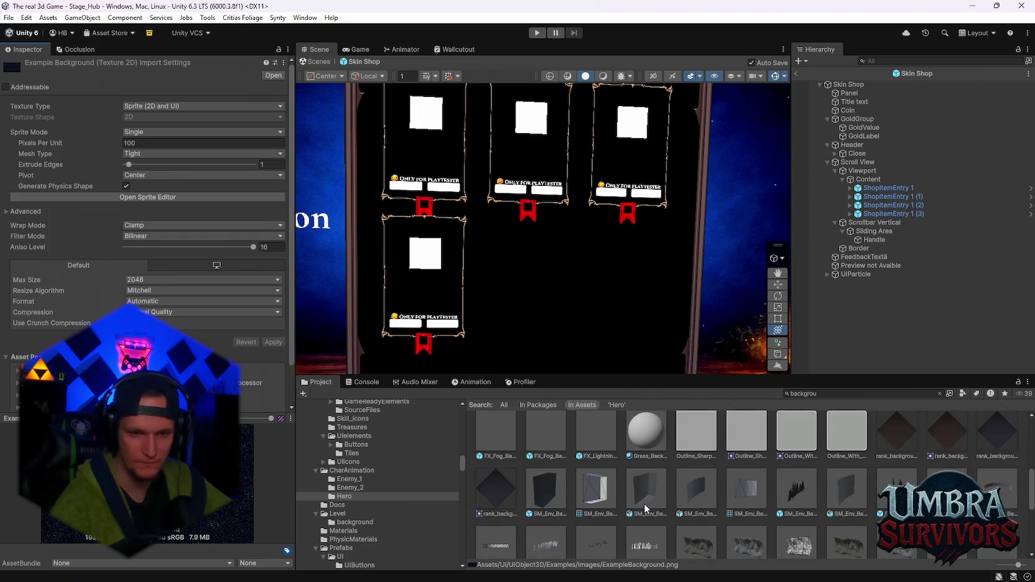
scroll(666, 524, up, 2)
scroll(802, 516, up, 5)
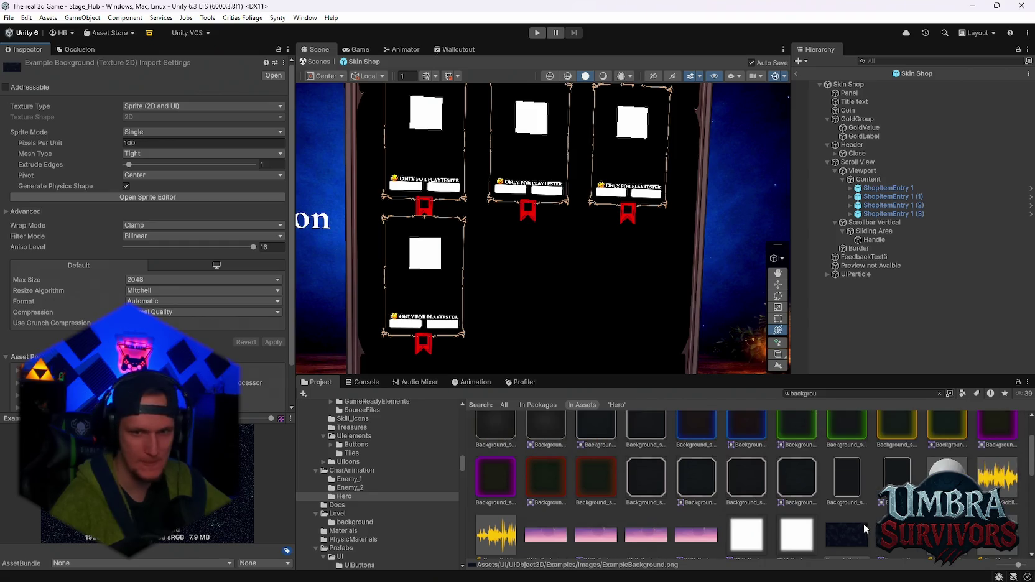
click(946, 443)
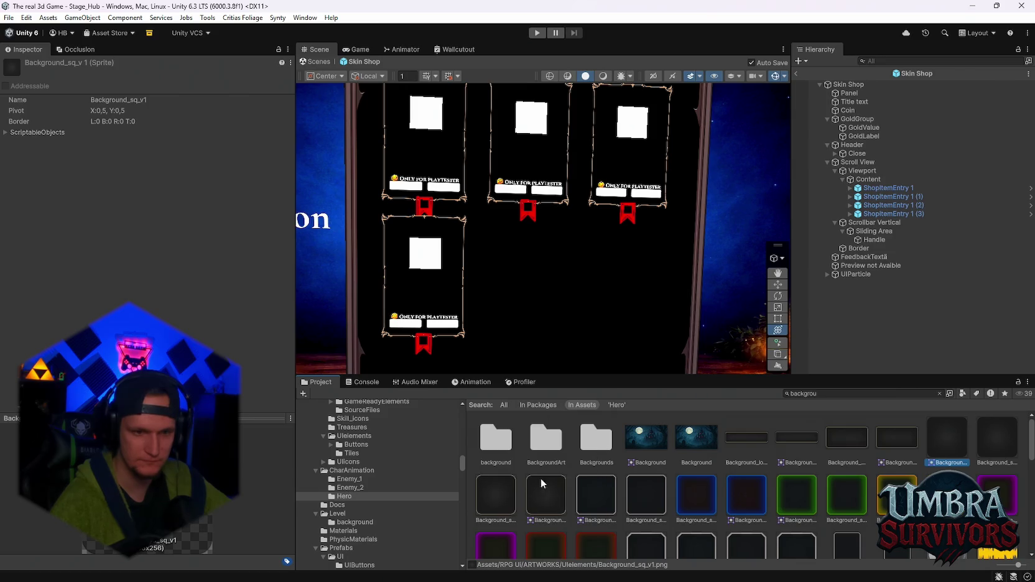
scroll(544, 477, down, 3)
scroll(548, 484, up, 3)
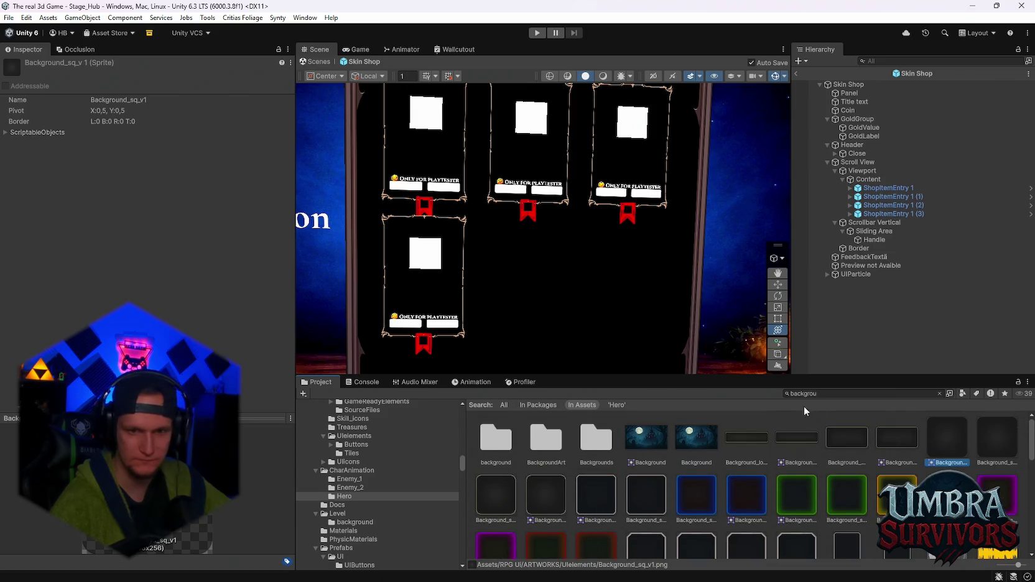
Search assets for 'panel' and inspect the Interface_quest_panel_bar sprite.
click(834, 394)
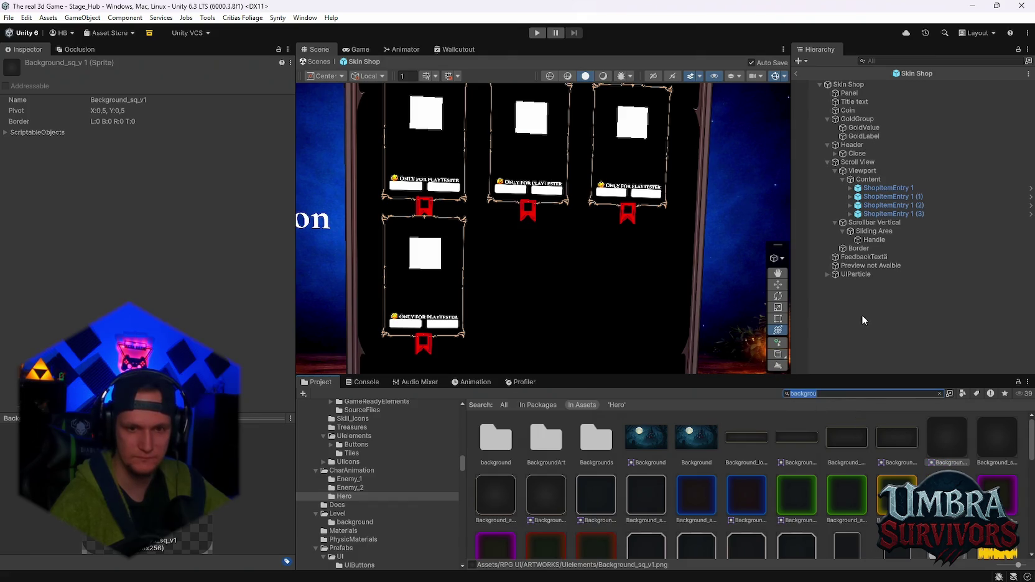
scroll(793, 483, down, 5)
scroll(793, 483, up, 4)
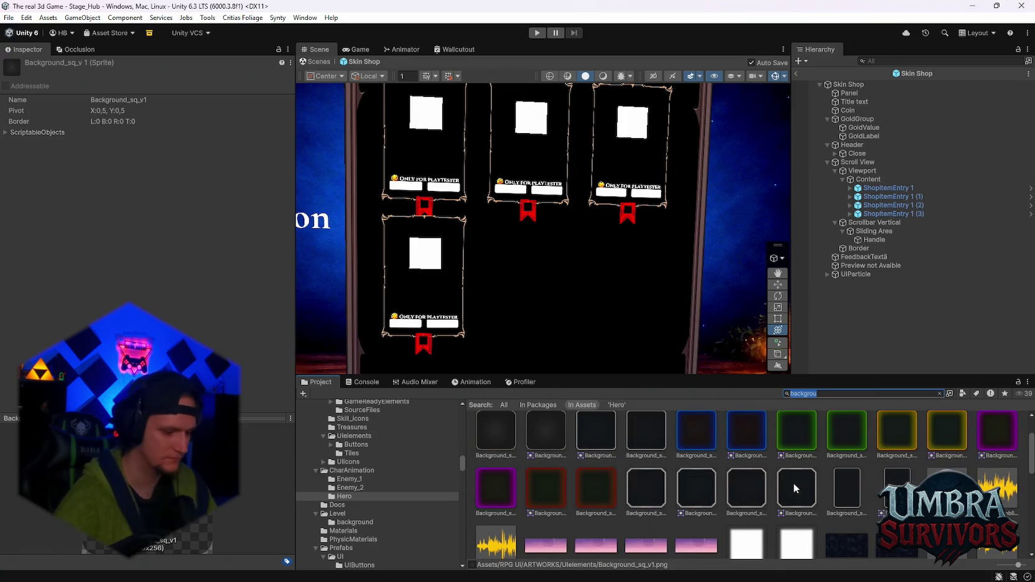
text(panel)
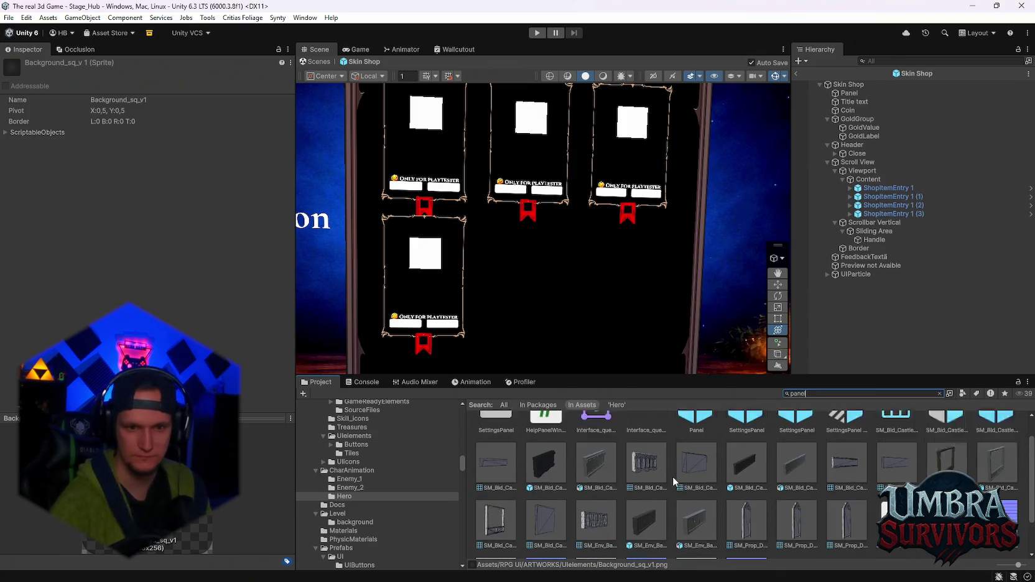
click(608, 431)
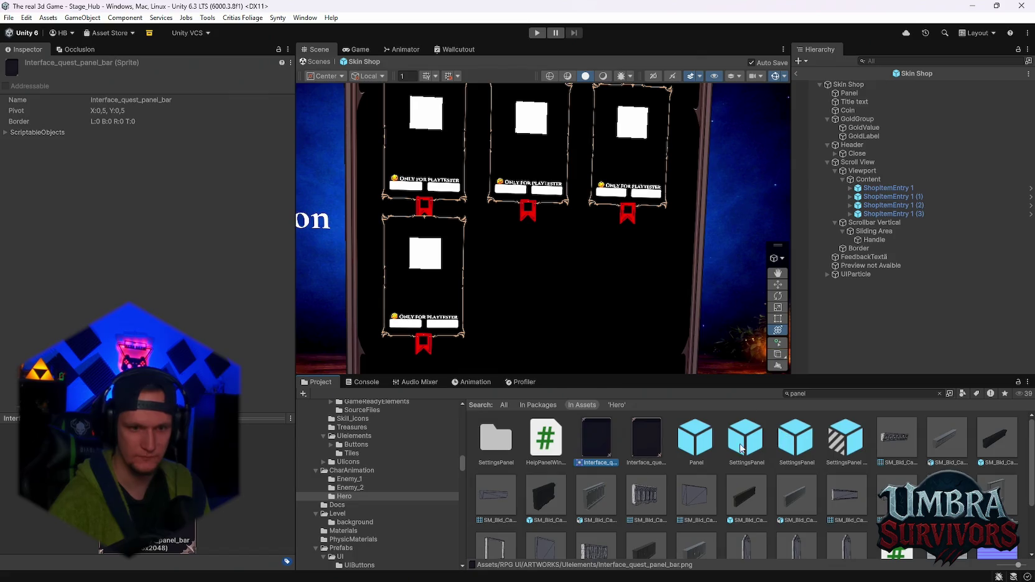
Search for 'artwork' and open the ARTWORKS > UIelements folder.
click(820, 393)
text(artwork)
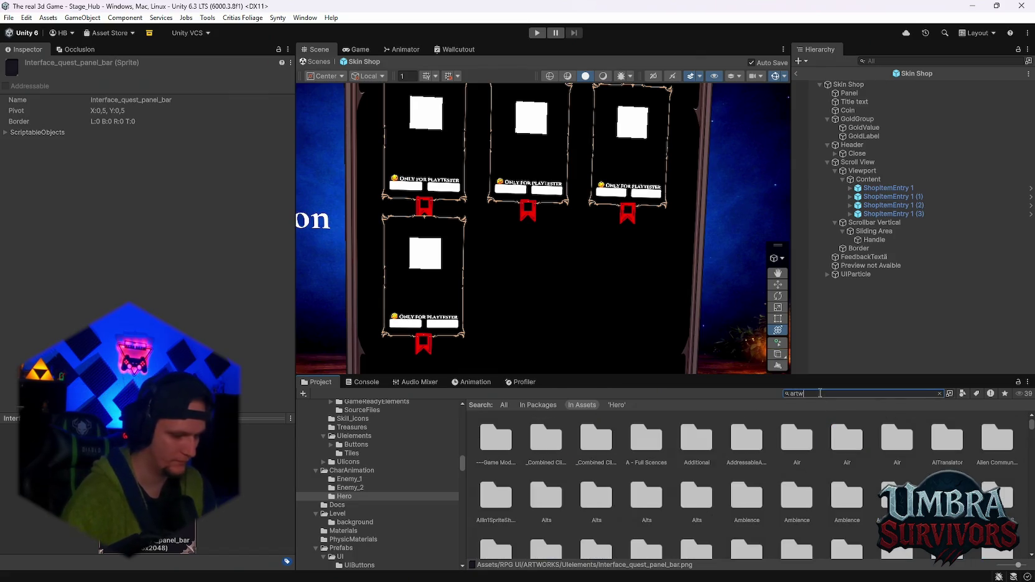
double_click(494, 441)
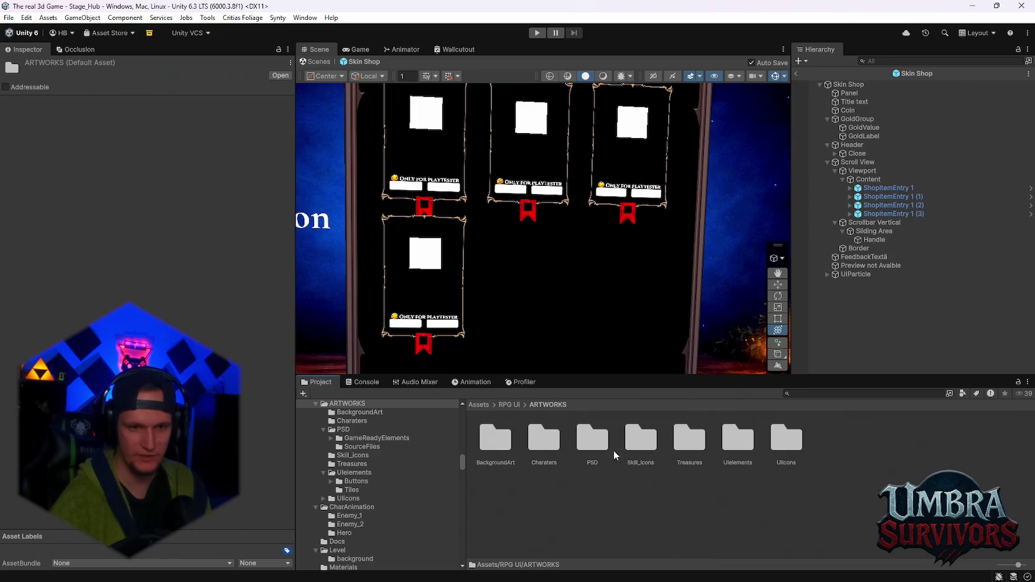
double_click(734, 449)
scroll(660, 443, down, 2)
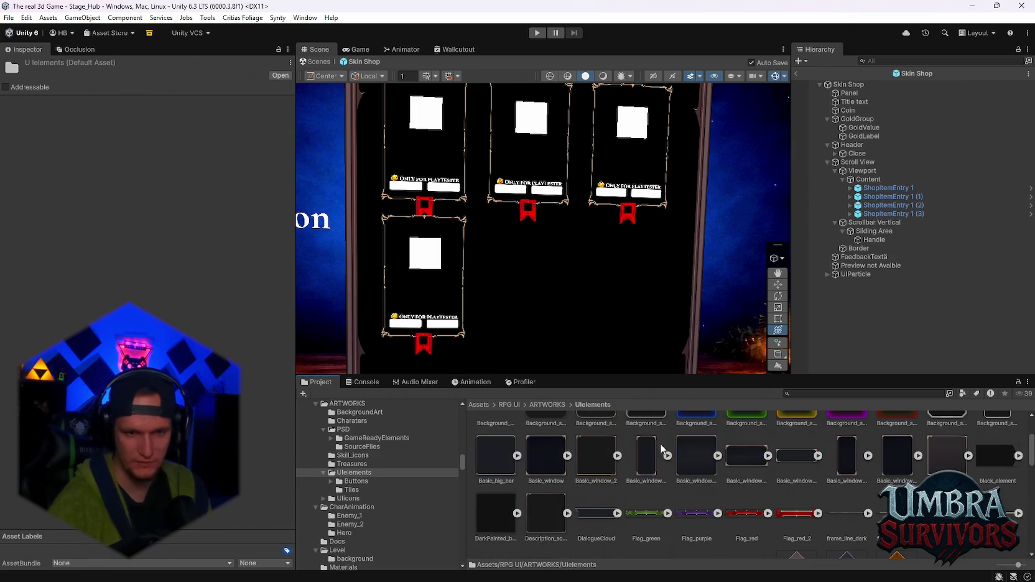
click(923, 172)
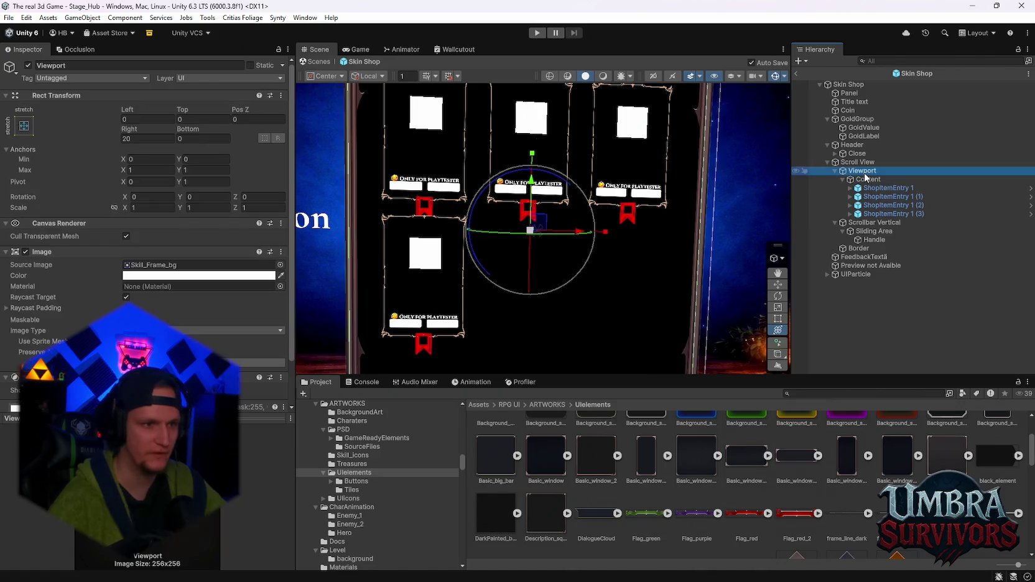
Set the Viewport's Source Image to Main_big_bar_Iron.
scroll(200, 296, down, 2)
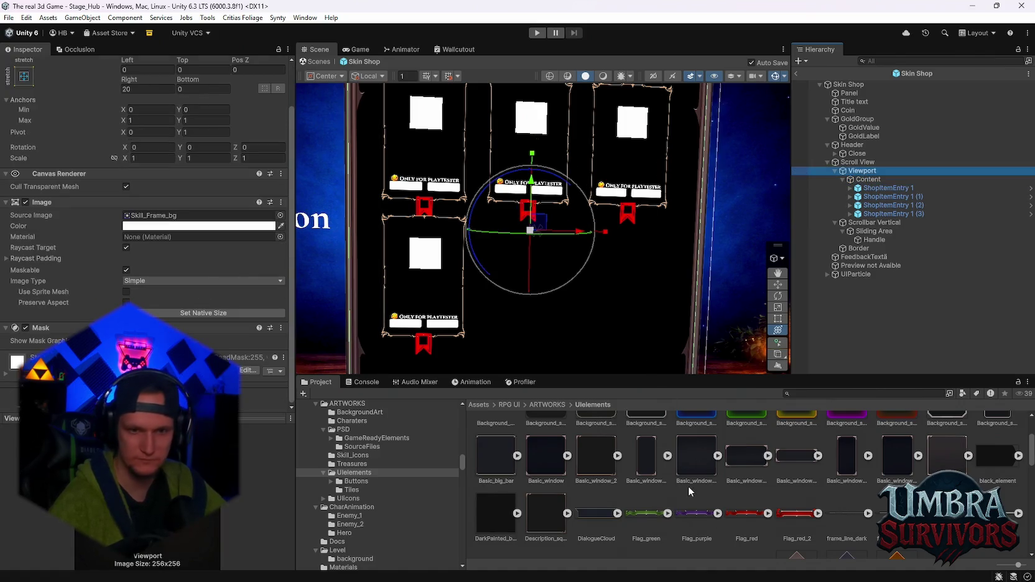
scroll(691, 487, up, 1)
scroll(757, 492, down, 1)
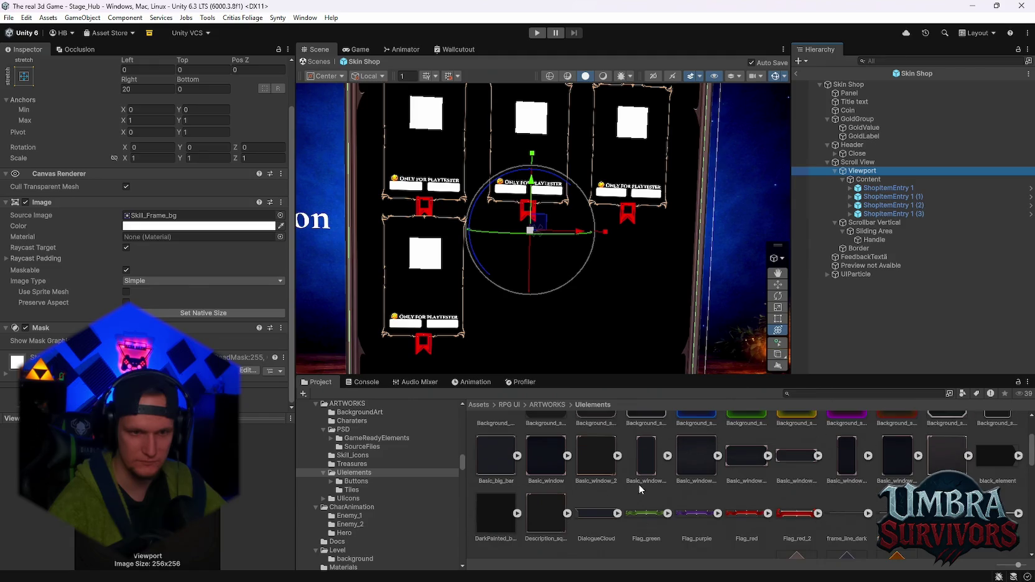
scroll(613, 495, up, 2)
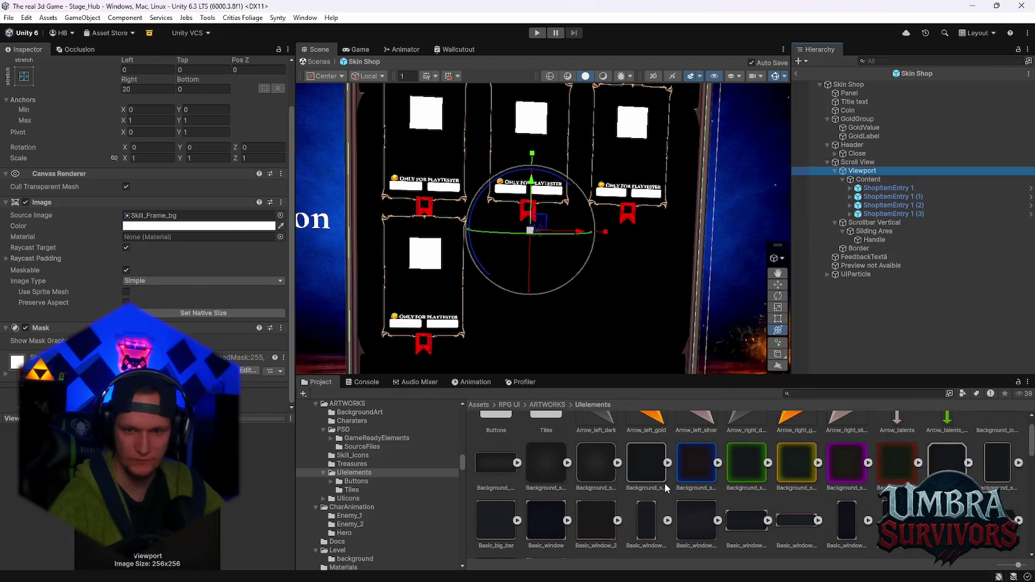
scroll(630, 479, down, 10)
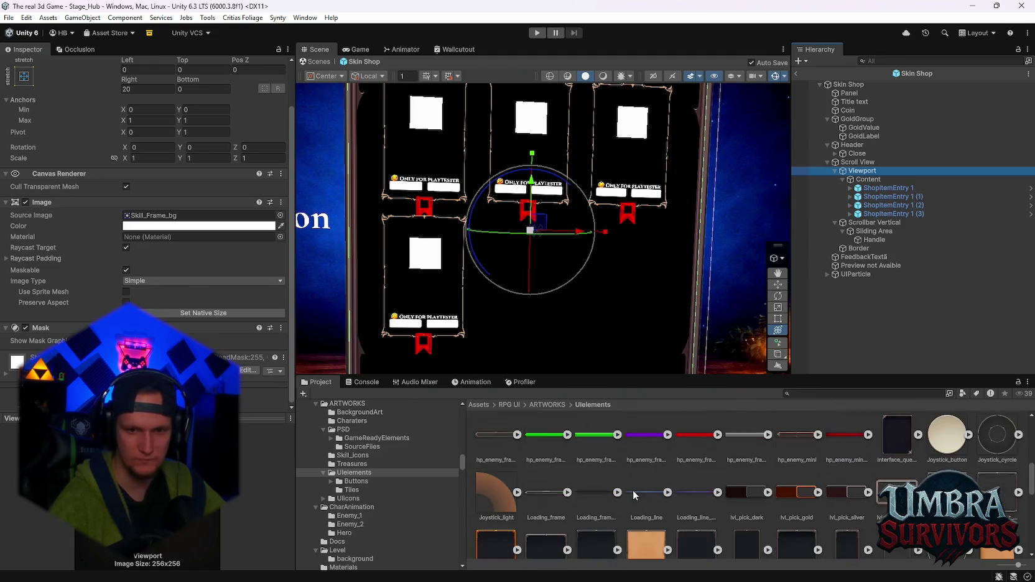
drag(595, 483, 161, 216)
mouse_move(494, 261)
mouse_down()
mouse_move(498, 335)
mouse_move(507, 280)
mouse_move(503, 326)
mouse_up()
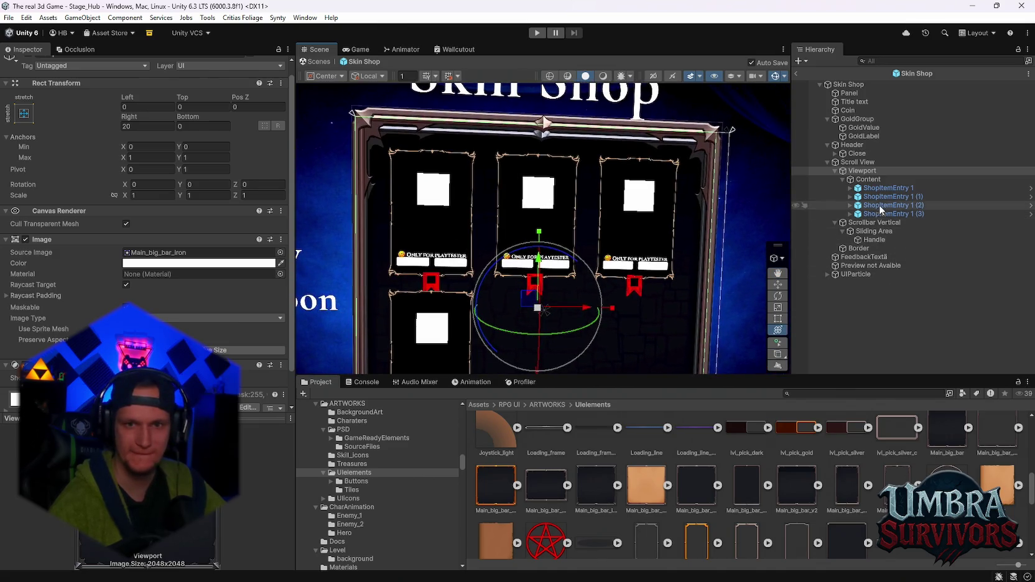
Review the Content grid layout, Scroll View and Viewport image settings.
click(861, 181)
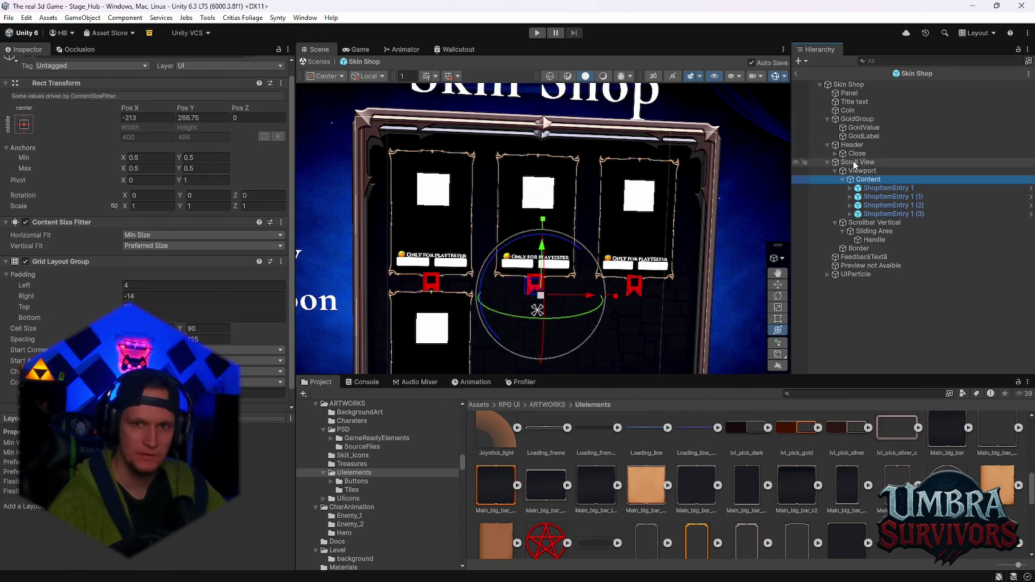
click(647, 263)
scroll(222, 327, down, 2)
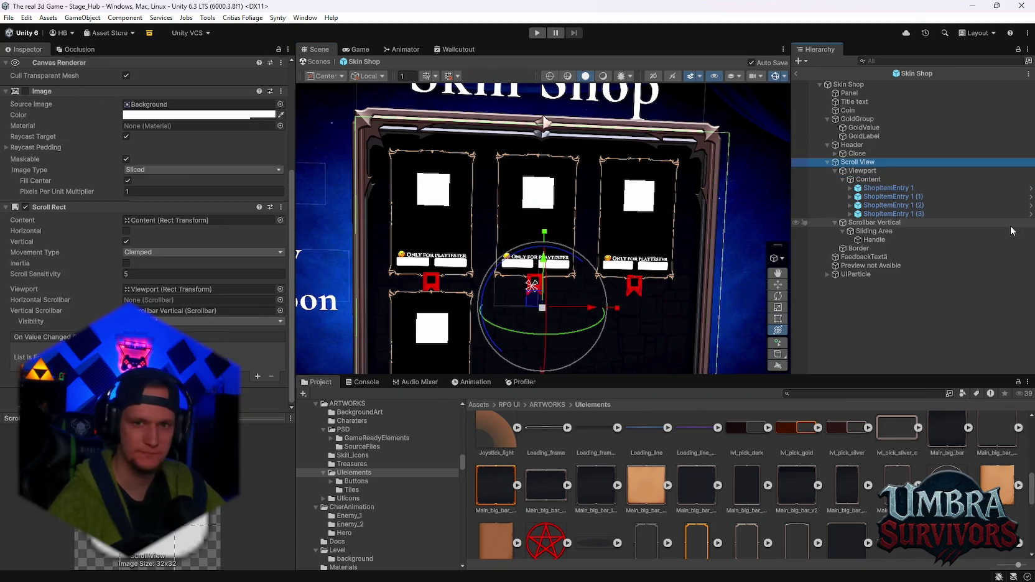
click(862, 172)
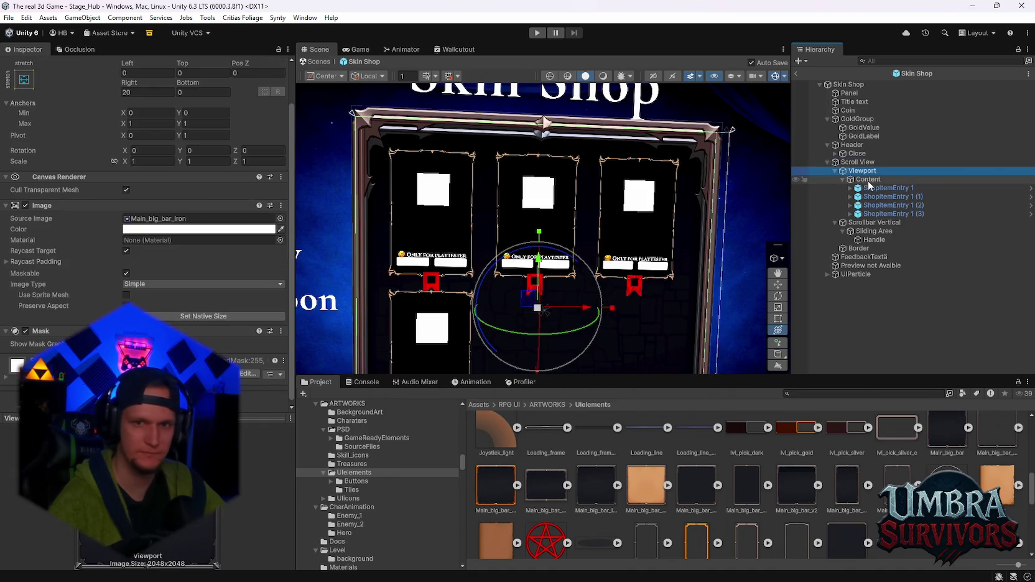
Shorten the Border frame vertically and widen it to X scale 5.115112.
click(858, 248)
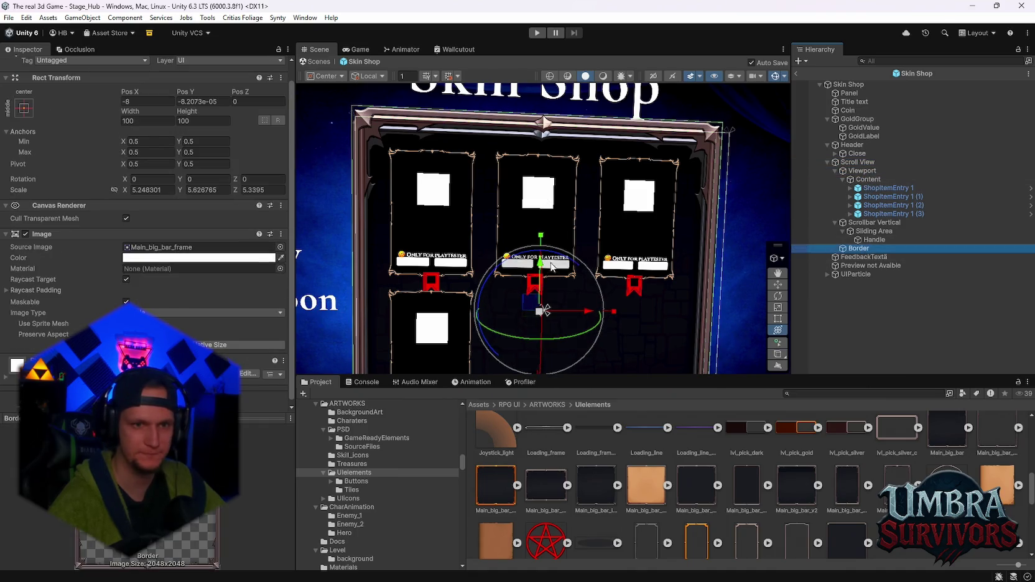
drag(540, 235, 541, 240)
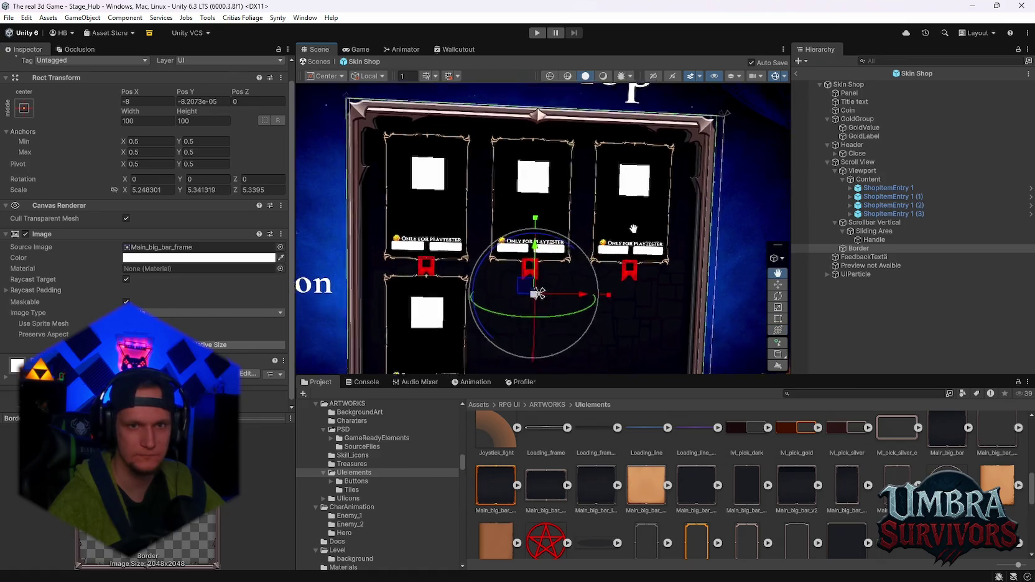
mouse_move(599, 266)
mouse_down()
mouse_move(628, 300)
mouse_move(652, 191)
mouse_move(662, 223)
mouse_up()
drag(623, 177, 630, 176)
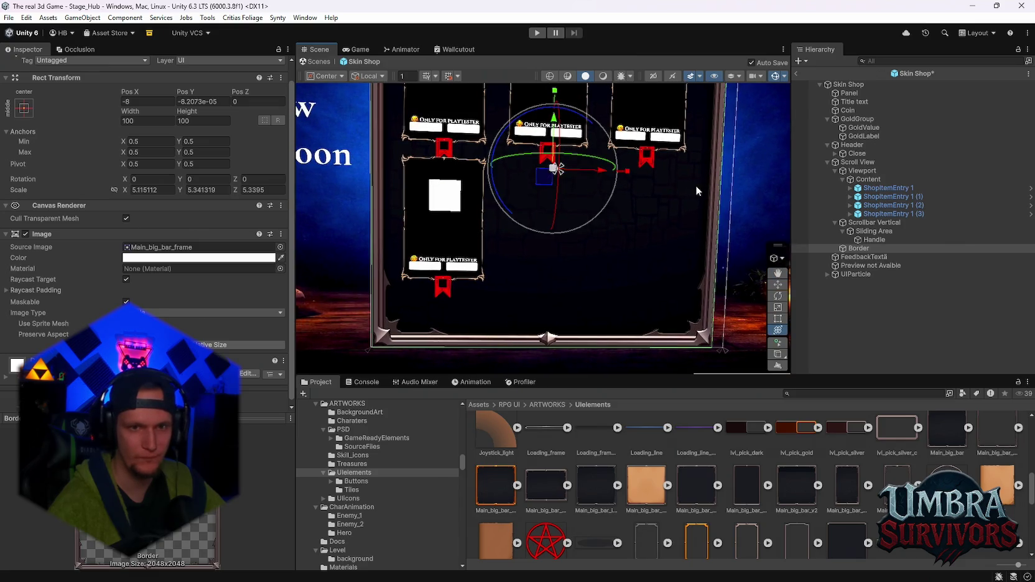
scroll(698, 191, down, 3)
scroll(586, 238, up, 6)
scroll(586, 237, down, 5)
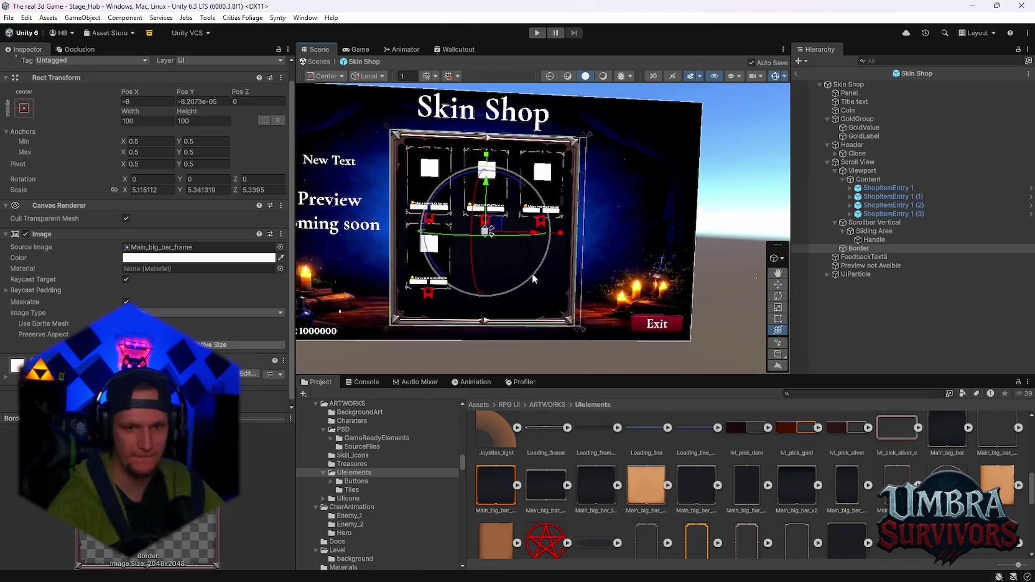
scroll(536, 277, up, 4)
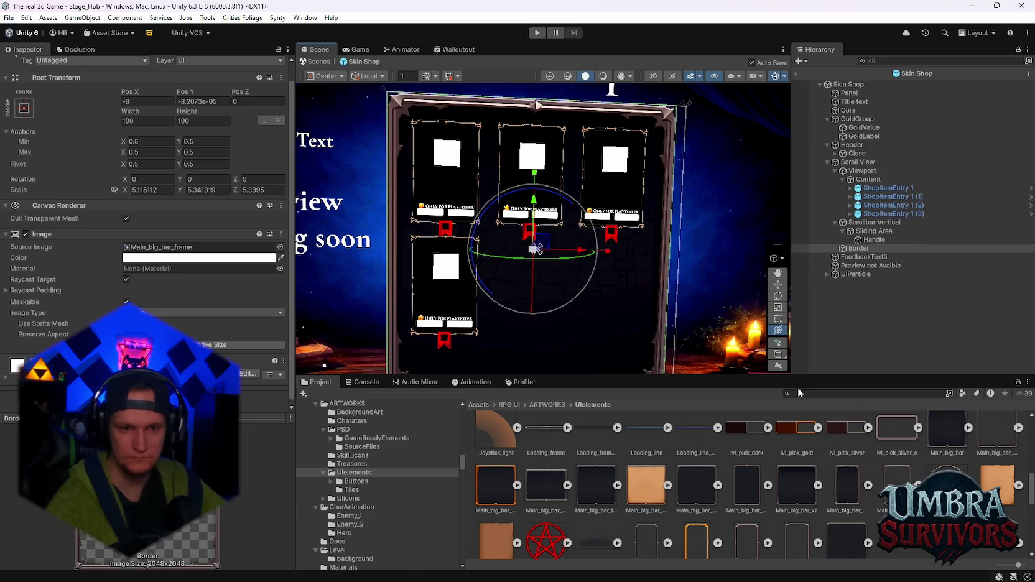
scroll(700, 491, down, 3)
scroll(767, 532, up, 1)
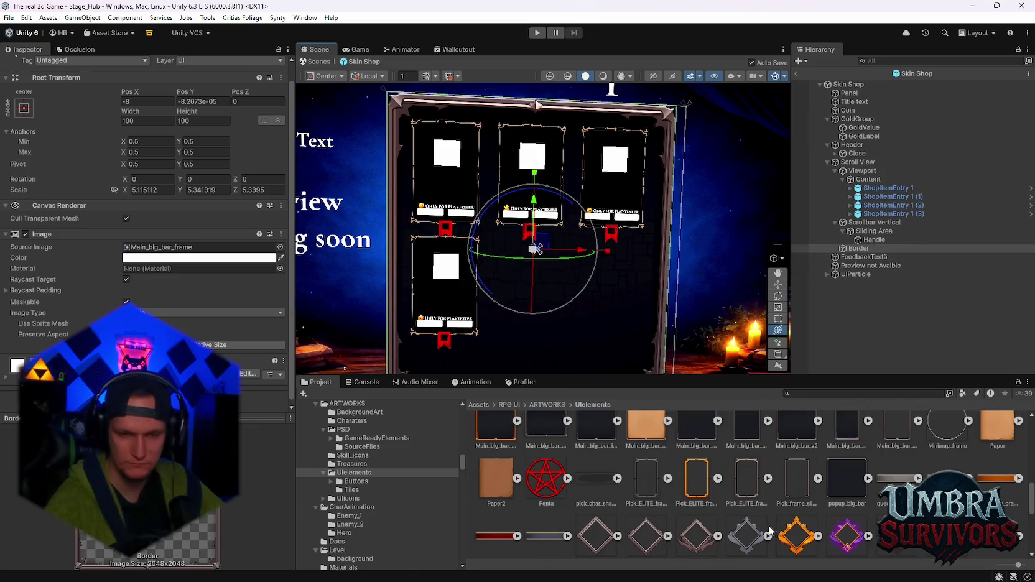
click(653, 493)
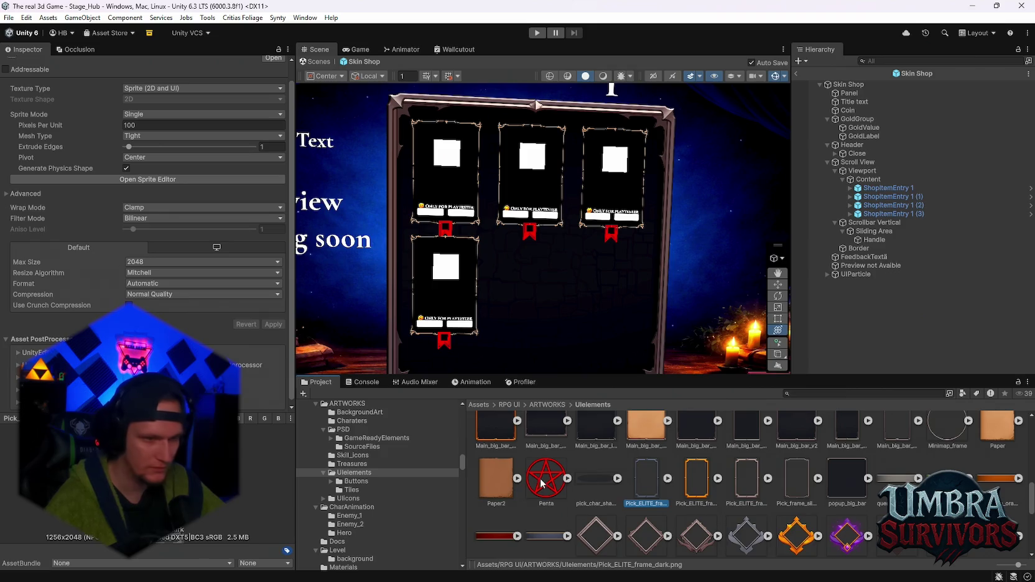
scroll(669, 503, down, 3)
scroll(692, 492, down, 3)
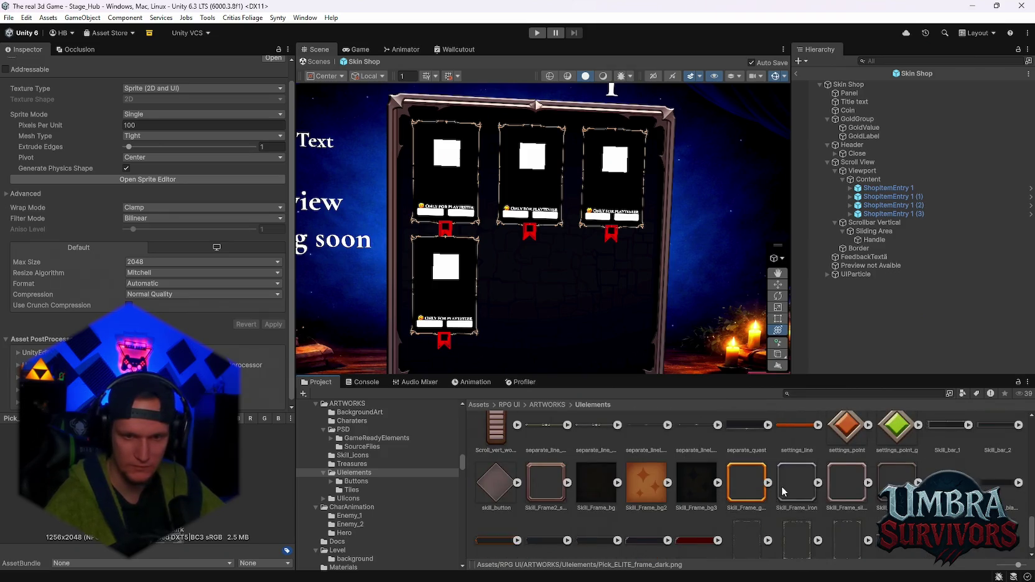
scroll(740, 507, down, 1)
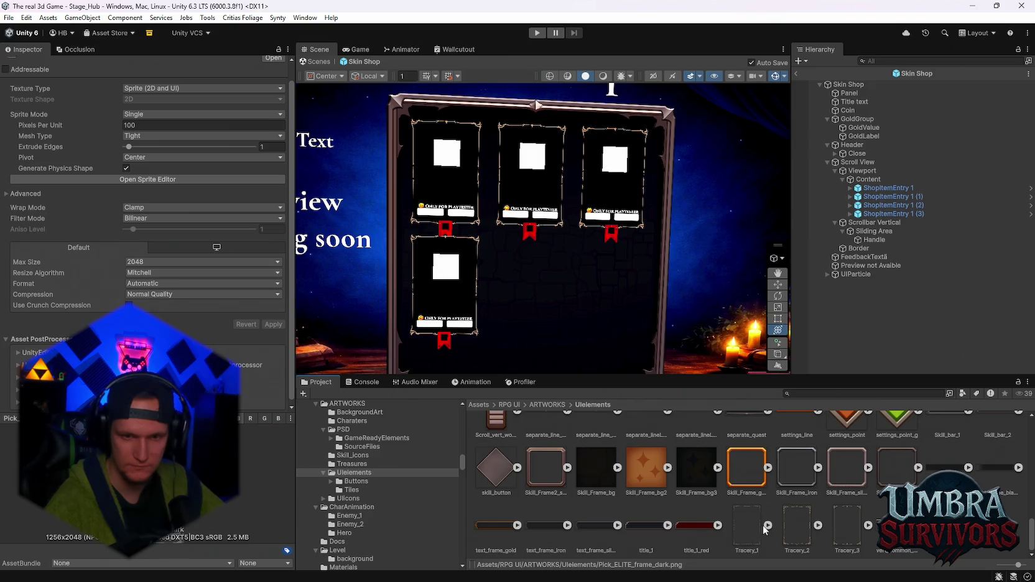
click(759, 528)
scroll(769, 529, up, 3)
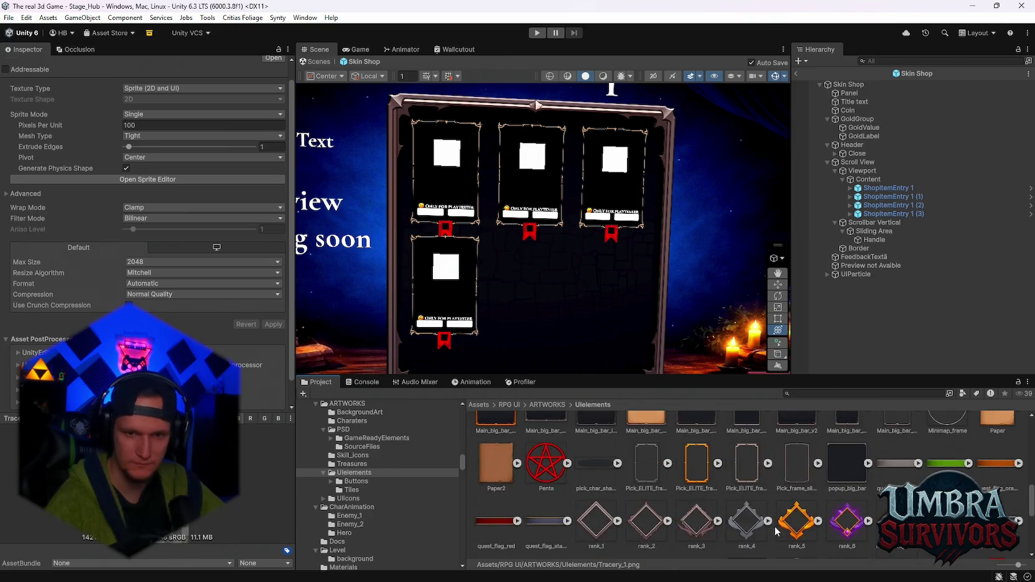
scroll(776, 531, up, 1)
scroll(791, 511, up, 2)
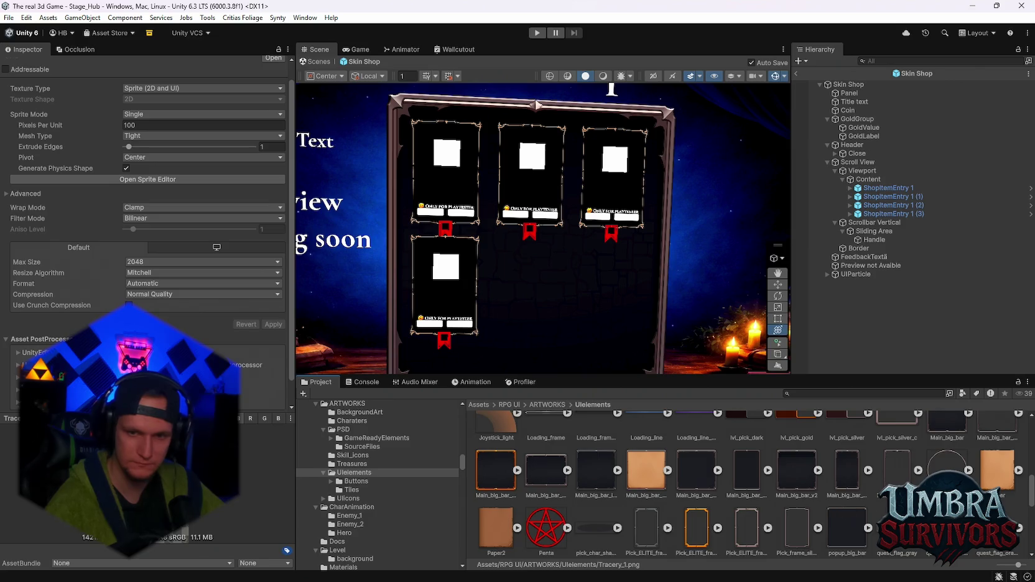
click(846, 502)
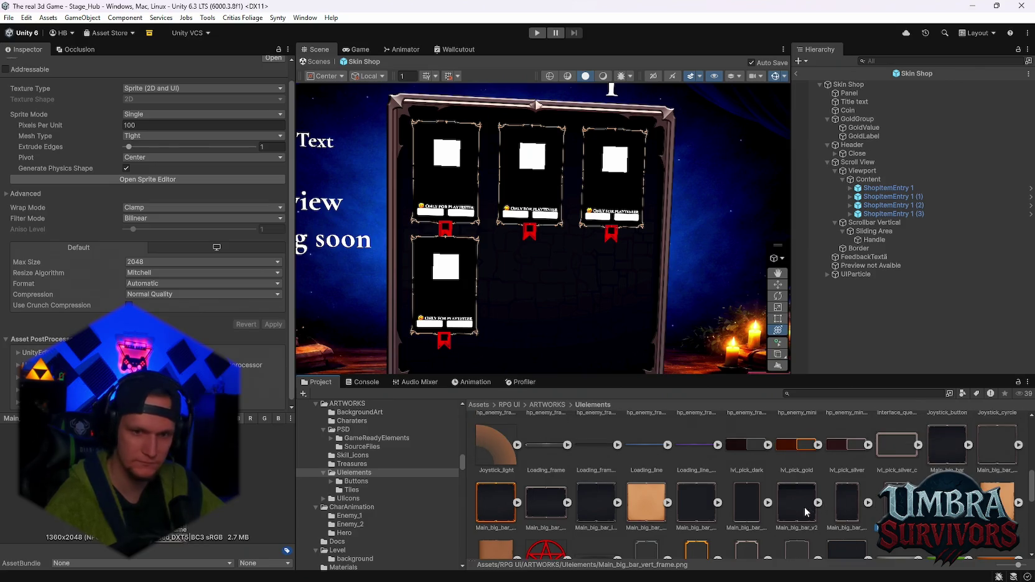
scroll(818, 523, down, 2)
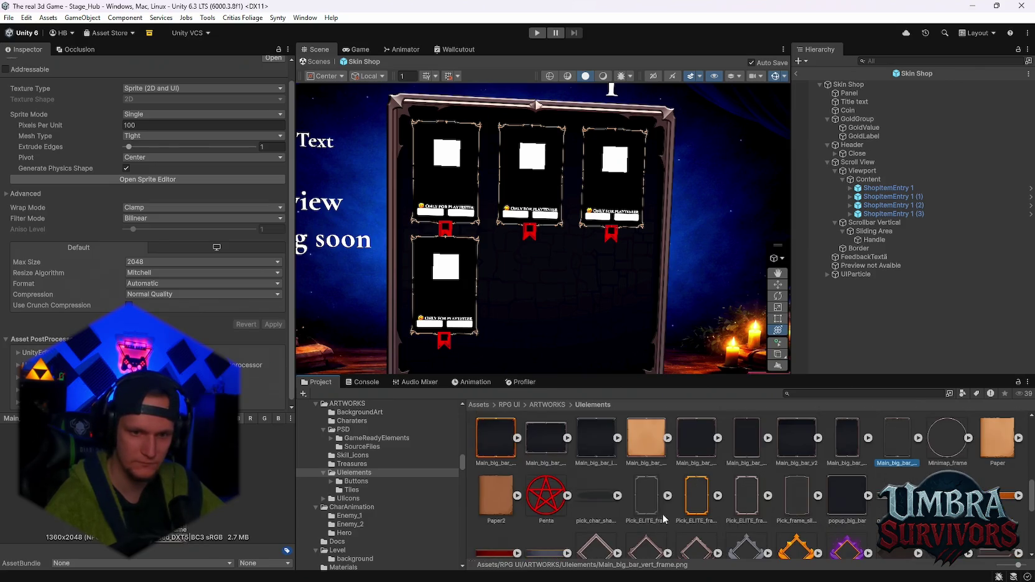
scroll(792, 516, up, 2)
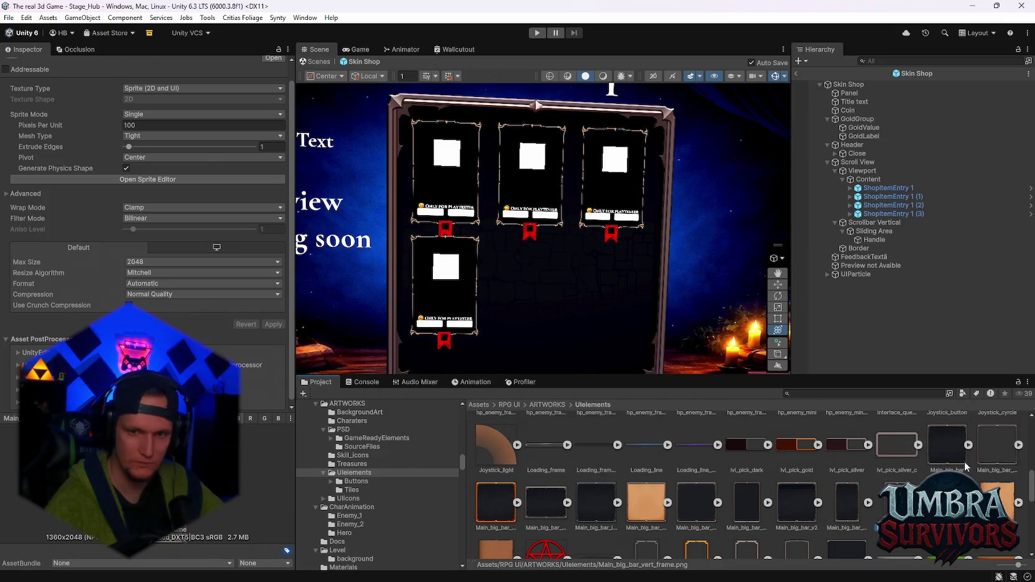
click(989, 448)
scroll(884, 478, up, 2)
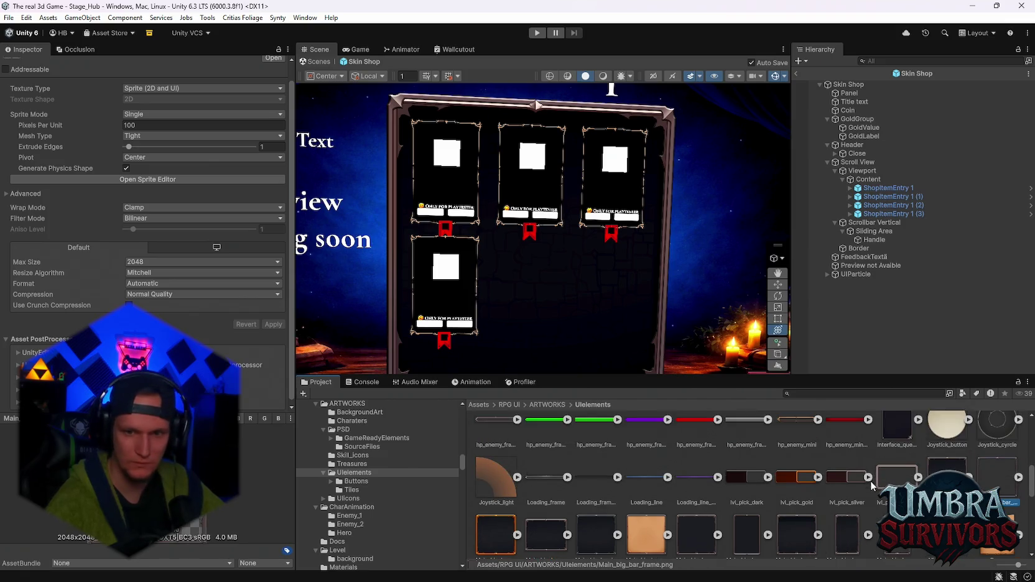
click(559, 526)
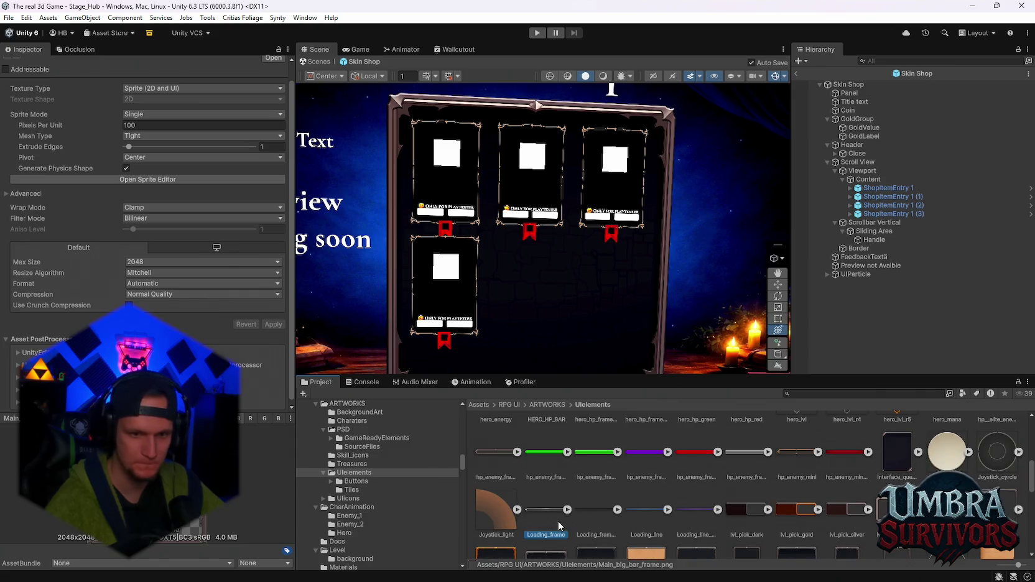
scroll(579, 518, up, 4)
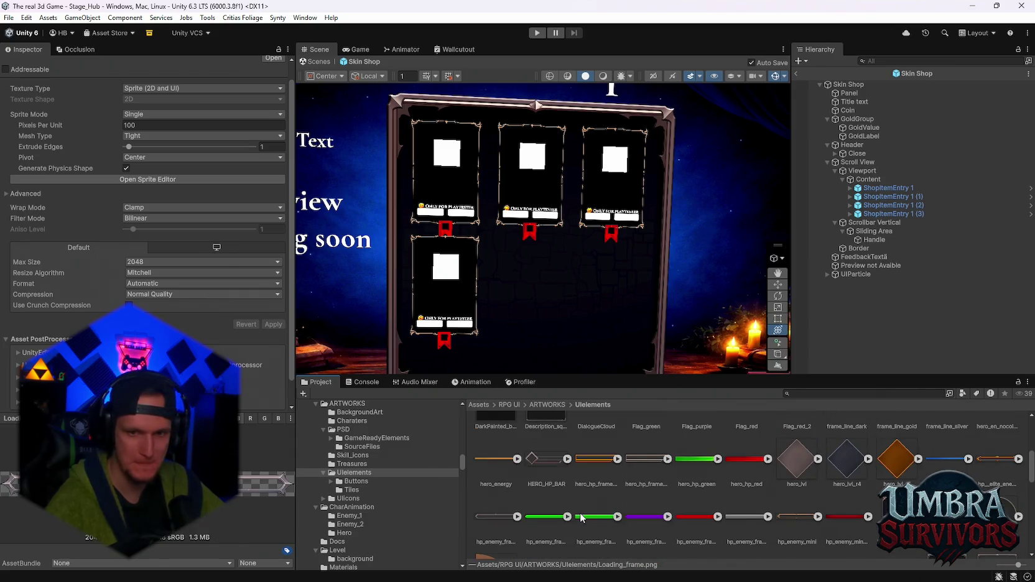
scroll(622, 522, up, 2)
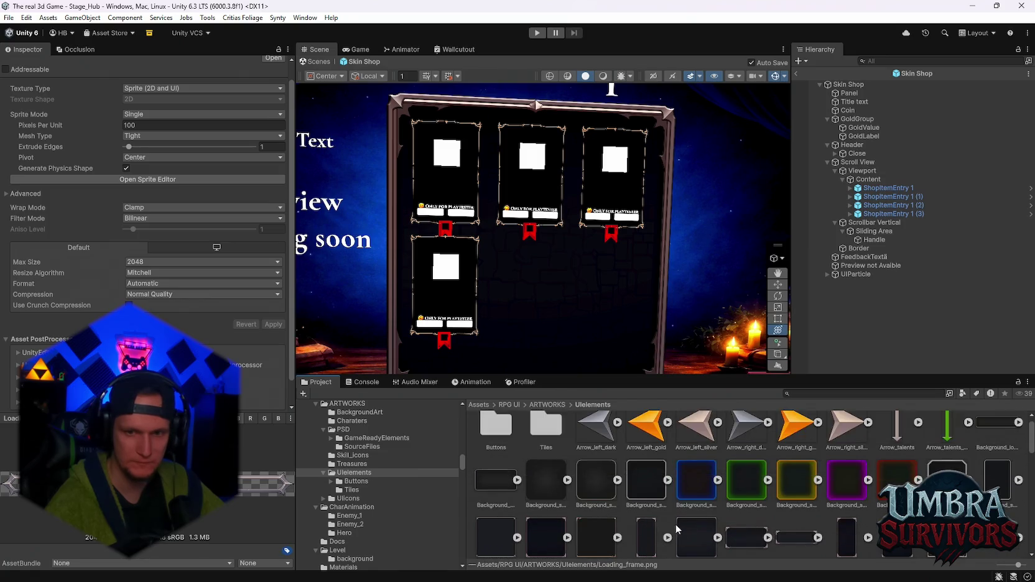
scroll(687, 529, up, 2)
scroll(687, 529, up, 1)
scroll(687, 529, down, 10)
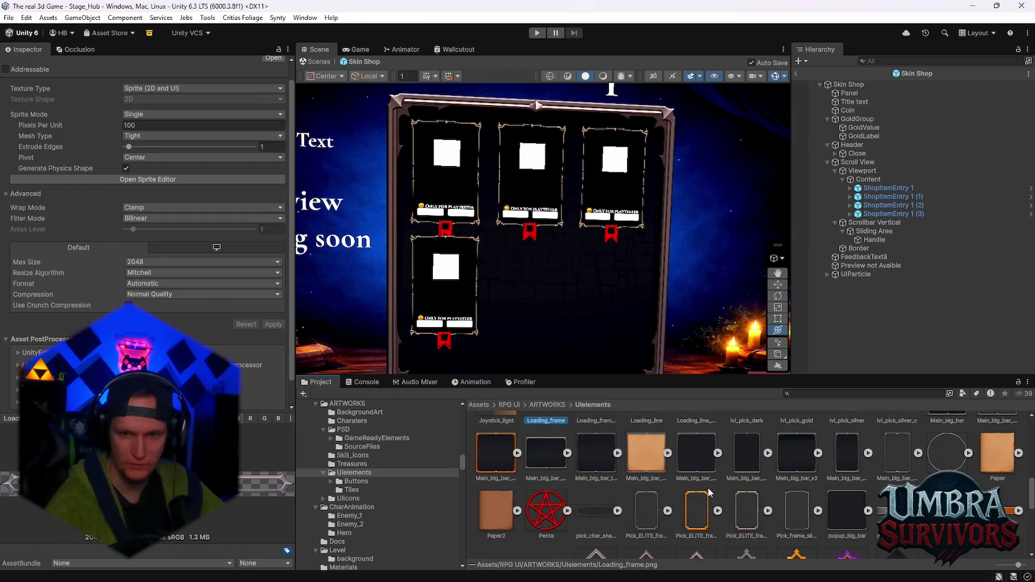
scroll(792, 498, down, 5)
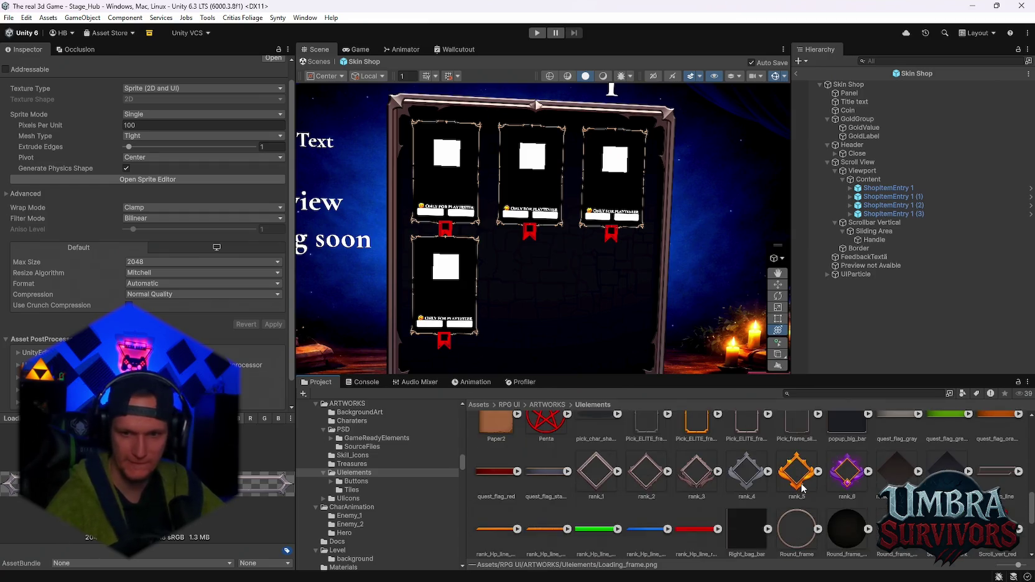
scroll(815, 491, down, 3)
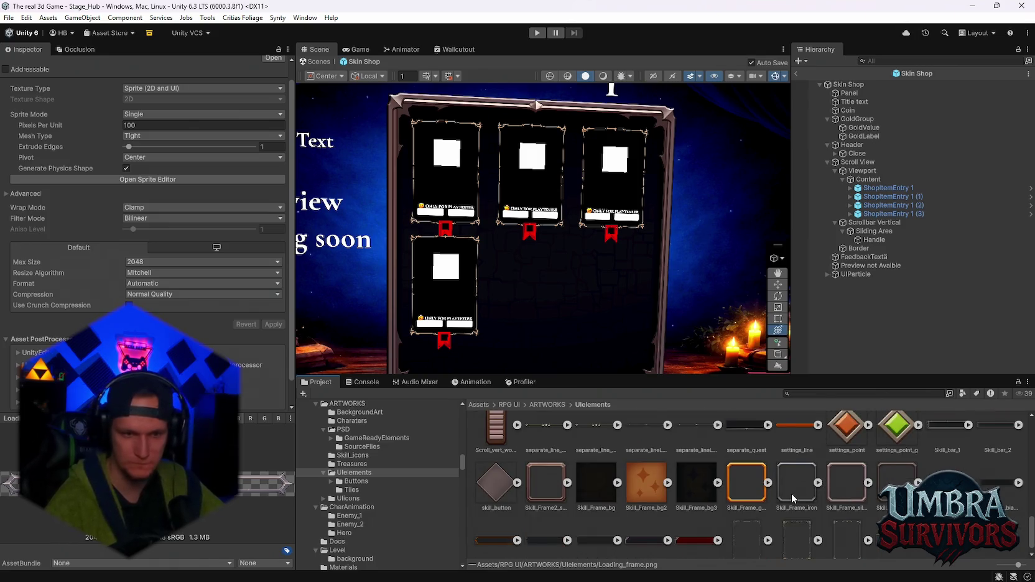
click(790, 494)
scroll(791, 492, down, 1)
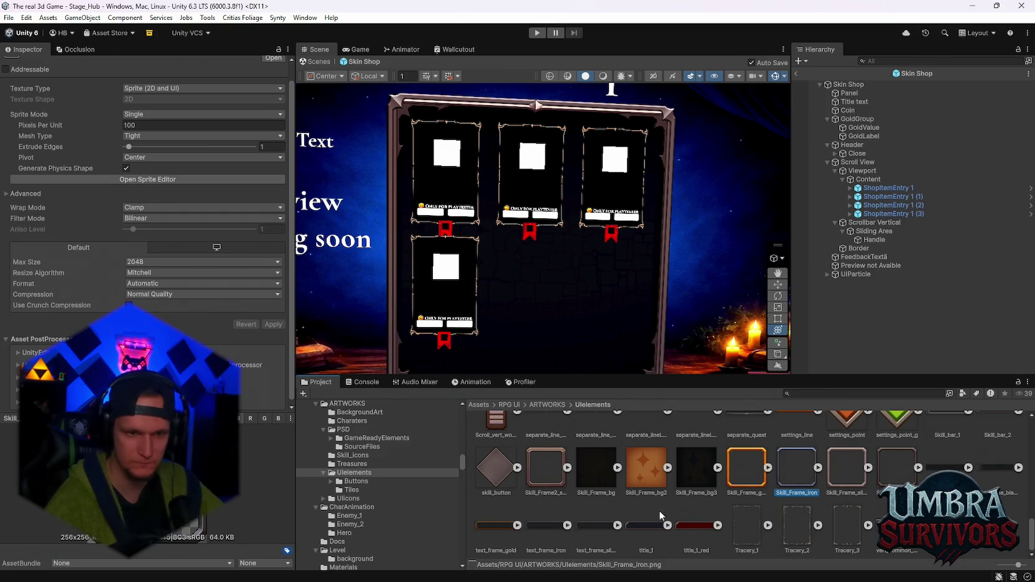
scroll(665, 509, up, 5)
scroll(453, 230, down, 2)
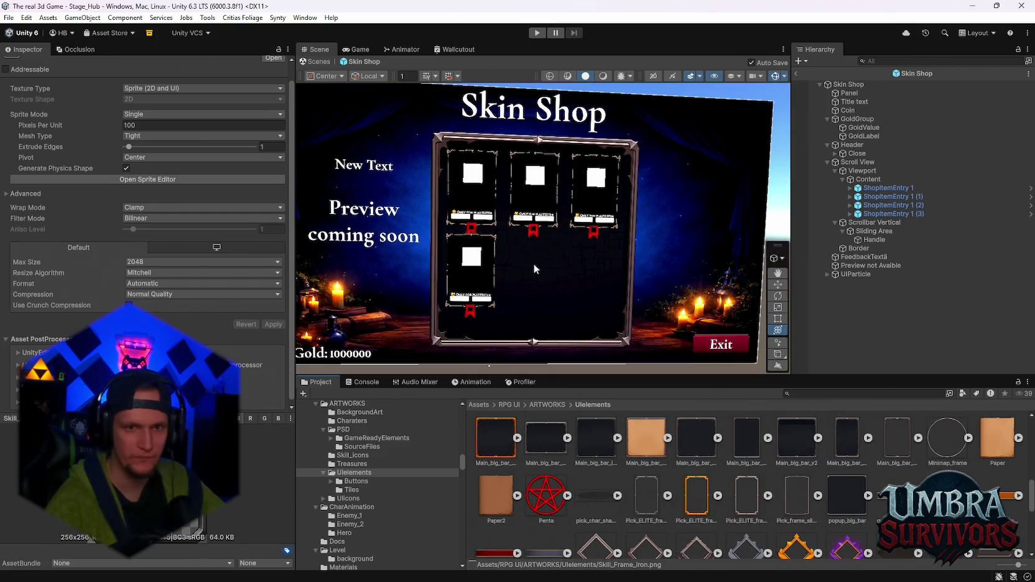
click(852, 163)
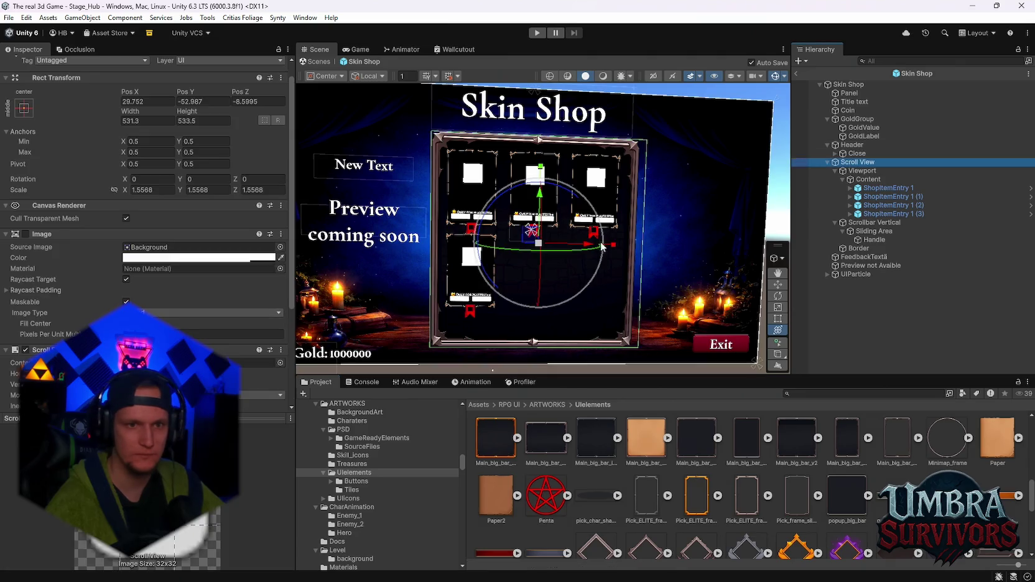
Shift the Scroll View left to about Pos X 29.75 in the shop panel.
drag(586, 249, 599, 245)
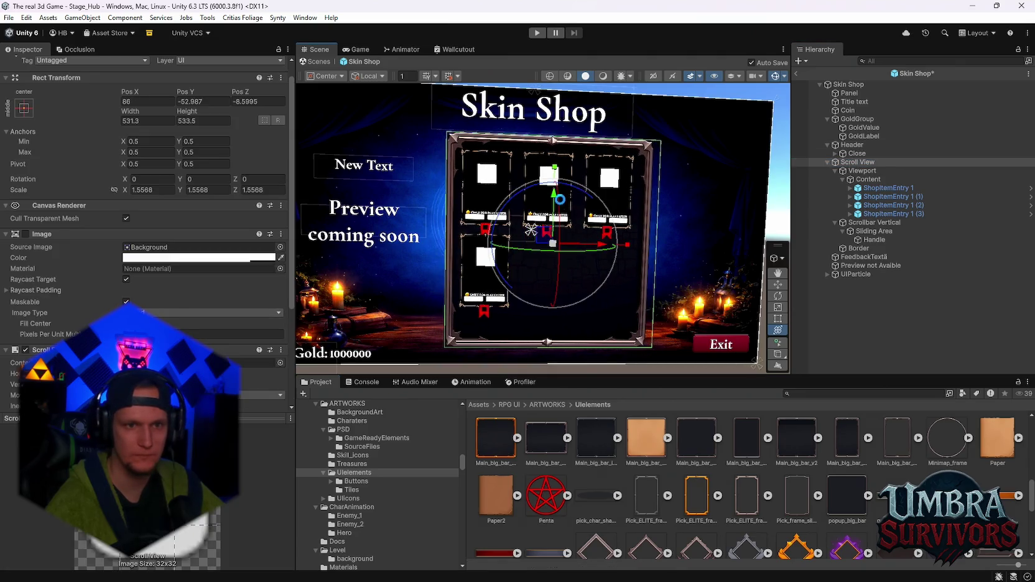
drag(551, 197, 551, 204)
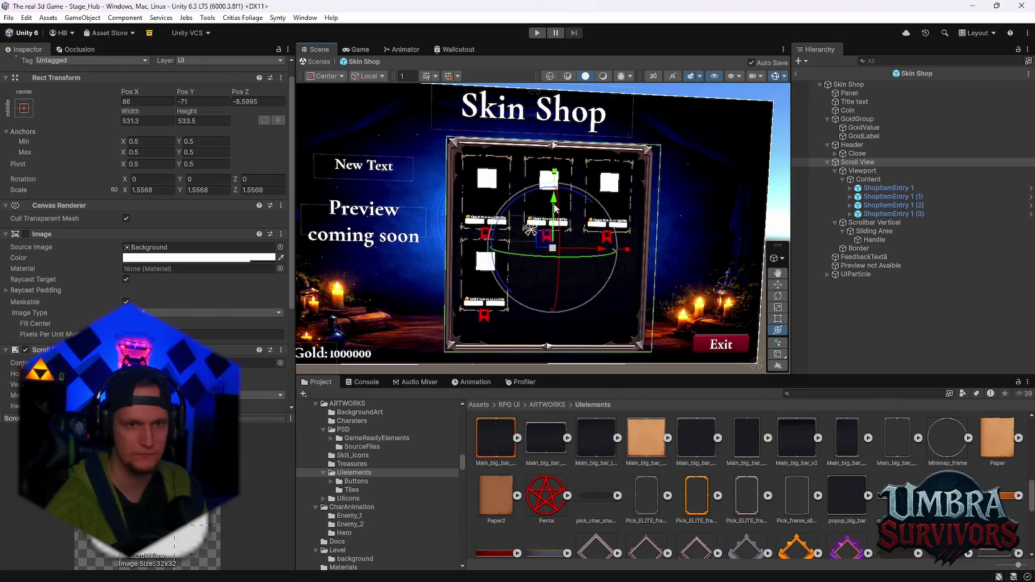
drag(565, 224, 539, 208)
drag(613, 256, 620, 256)
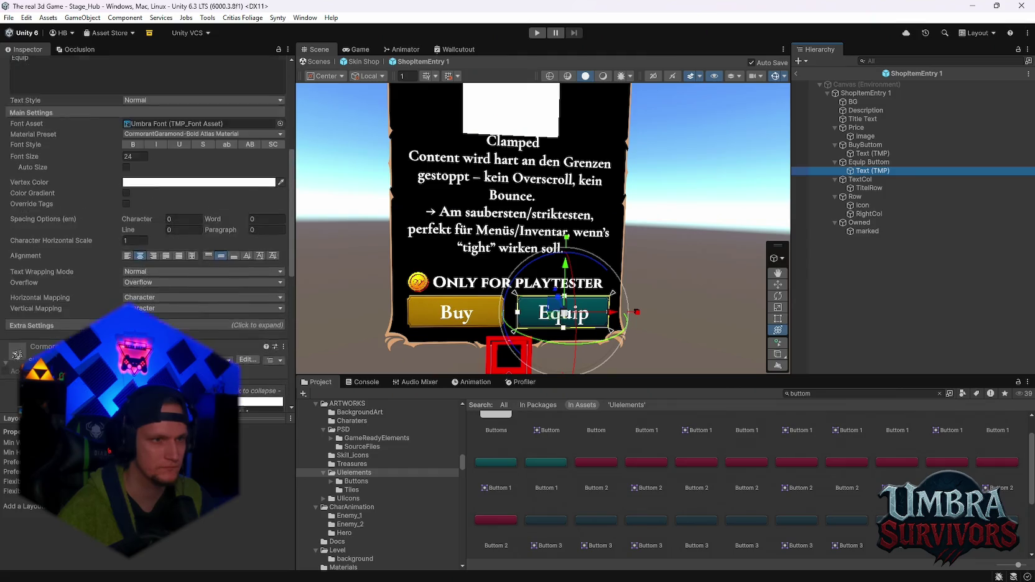
Lower the Equip button text's font size from 24 to 21.8.
scroll(170, 285, down, 5)
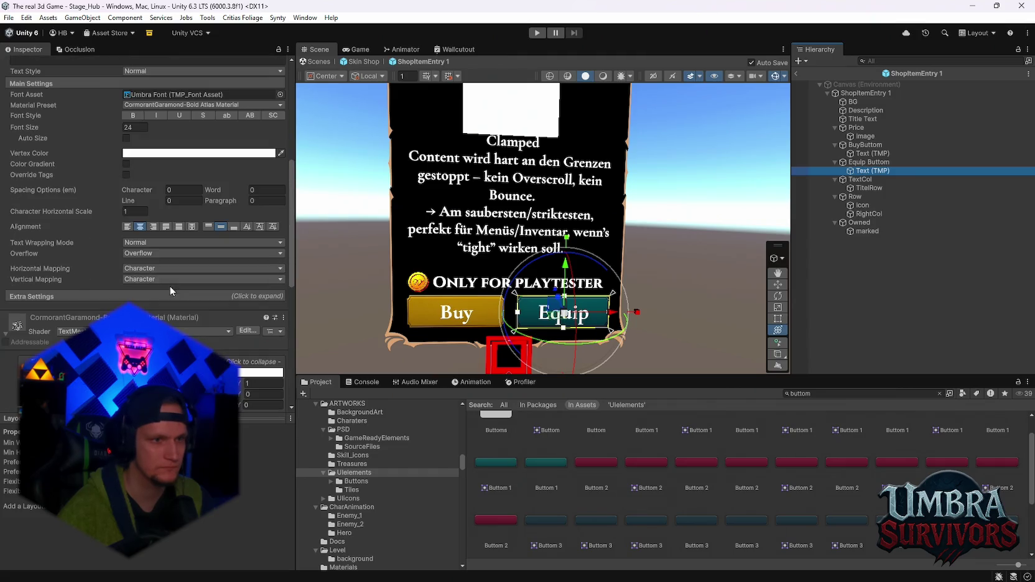
drag(119, 130, 108, 132)
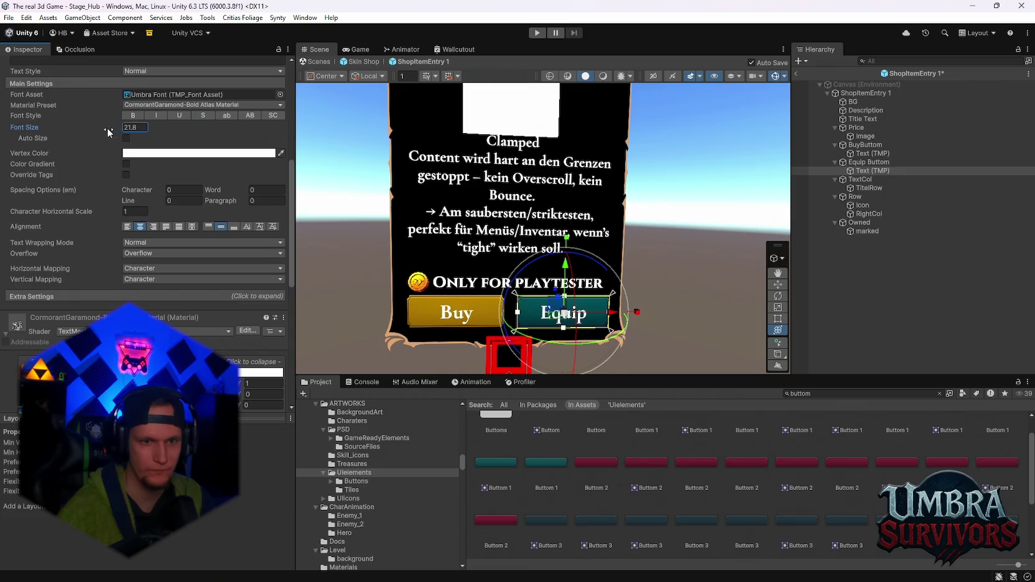
click(665, 233)
scroll(619, 234, down, 5)
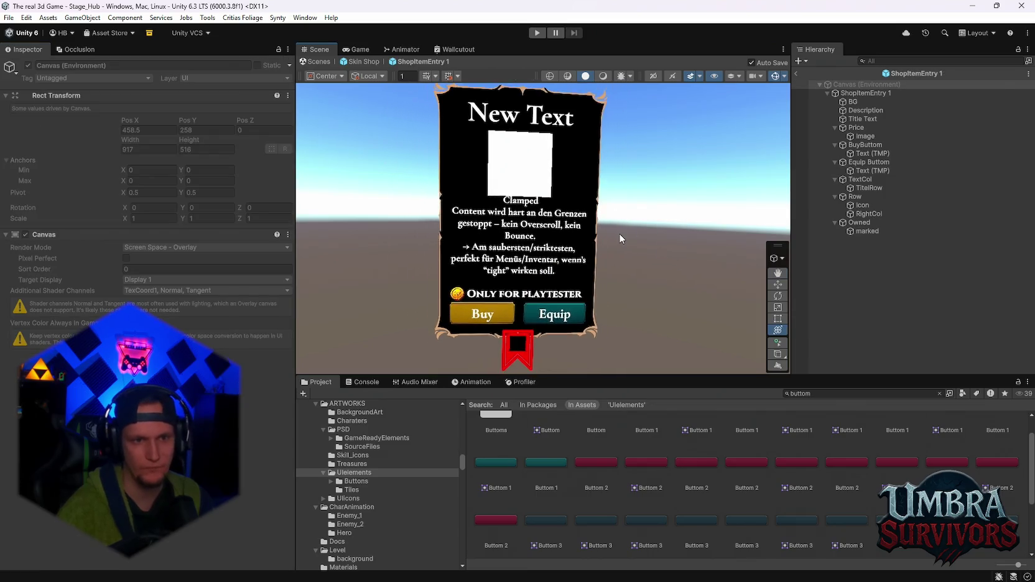
click(867, 231)
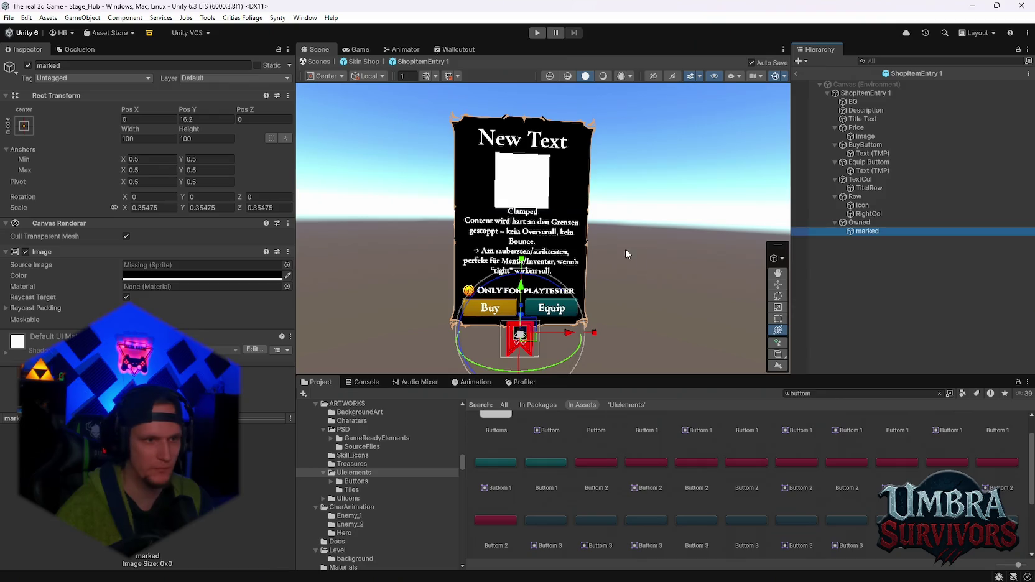
Assign the Penta sprite from UIelements as the marked badge's Source Image.
click(149, 264)
double_click(826, 394)
text(marked)
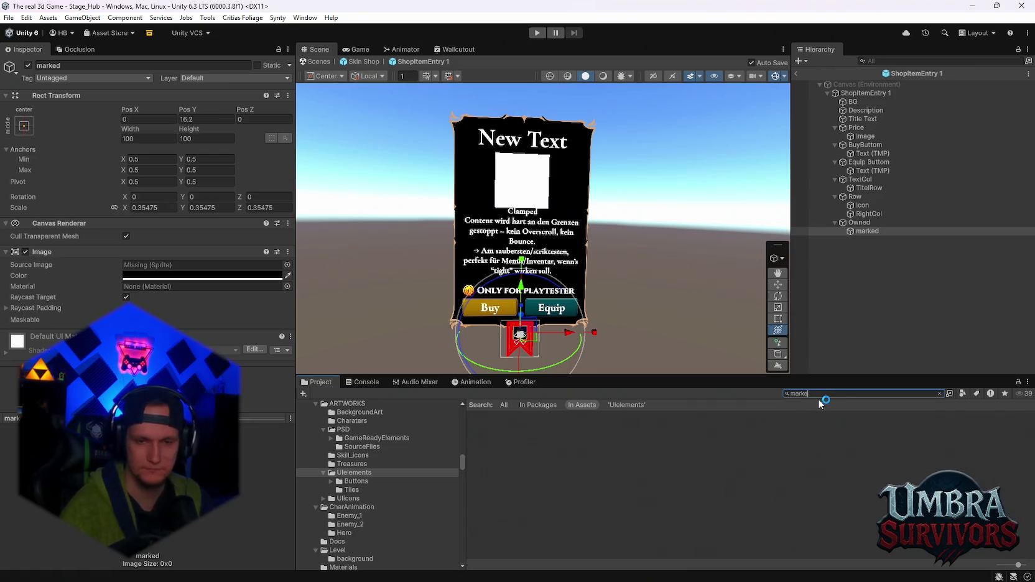
key(ctrl+a)
key(BackSpace)
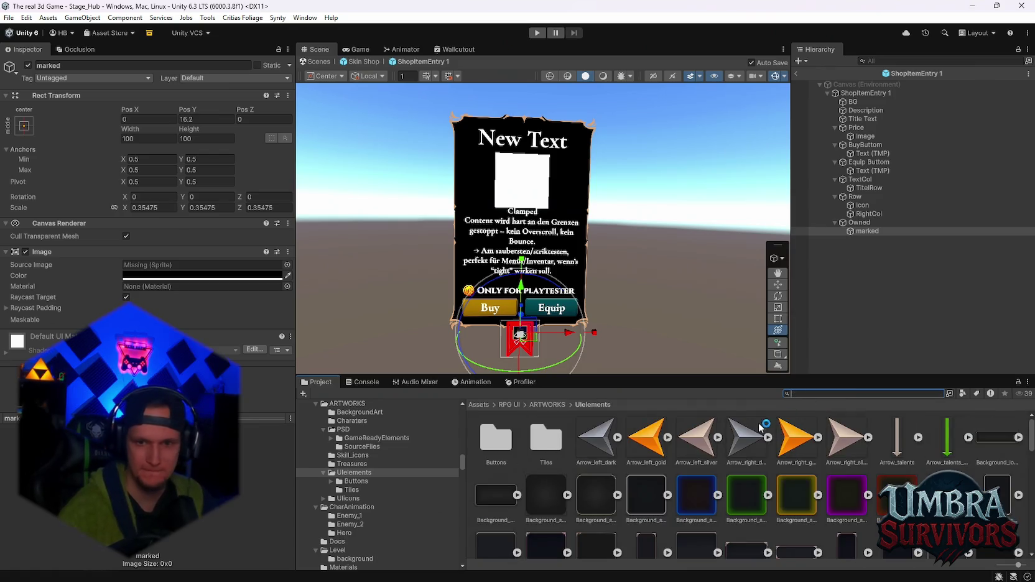
scroll(699, 505, down, 3)
scroll(702, 507, down, 10)
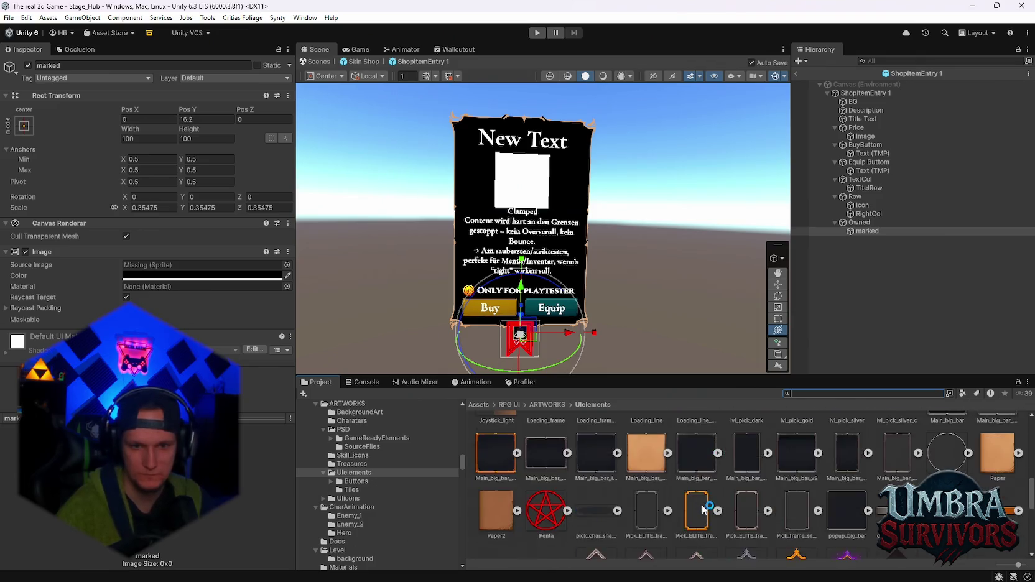
scroll(701, 507, up, 5)
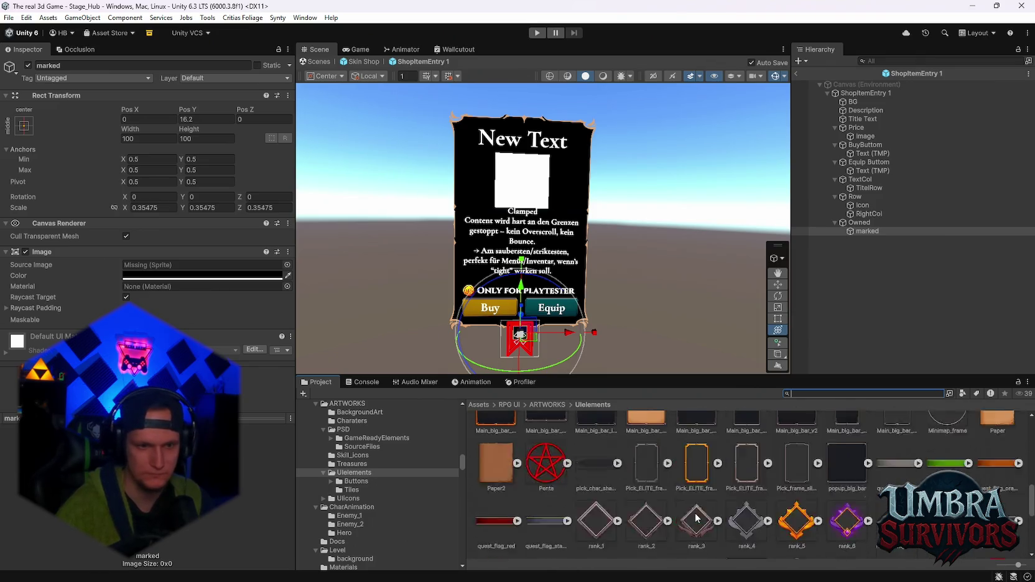
scroll(695, 512, down, 3)
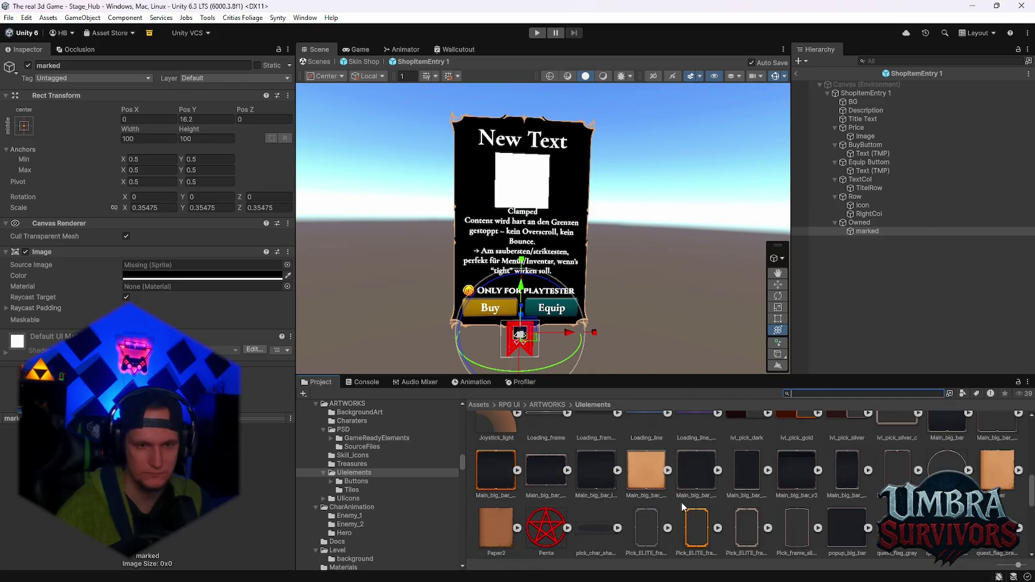
drag(535, 548, 199, 265)
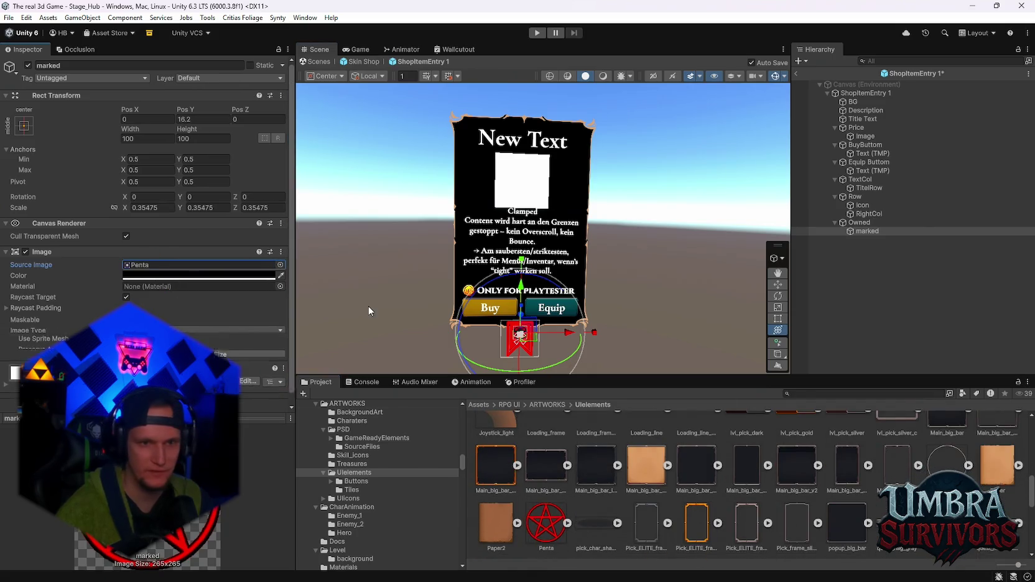
scroll(561, 227, up, 3)
scroll(562, 227, up, 2)
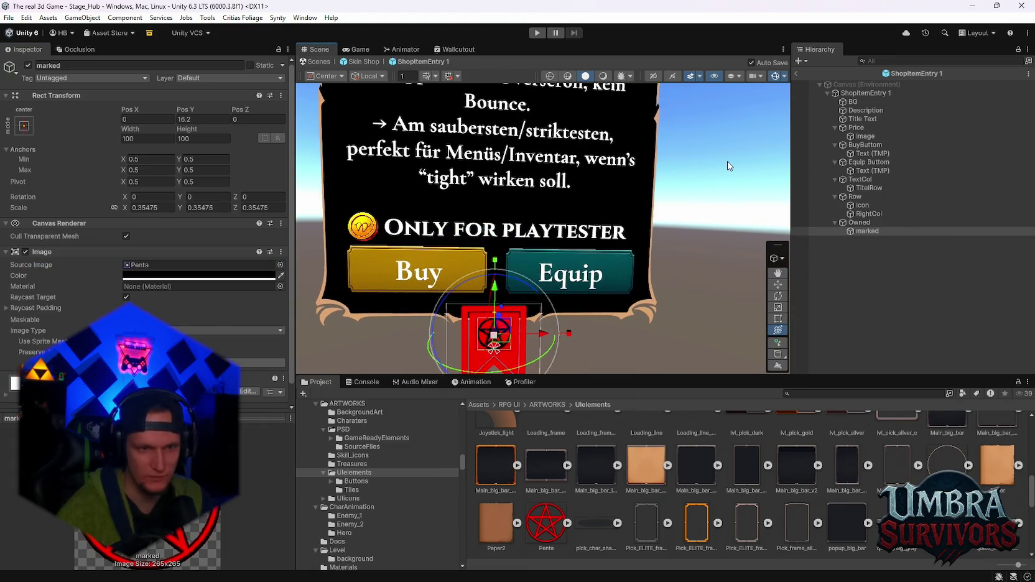
Deselect the badge and scroll through to check the card's new pentagram badge.
click(682, 215)
scroll(681, 215, down, 2)
scroll(560, 249, down, 5)
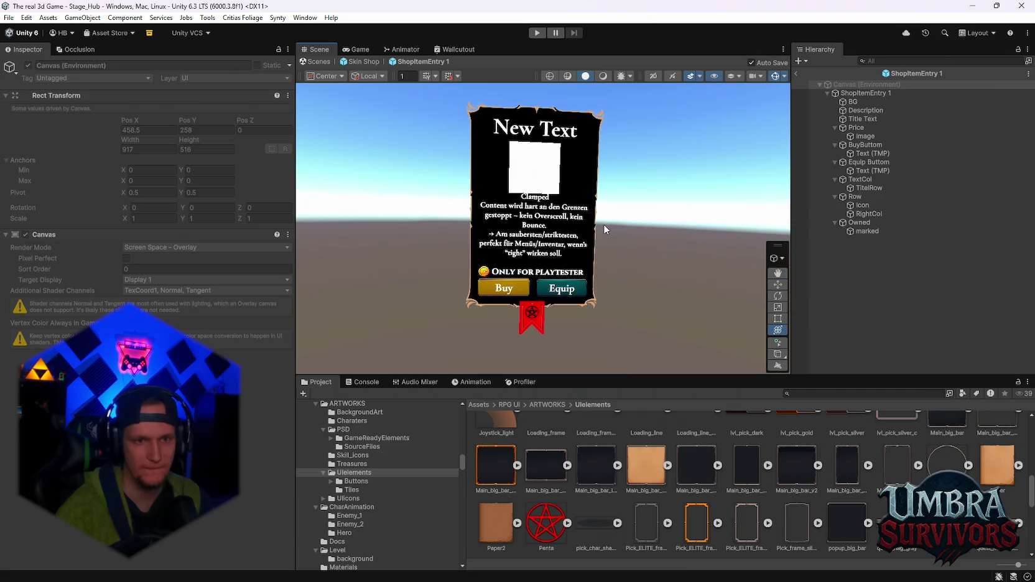
scroll(705, 477, down, 3)
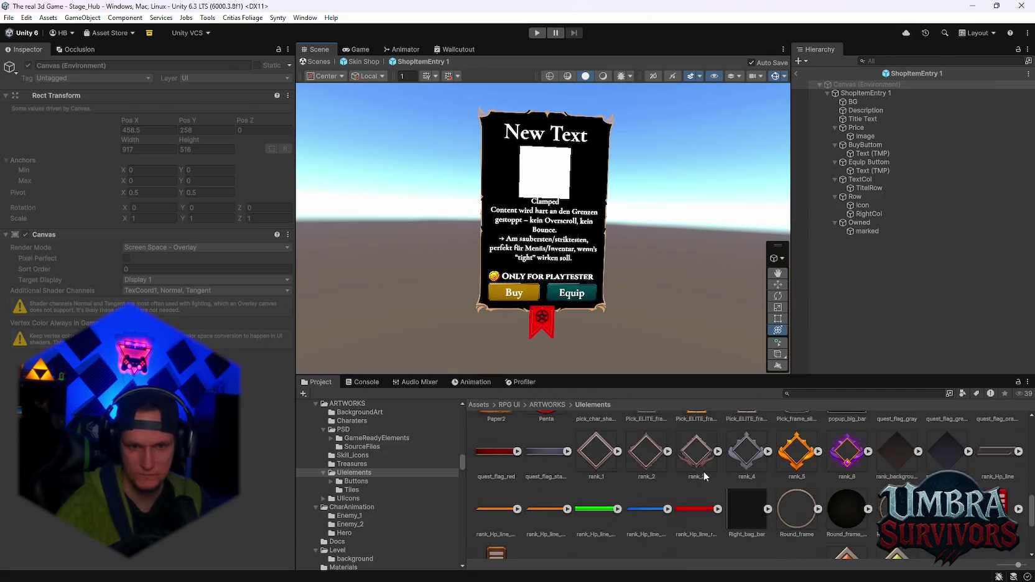
scroll(703, 475, down, 2)
scroll(747, 449, up, 3)
scroll(741, 462, up, 5)
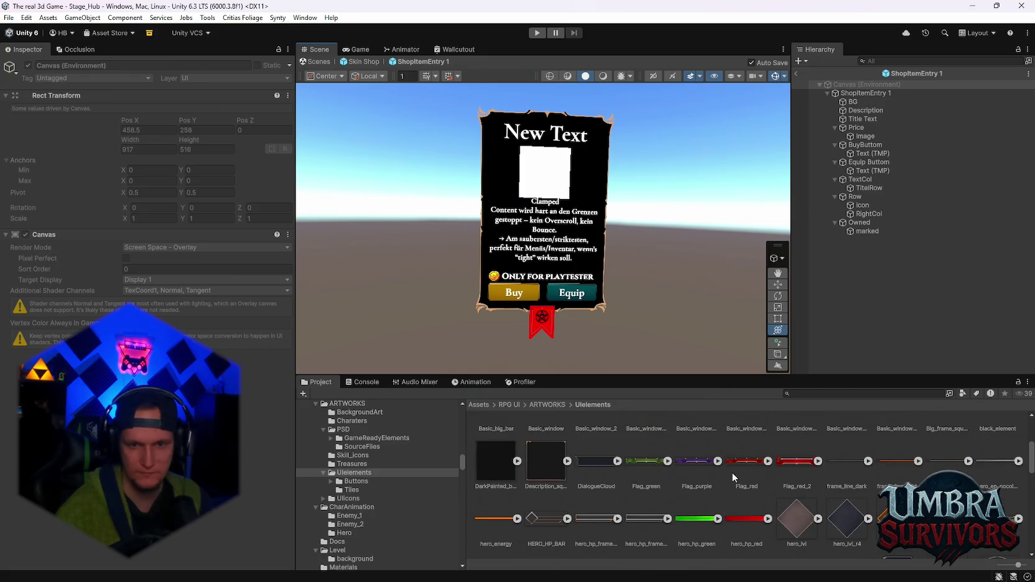
scroll(731, 472, up, 3)
scroll(732, 472, down, 1)
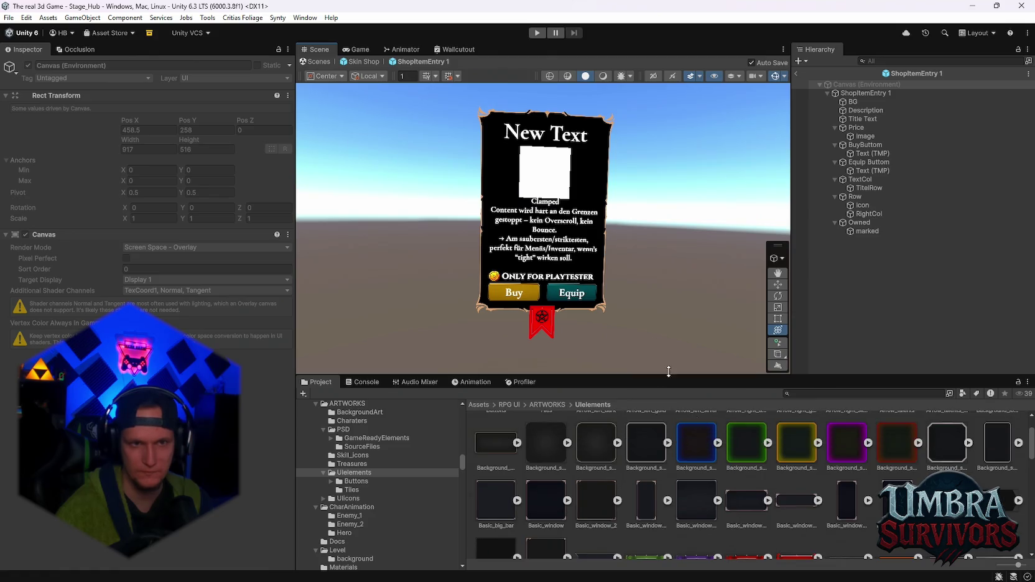
scroll(634, 278, up, 2)
scroll(651, 294, down, 2)
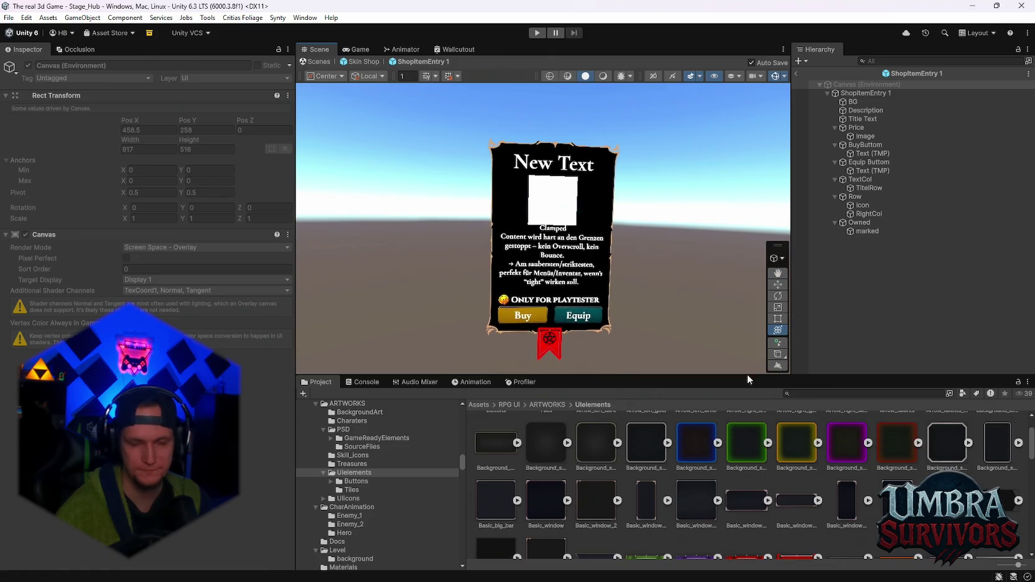
Search the Project assets for 'waldschr' and open the Waldschrat skin folder.
scroll(745, 477, up, 3)
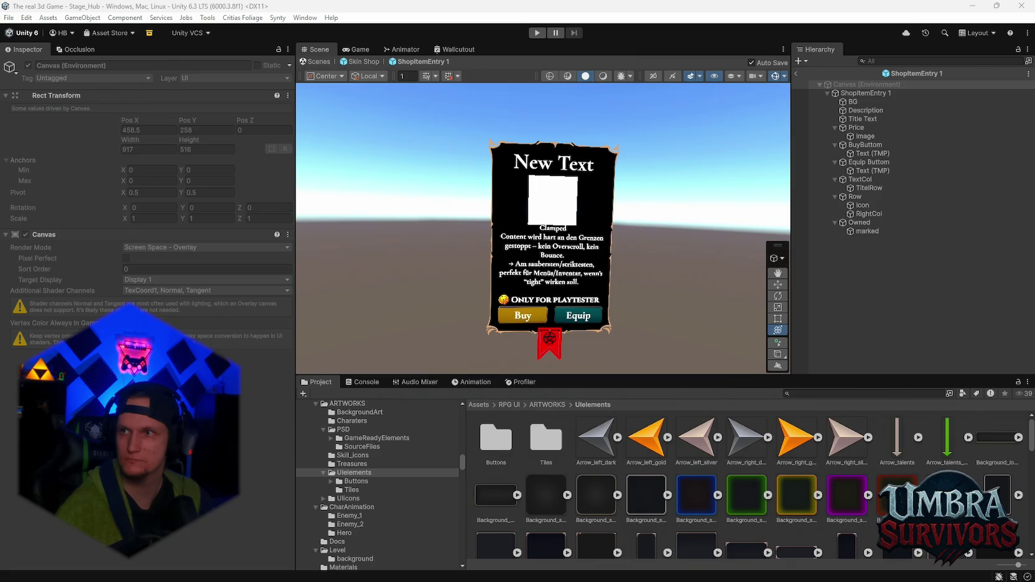
click(837, 393)
text(waldschr)
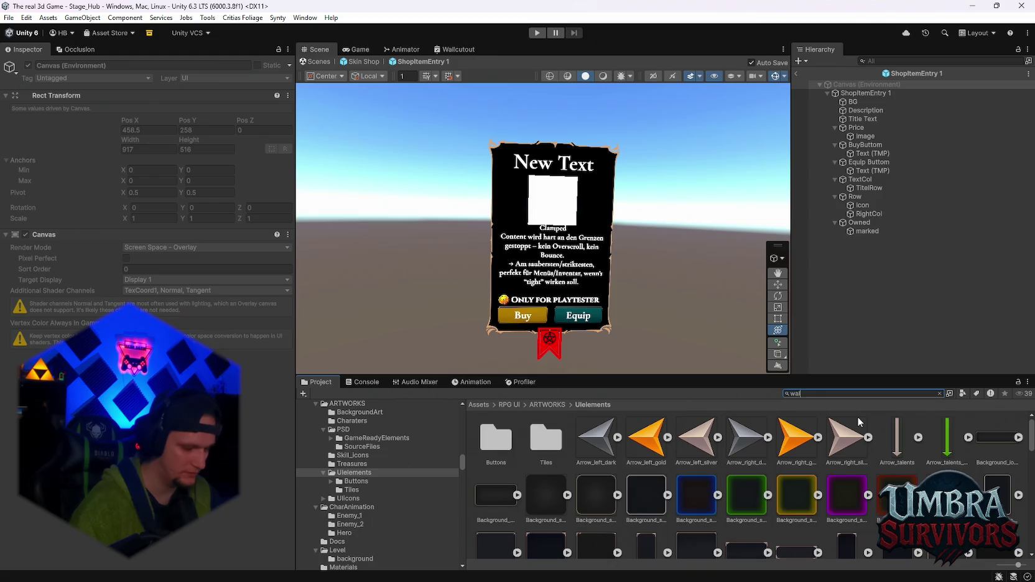
double_click(496, 442)
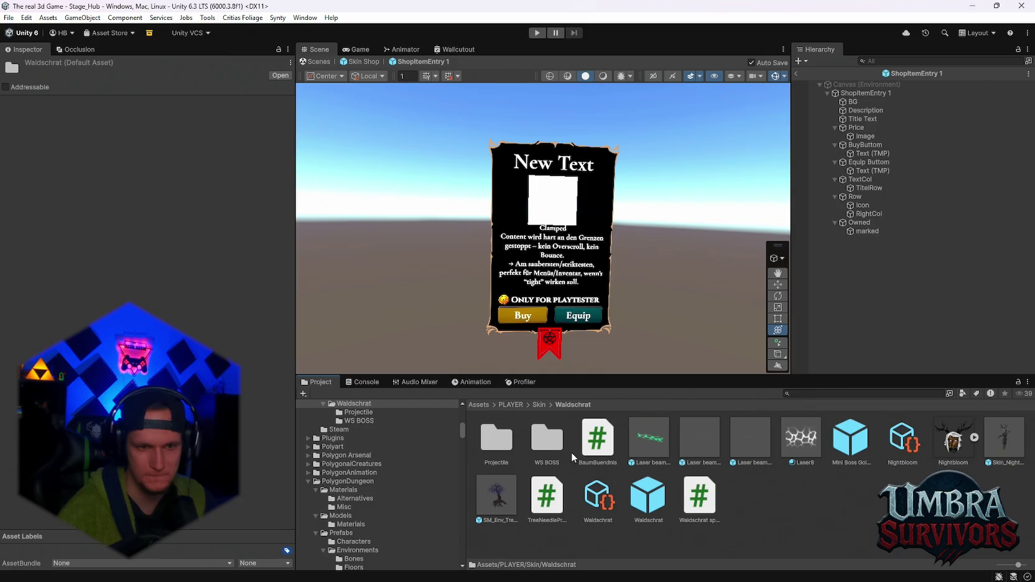
Select the Waldschrat prefab and open its Passive_Baum_Buendnis script via Edit Script.
click(1004, 443)
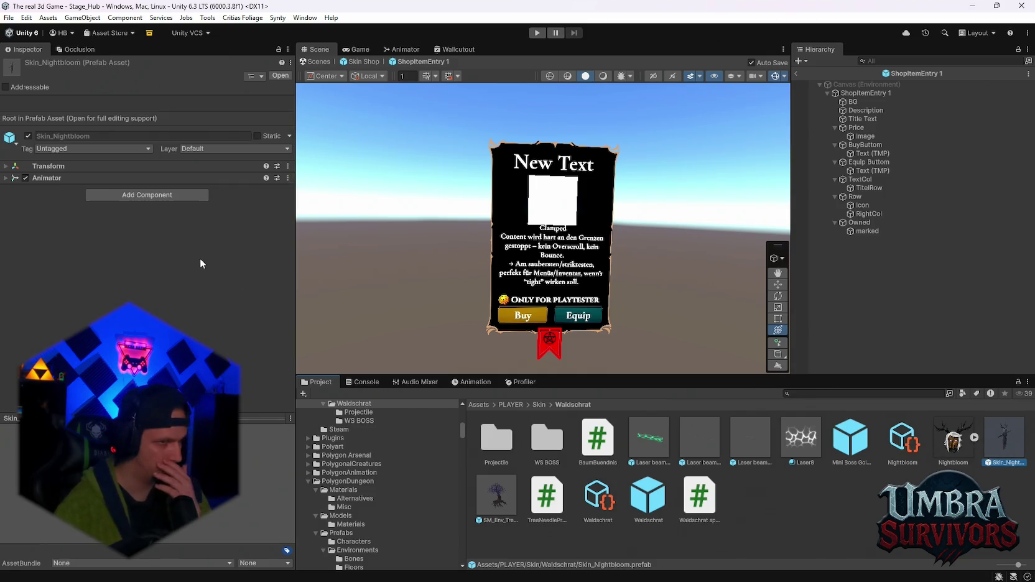
click(648, 497)
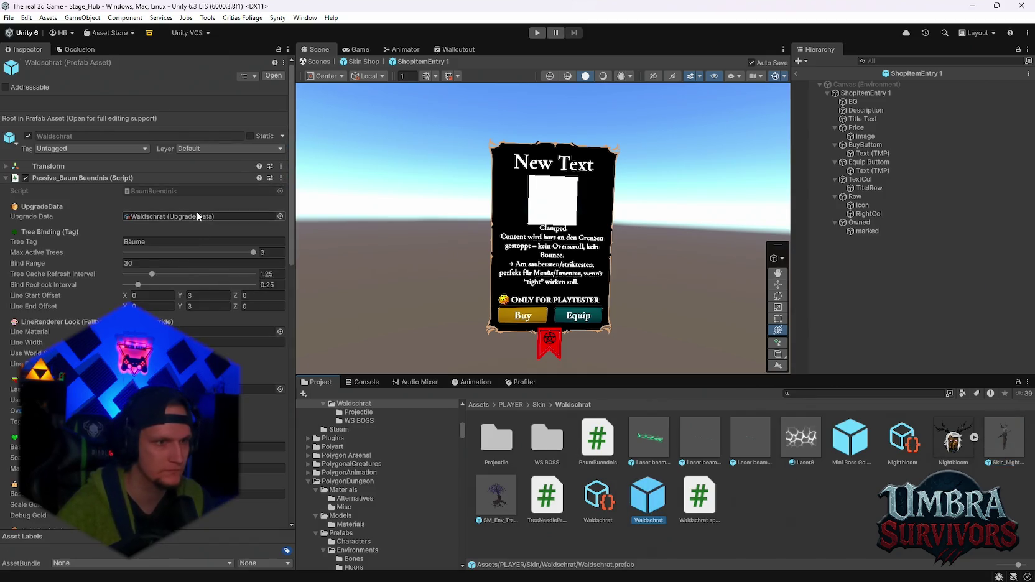
click(281, 178)
click(311, 335)
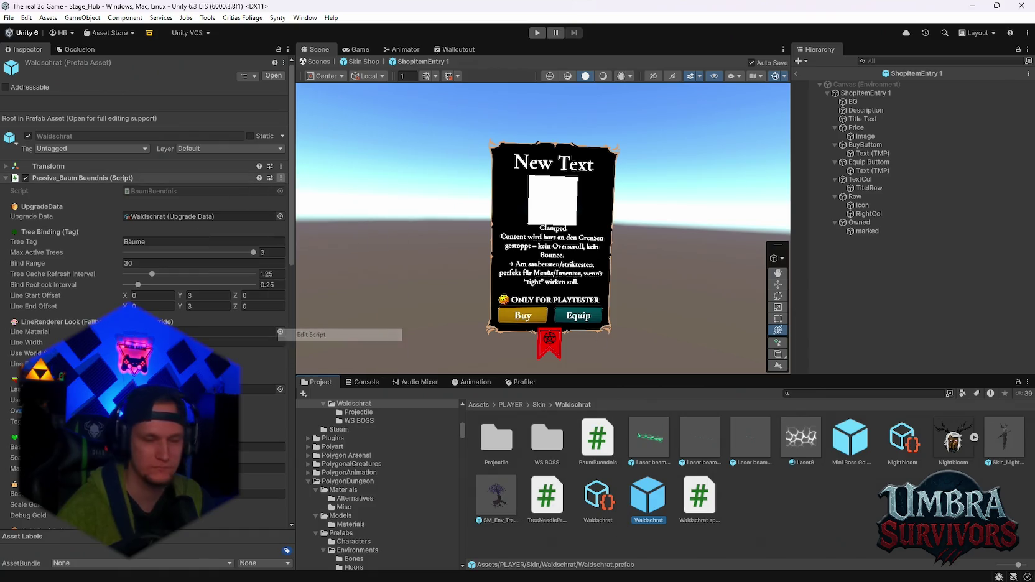
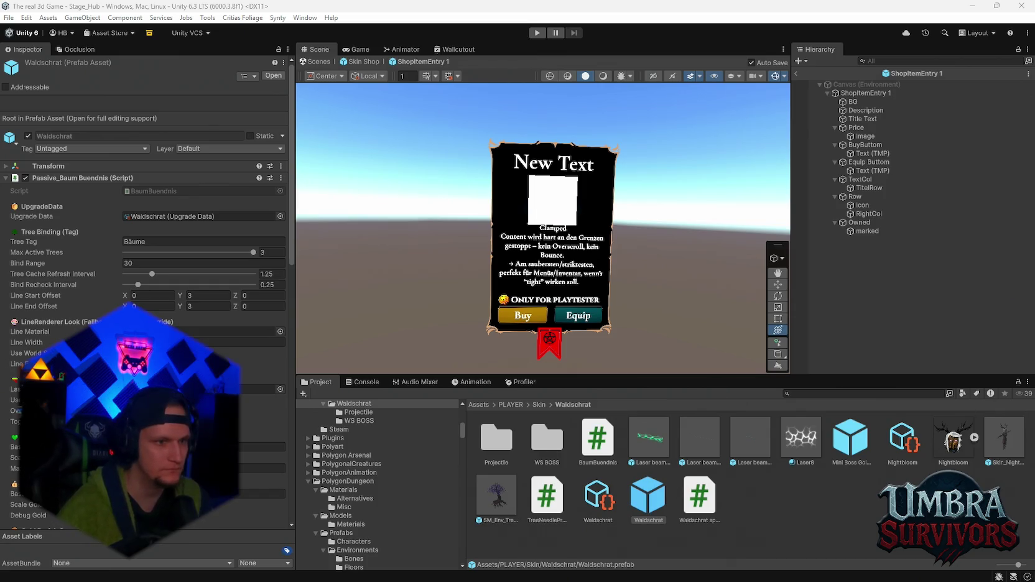
Review the Waldschrat upgrade asset, then select the Nightbloom skin definition in the Project panel.
scroll(146, 298, down, 3)
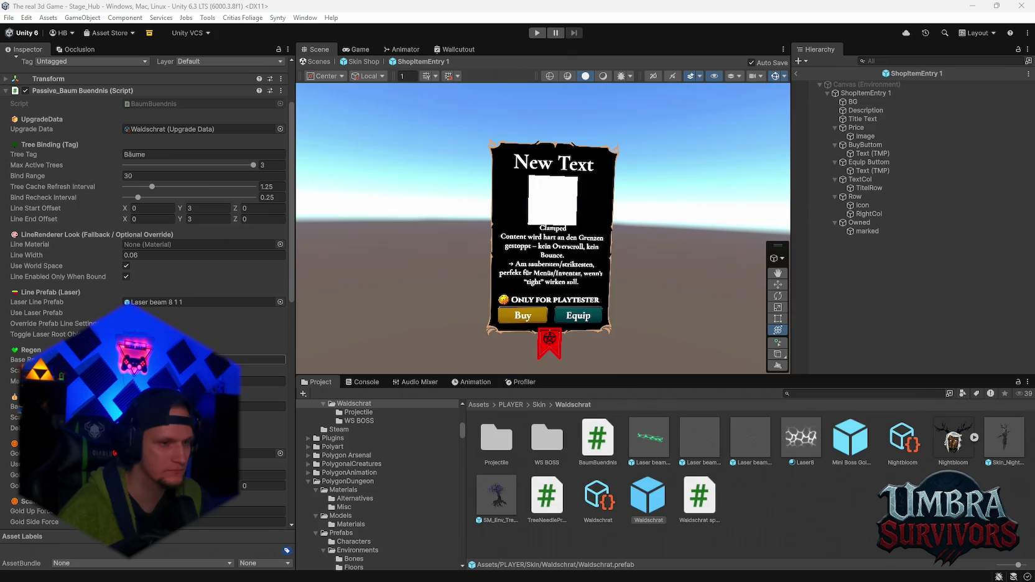
scroll(199, 334, down, 1)
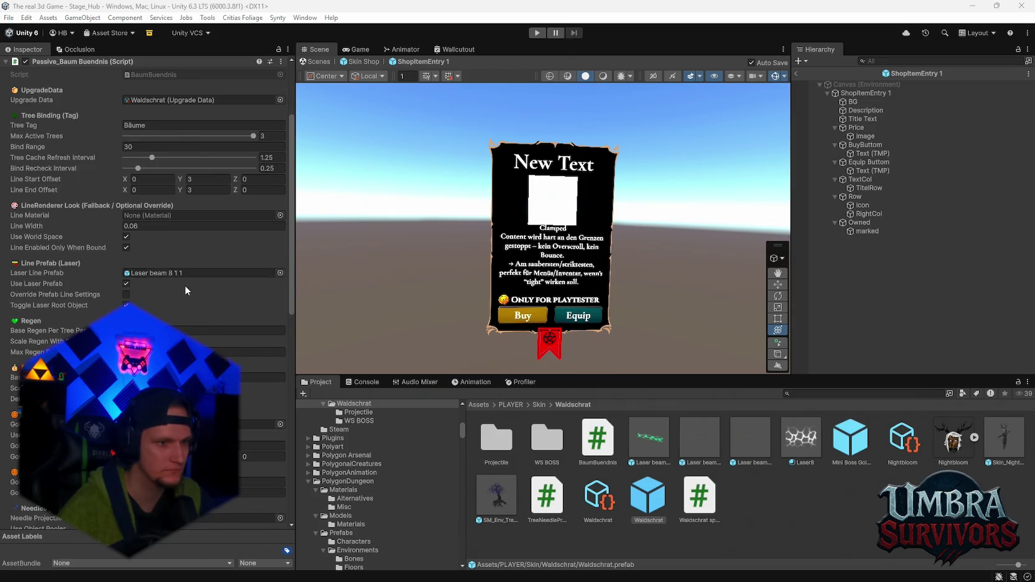
scroll(185, 289, down, 1)
scroll(185, 296, down, 1)
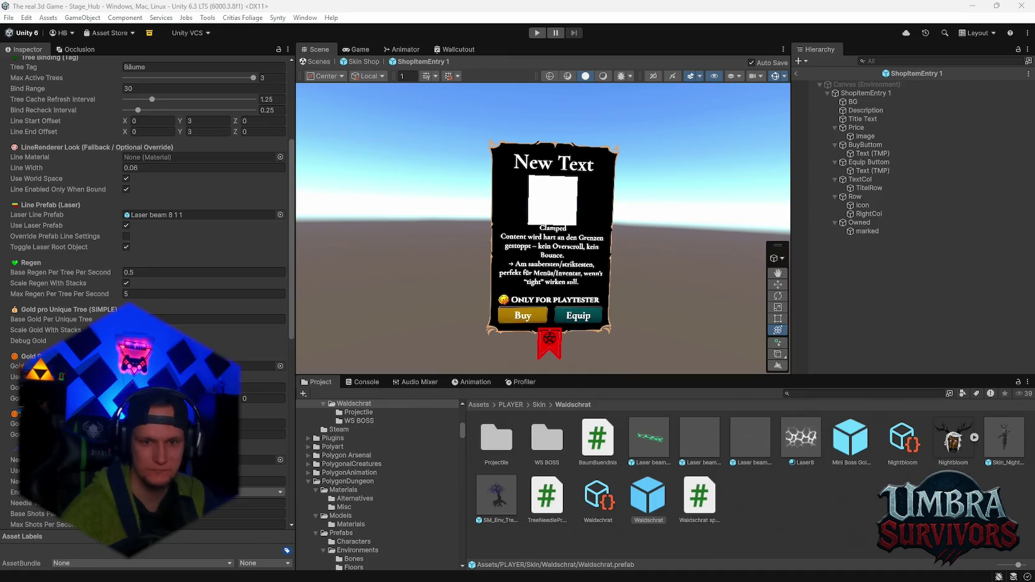
click(615, 501)
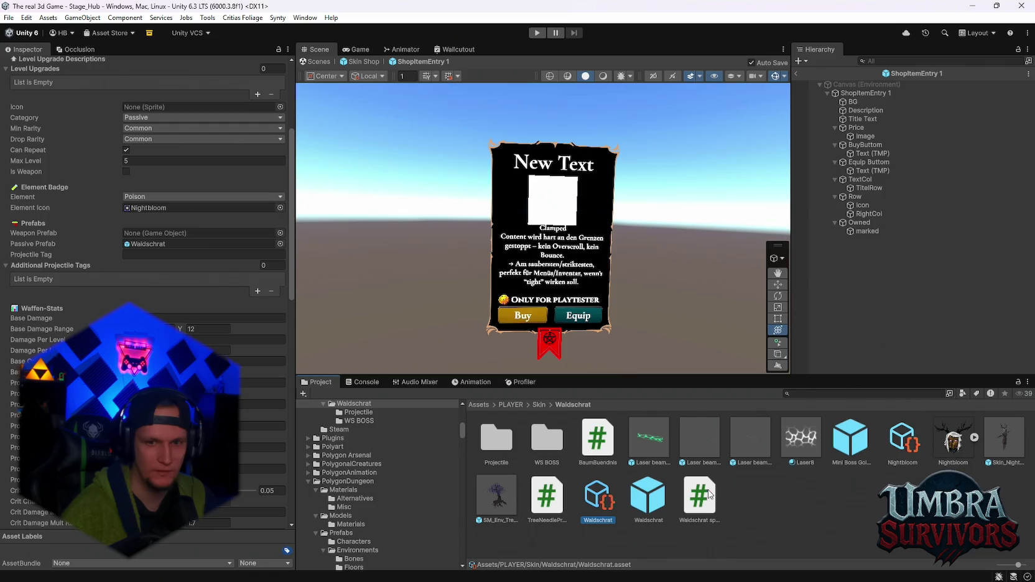
click(888, 443)
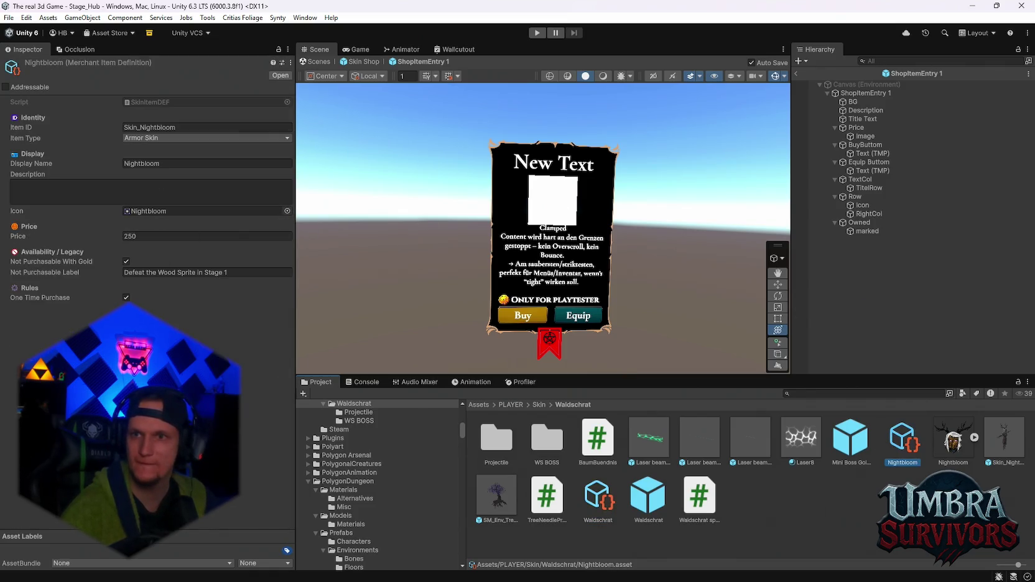
Paste the prepared rich-text skill description into Nightbloom's empty Description field.
click(141, 196)
key(ctrl+v)
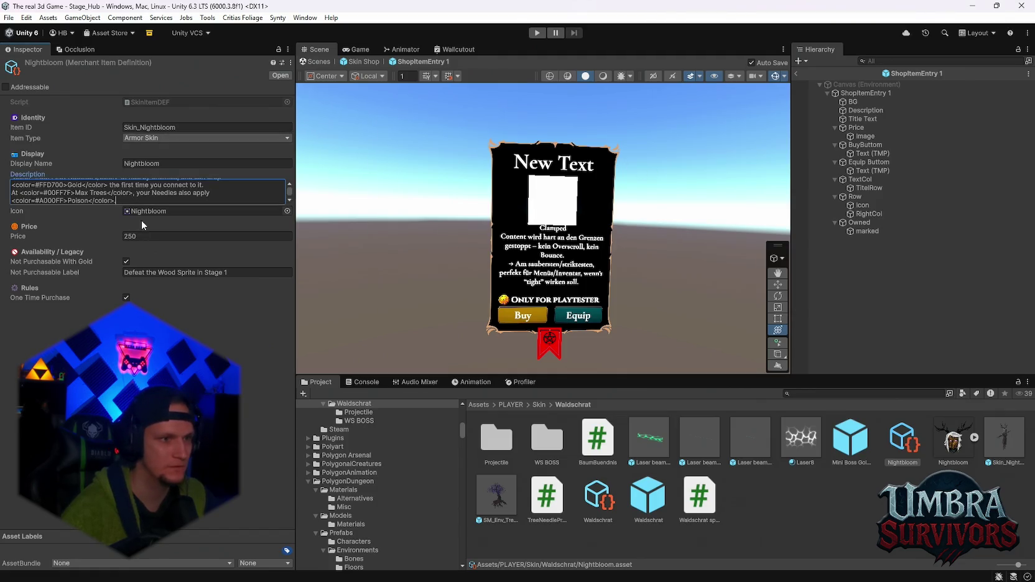
key(alt+Tab)
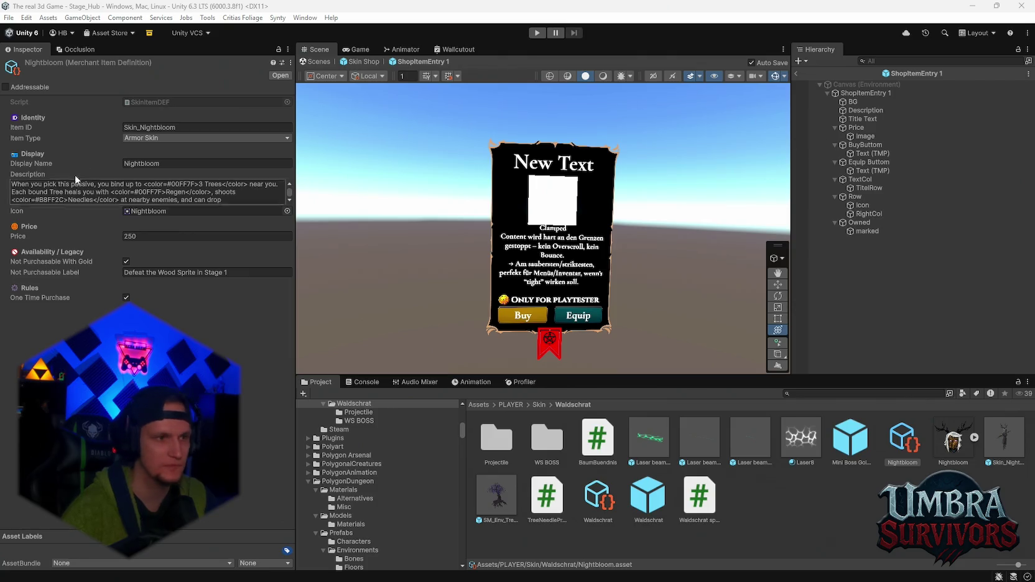
Delete the leading 'When you pick this passive, ' so the text opens with 'You bind up to'.
click(103, 185)
click(102, 184)
drag(98, 185, 14, 191)
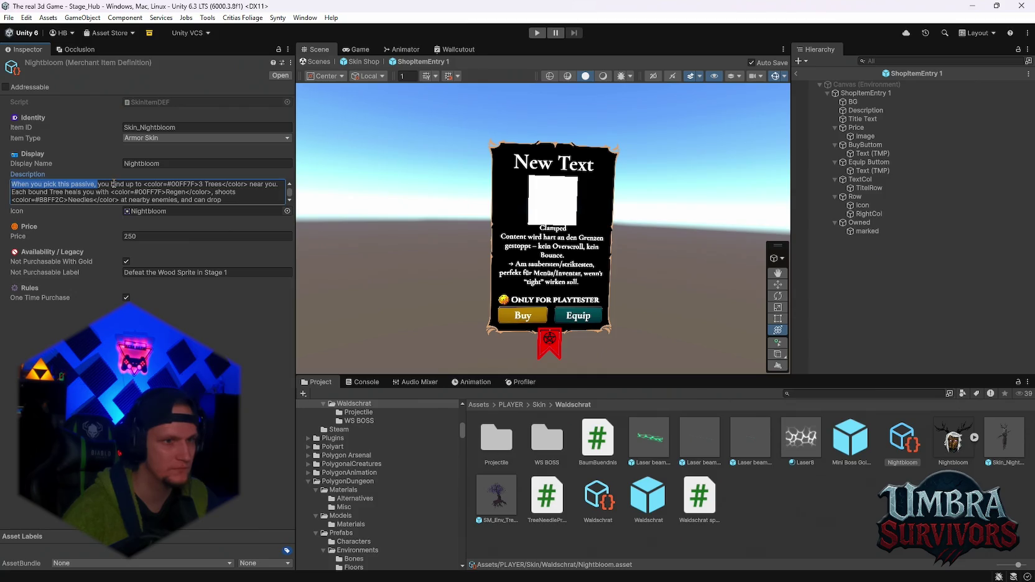
key(Escape)
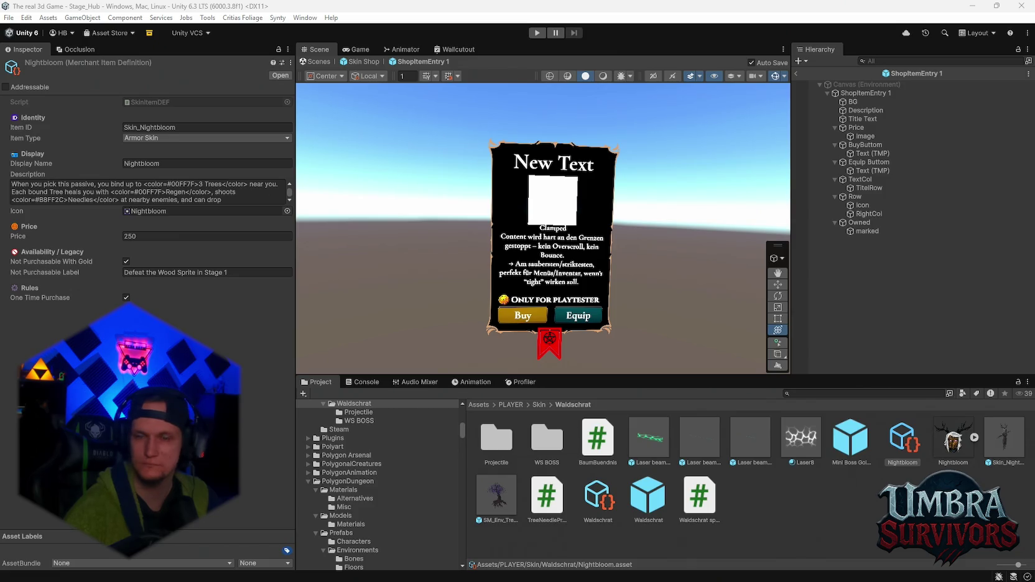
click(102, 185)
click(102, 185)
drag(98, 183, 11, 184)
key(BackSpace)
text(Y)
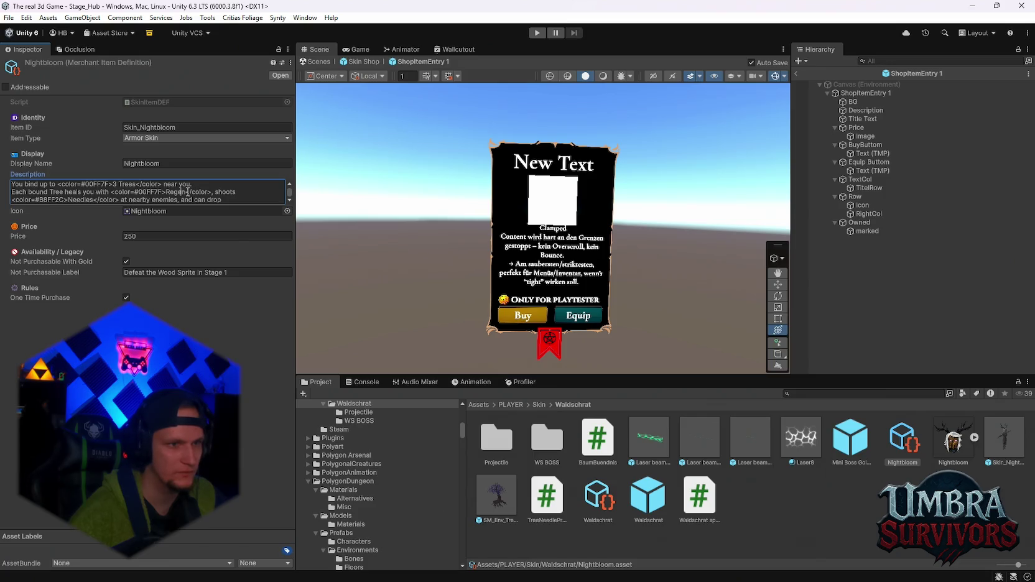
Replace the word 'Regen' with '0.5/s' in Nightbloom's description.
drag(185, 195, 166, 195)
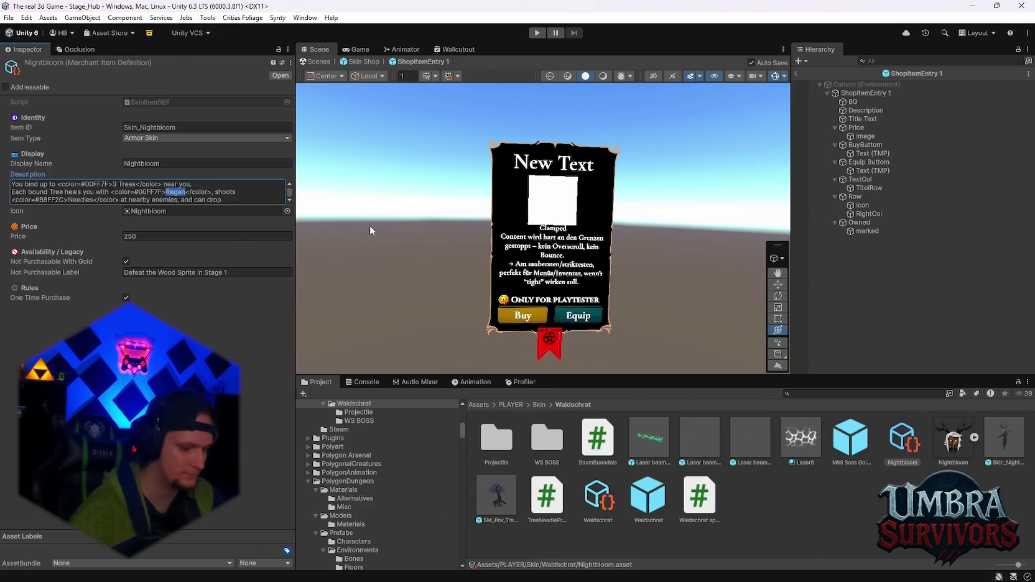
text(0.5)
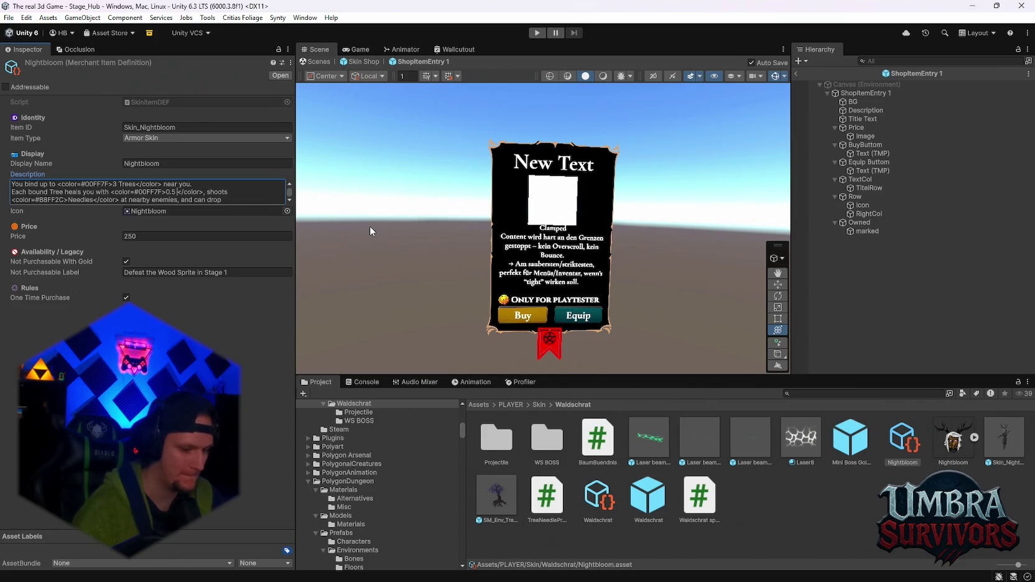
key(BackSpace)
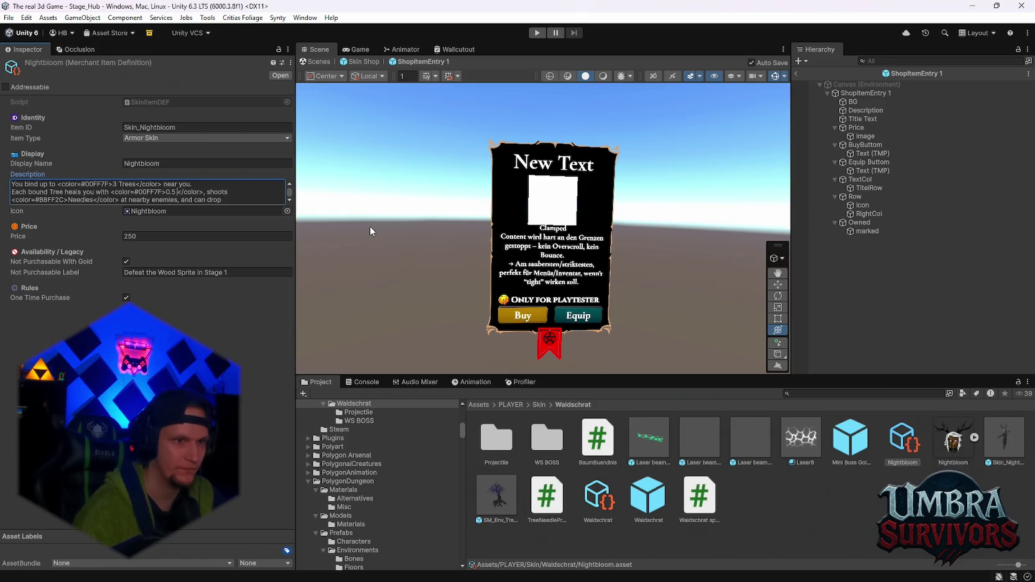
text(/s)
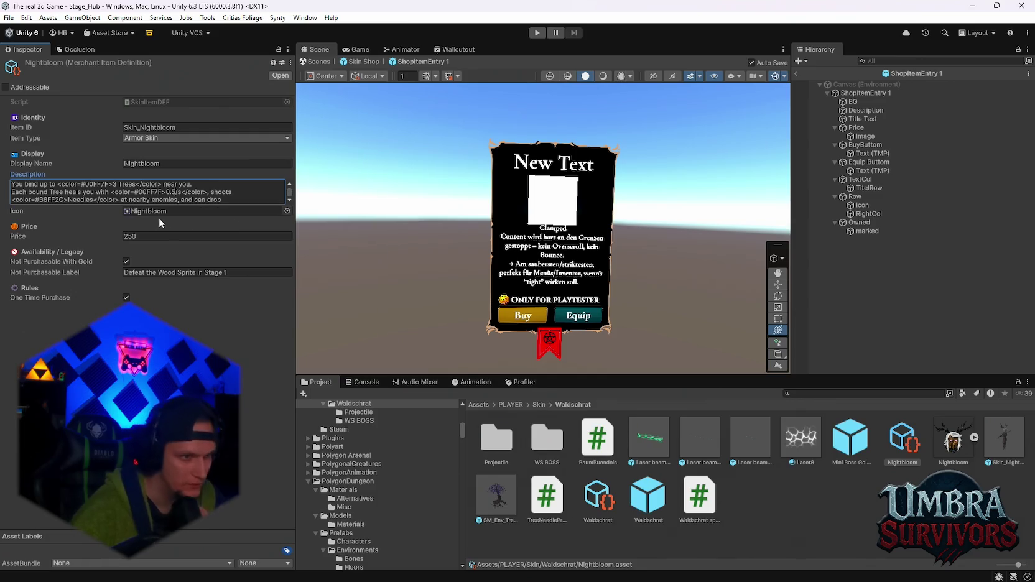
Scroll through the description to review its final lines about Gold and Poison.
scroll(193, 196, down, 2)
click(117, 201)
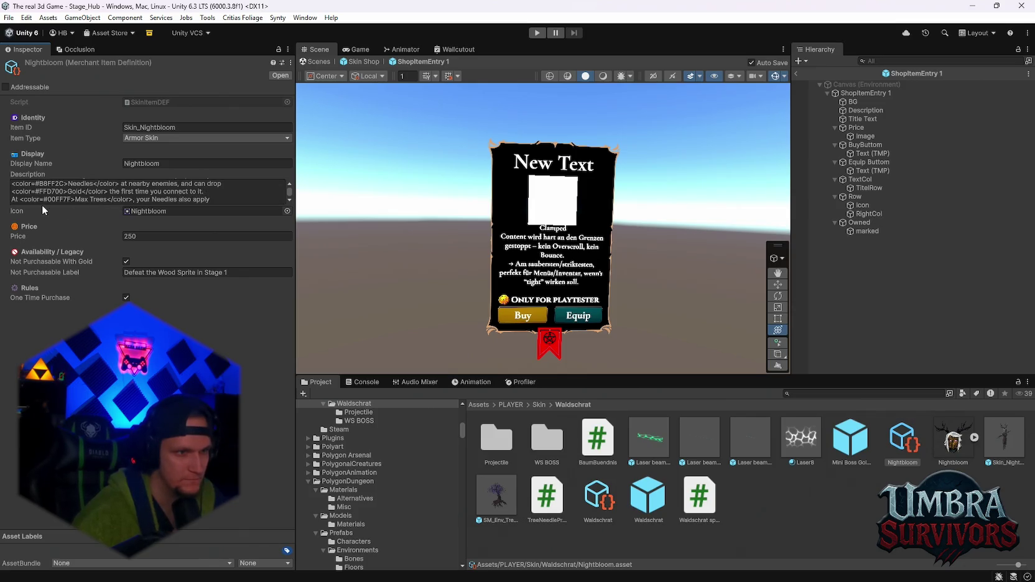
scroll(190, 193, down, 1)
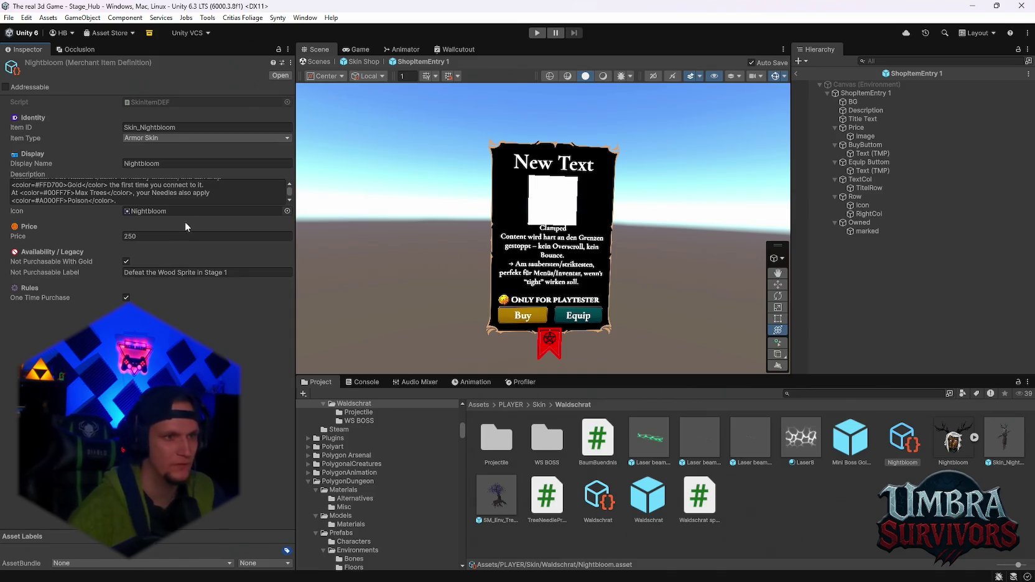
scroll(634, 280, down, 1)
scroll(612, 271, up, 2)
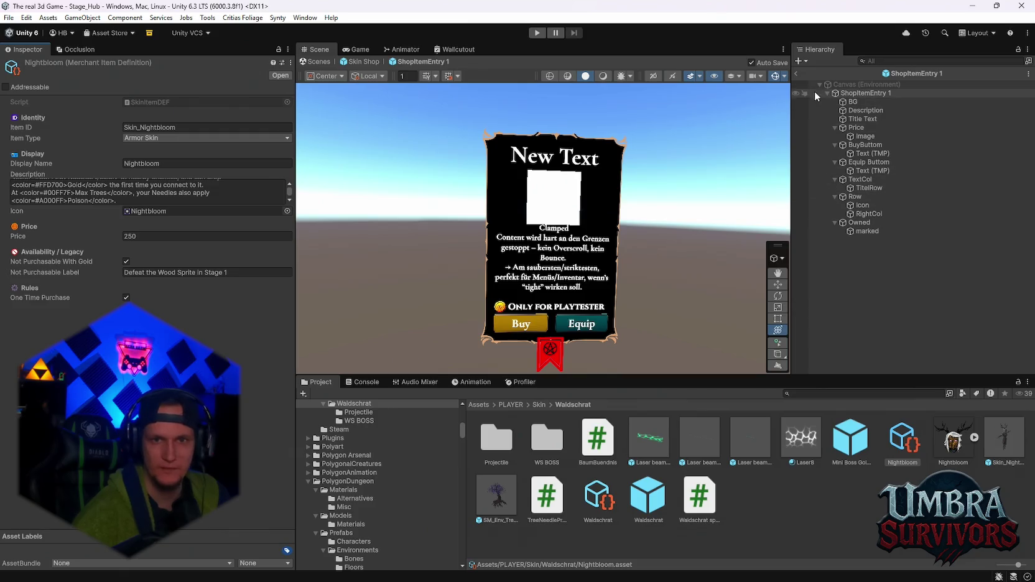
Exit prefab editing back to the Skin Shop scene and save the project.
click(795, 74)
click(9, 18)
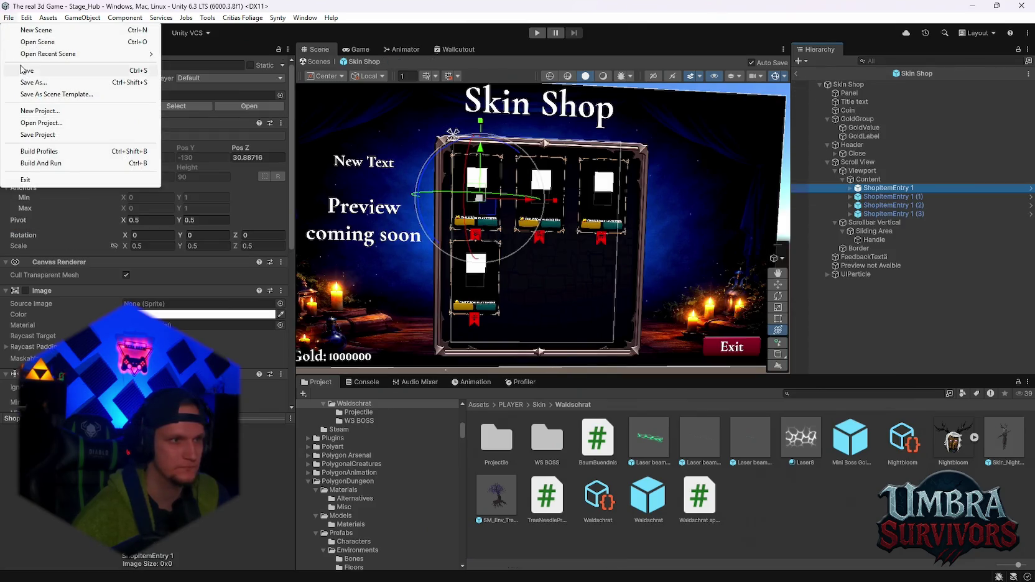
click(38, 135)
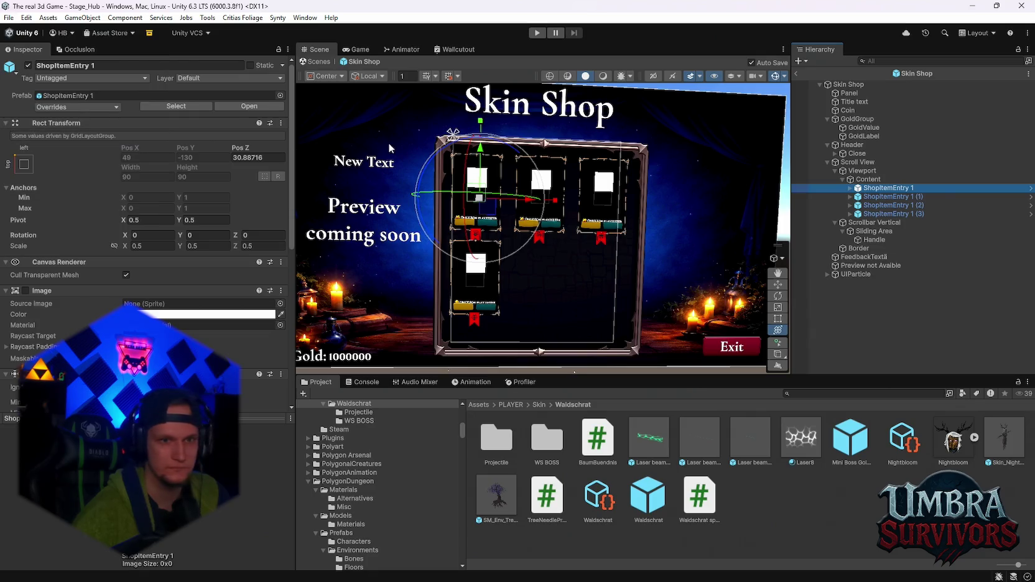
Select the Content object and set its grid bottom padding to 120.
scroll(501, 232, up, 5)
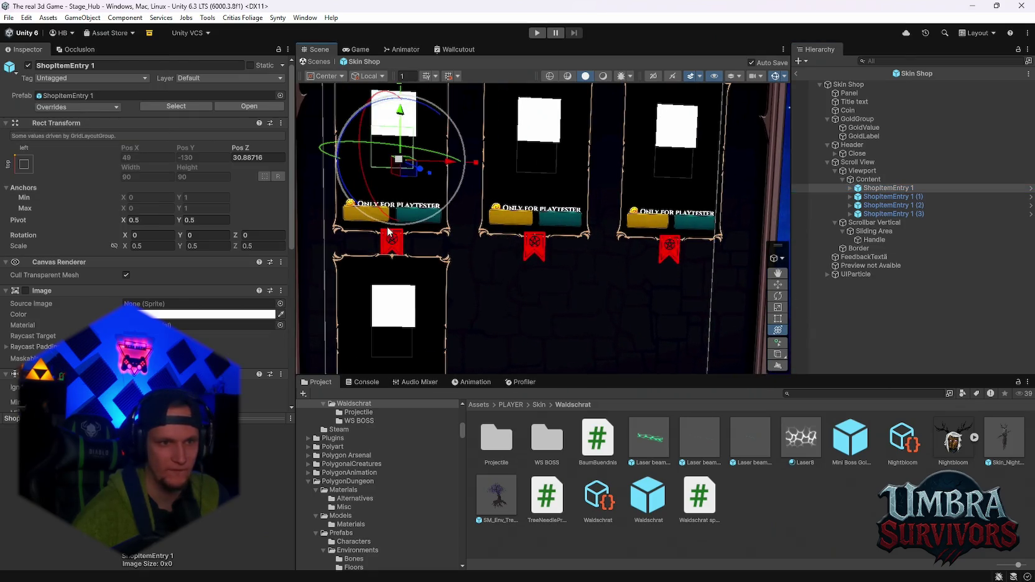
scroll(472, 259, up, 2)
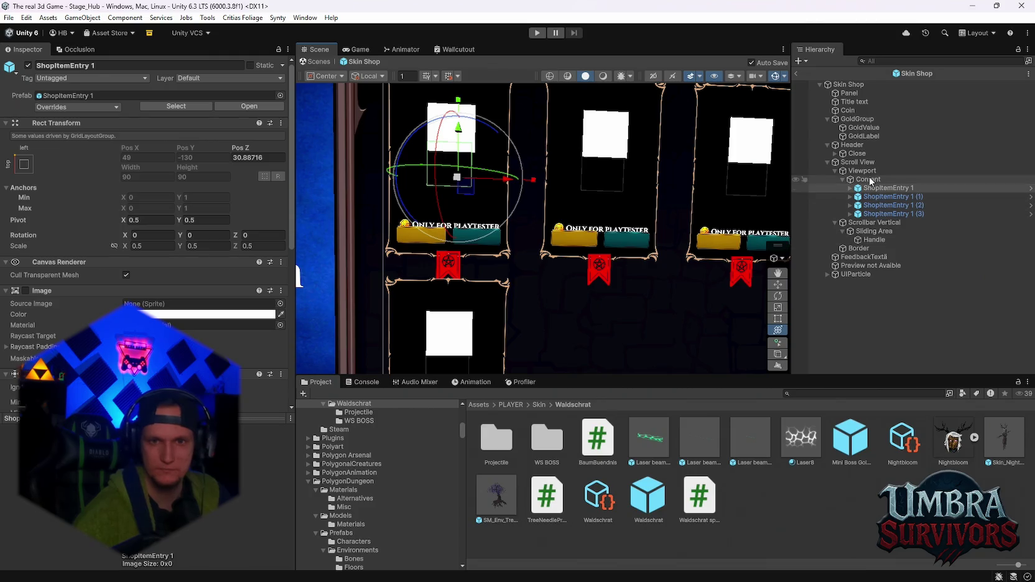
click(868, 179)
scroll(204, 315, down, 1)
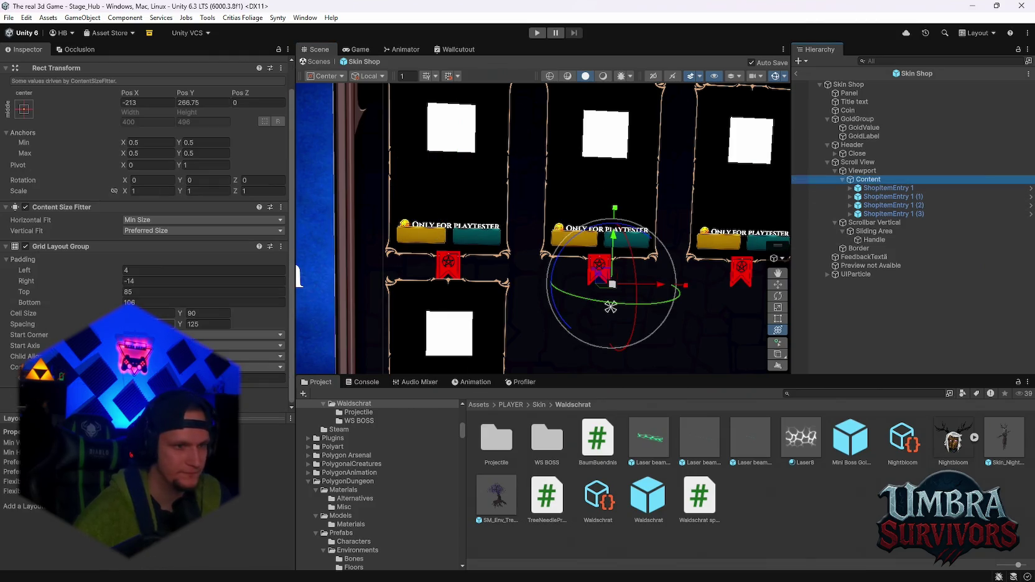
scroll(572, 278, down, 3)
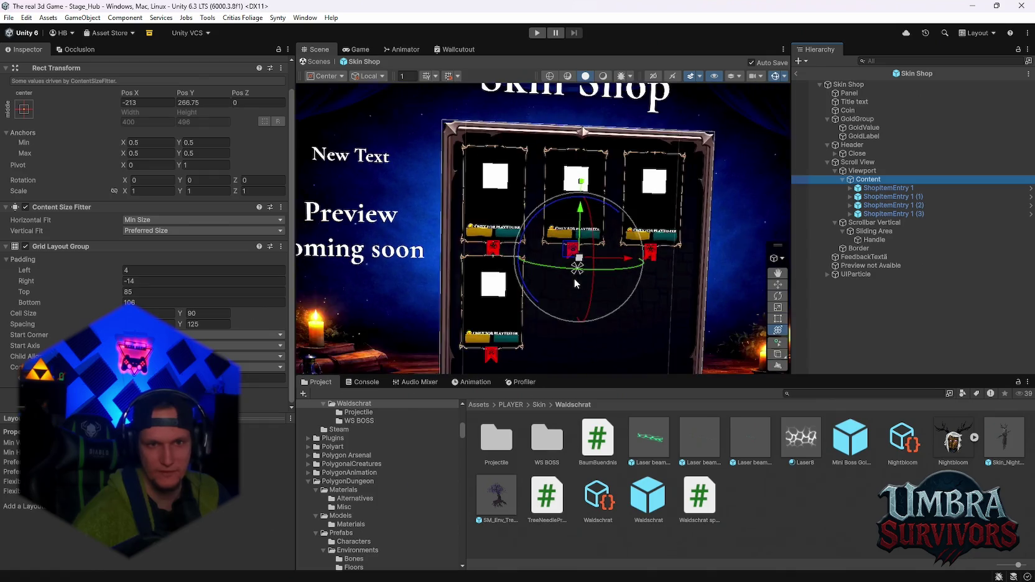
scroll(573, 278, up, 2)
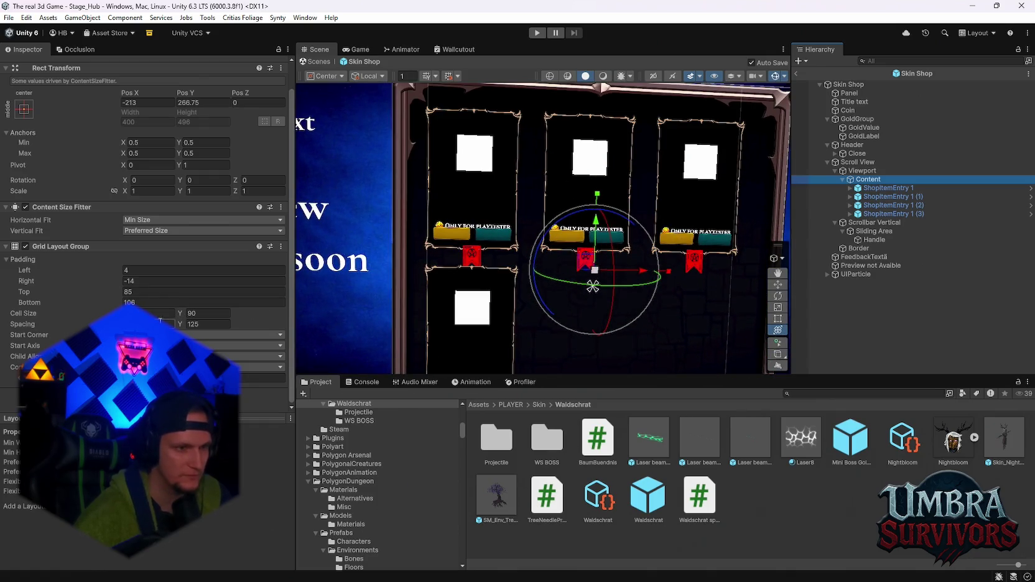
double_click(126, 303)
text(120)
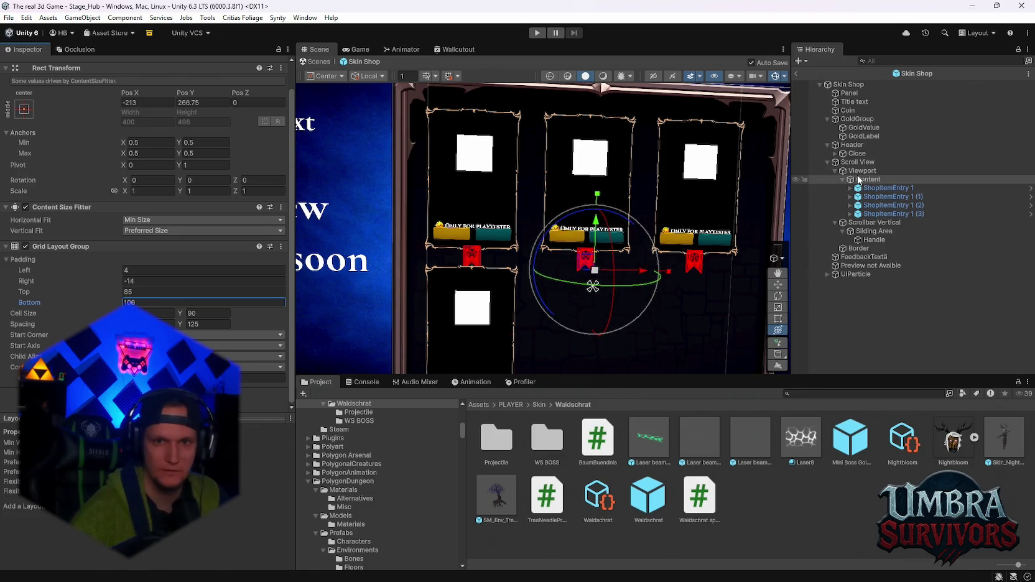
Set the Content grid's cell height to 100.
click(521, 288)
click(868, 179)
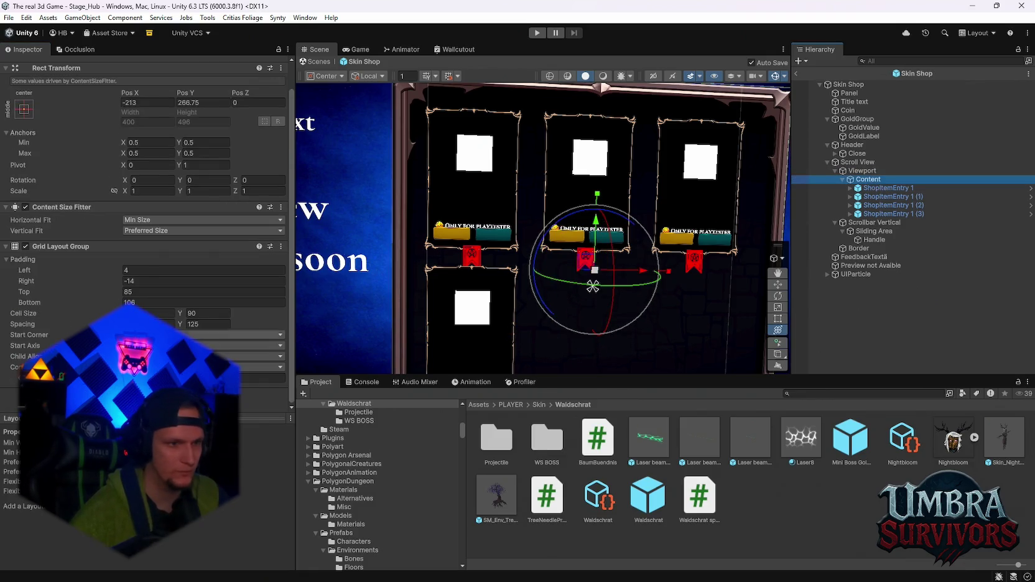
click(171, 314)
drag(182, 317, 208, 318)
click(225, 316)
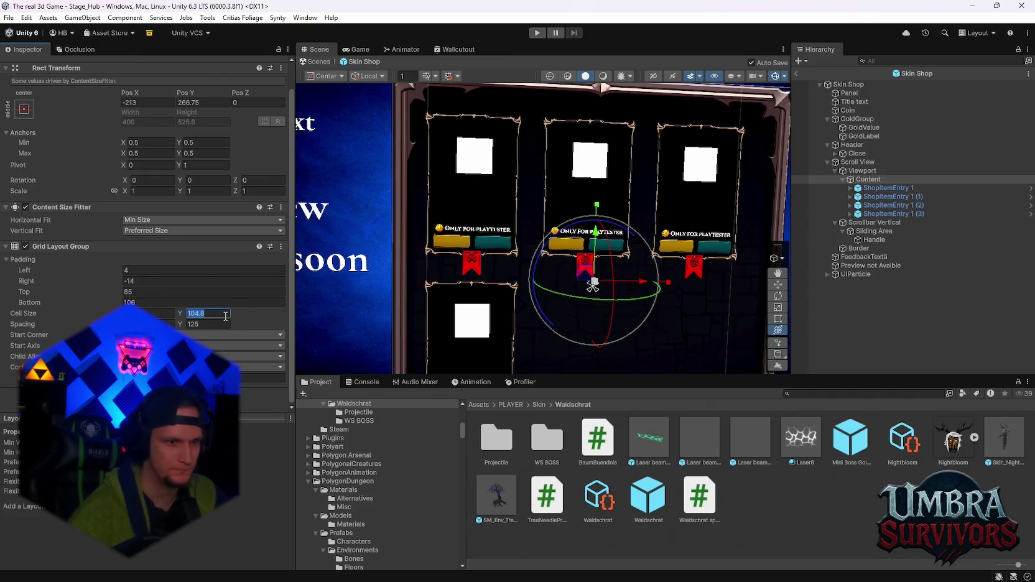
text(100)
key(Return)
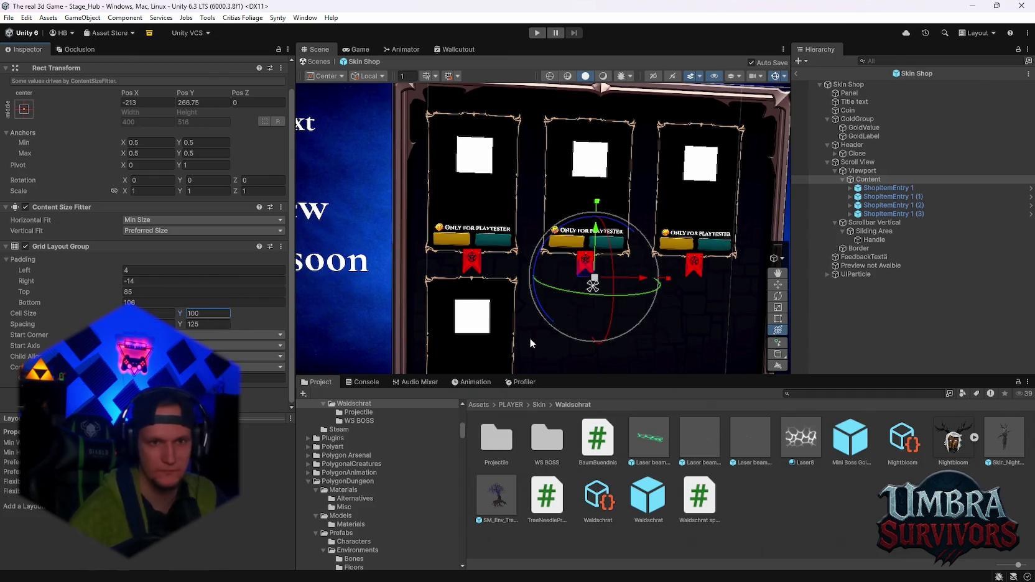
Set the grid cell width to 110 and save the Skin Shop scene with Ctrl+S.
drag(520, 280, 505, 233)
scroll(501, 235, down, 5)
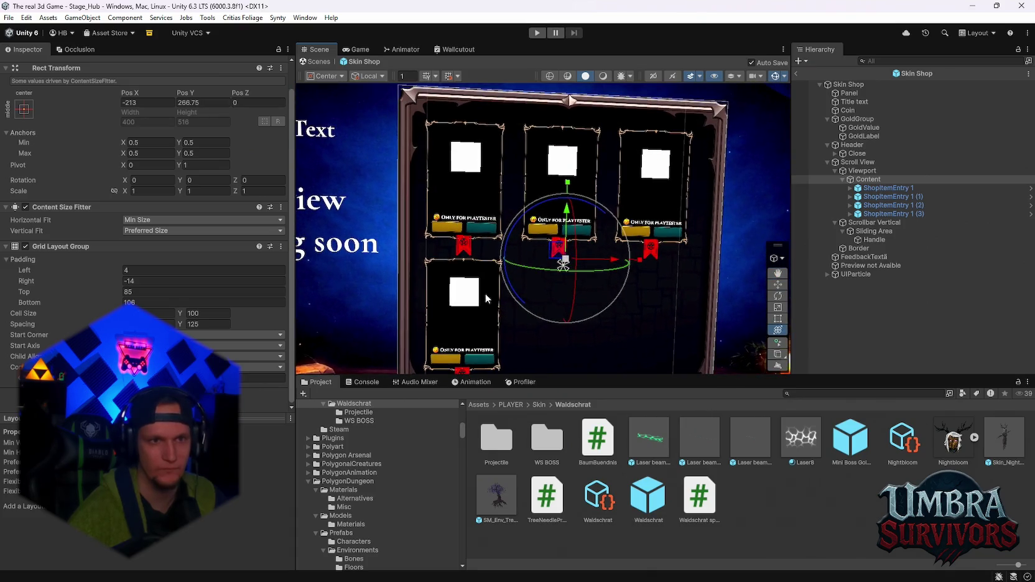
click(155, 313)
text(110)
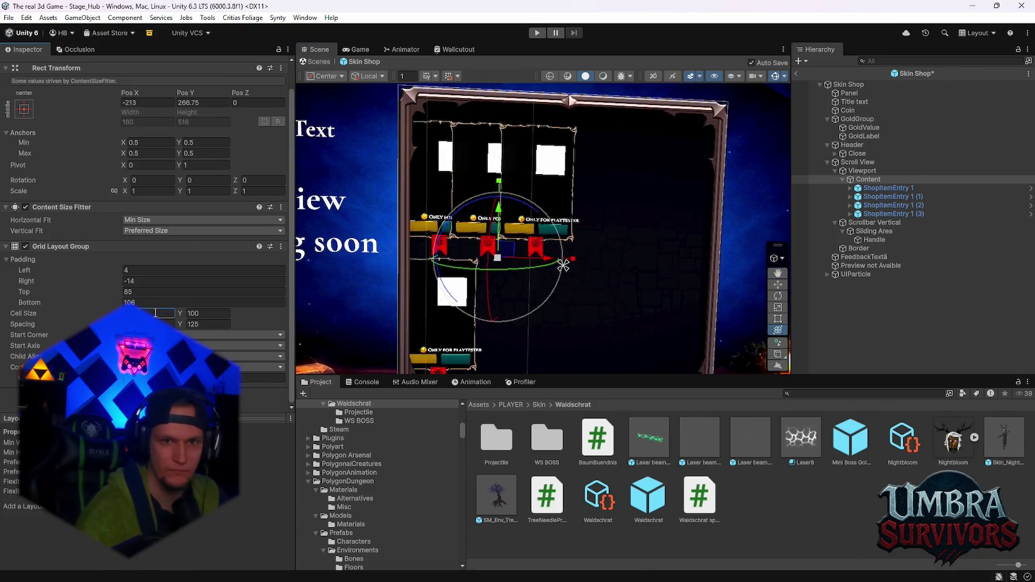
key(ctrl+s)
key(q)
key(y)
Save the project from the File menu and enter Play mode.
scroll(613, 306, down, 3)
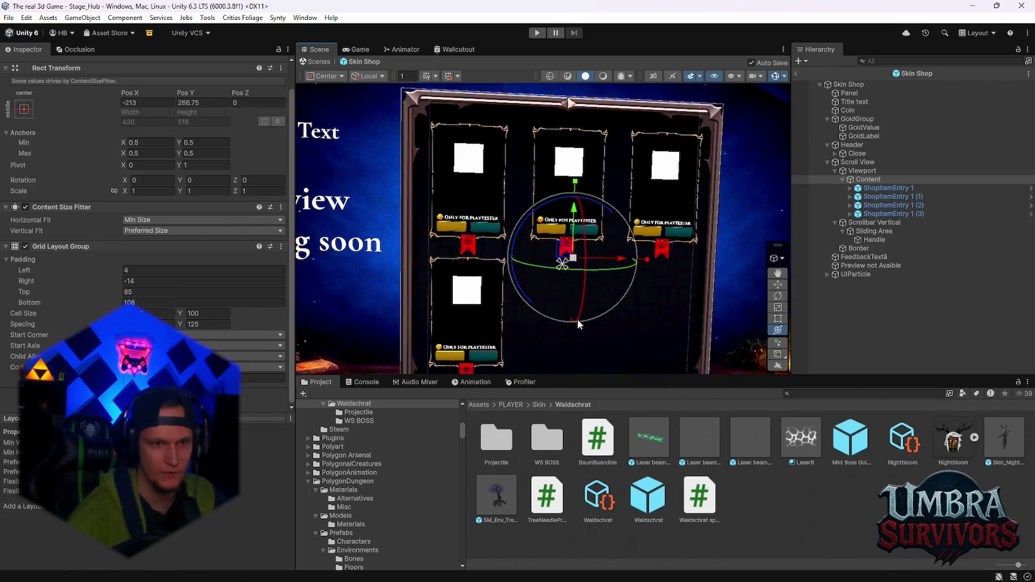
scroll(573, 290, down, 2)
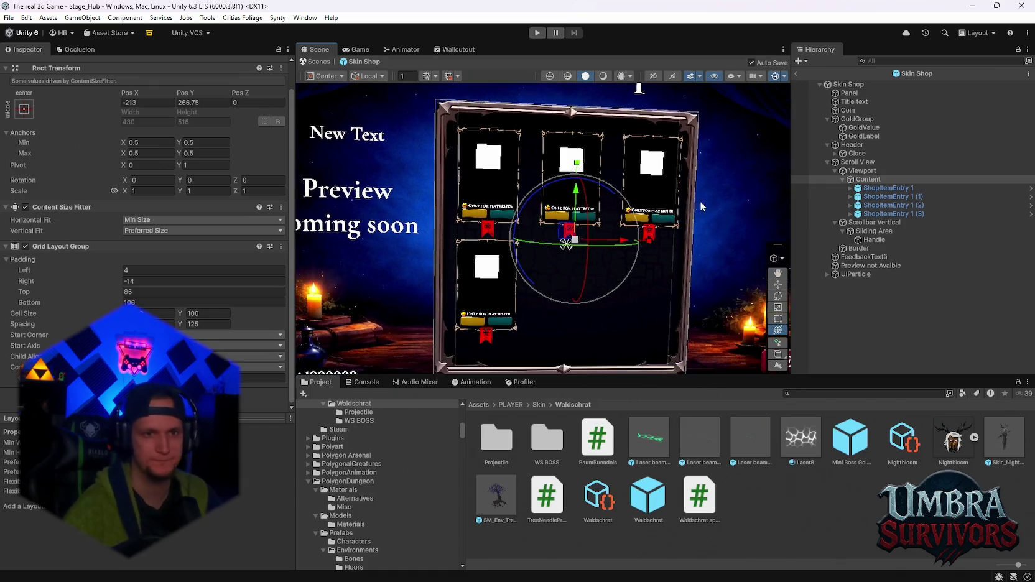
scroll(610, 175, down, 1)
click(10, 17)
click(10, 17)
click(10, 18)
click(30, 134)
click(538, 32)
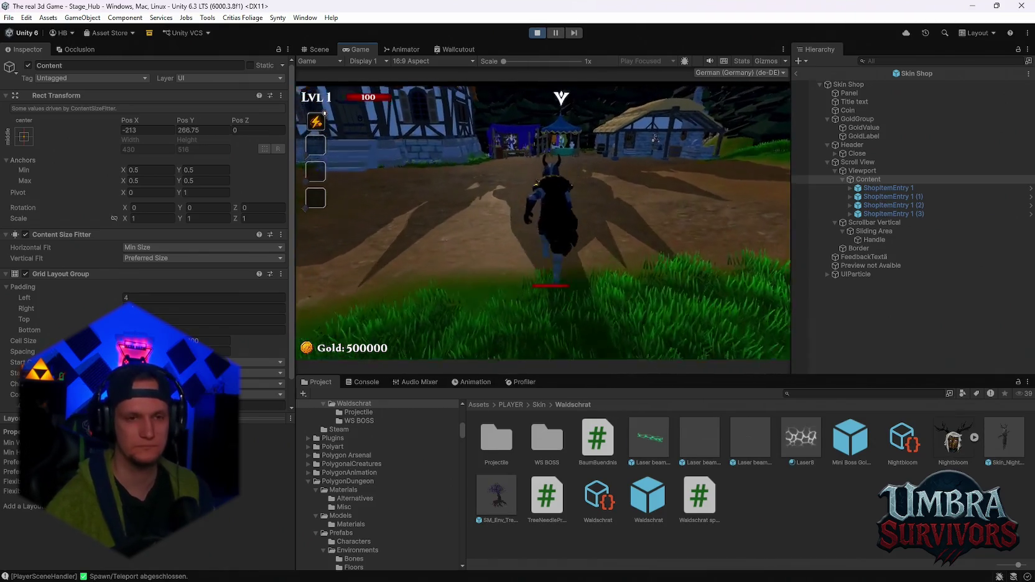
Walk the character to the merchant, maximize the Game view, and scroll to the Nightbloom card.
key(w)
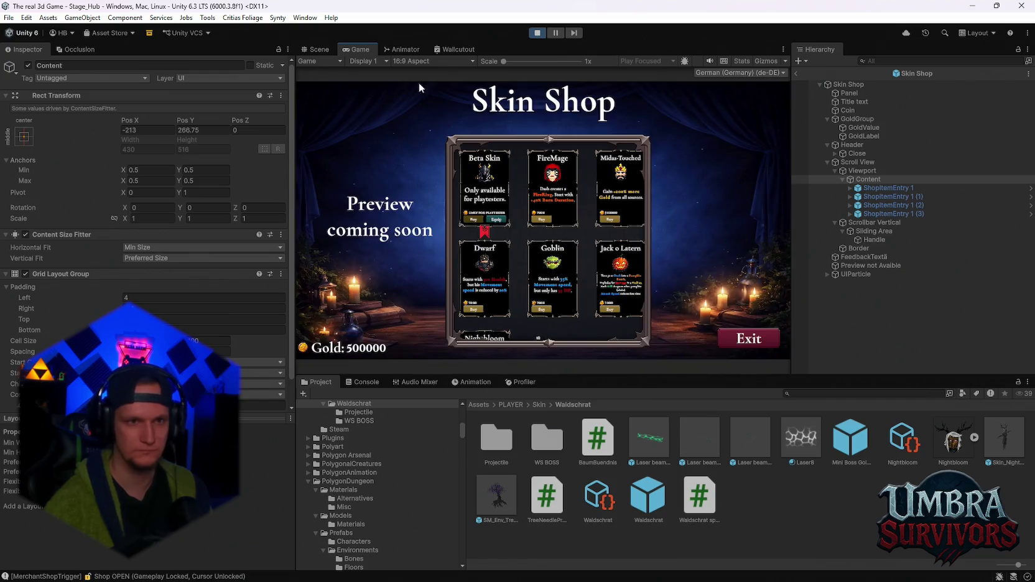
double_click(362, 48)
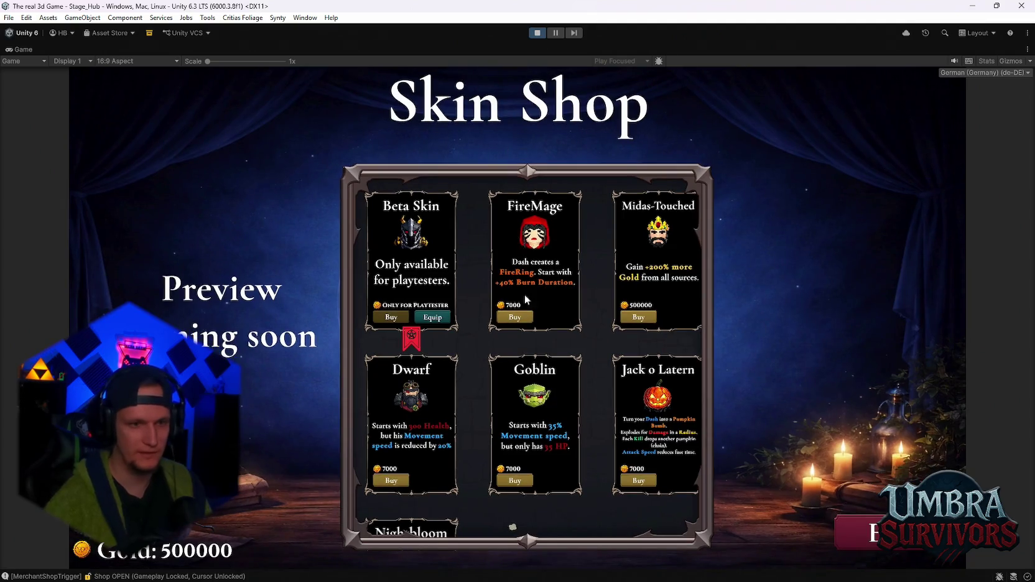
scroll(504, 352, down, 2)
scroll(514, 359, down, 2)
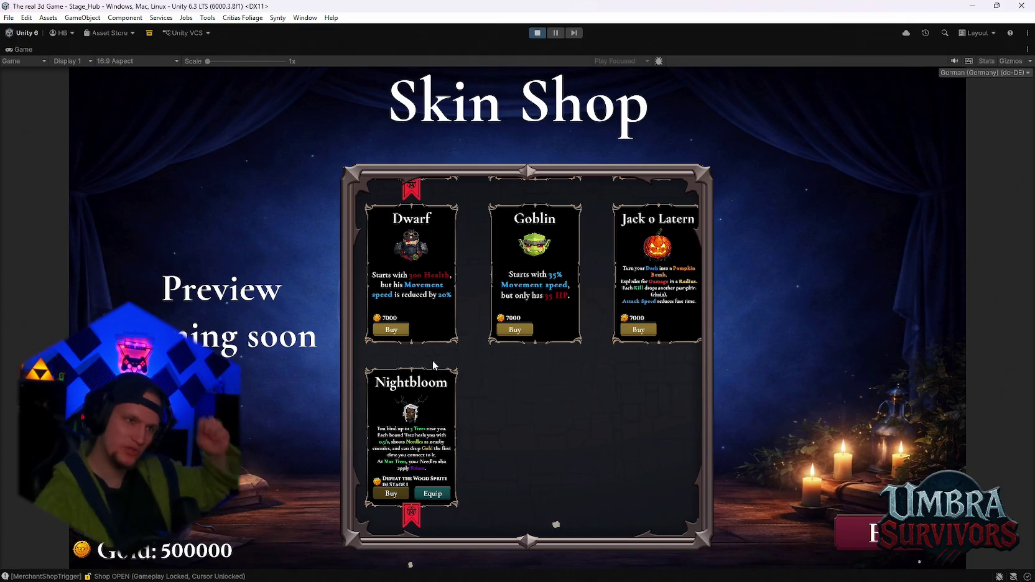
Preview the Game view at 4K UHD, then switch it to Free Aspect.
click(174, 61)
click(142, 156)
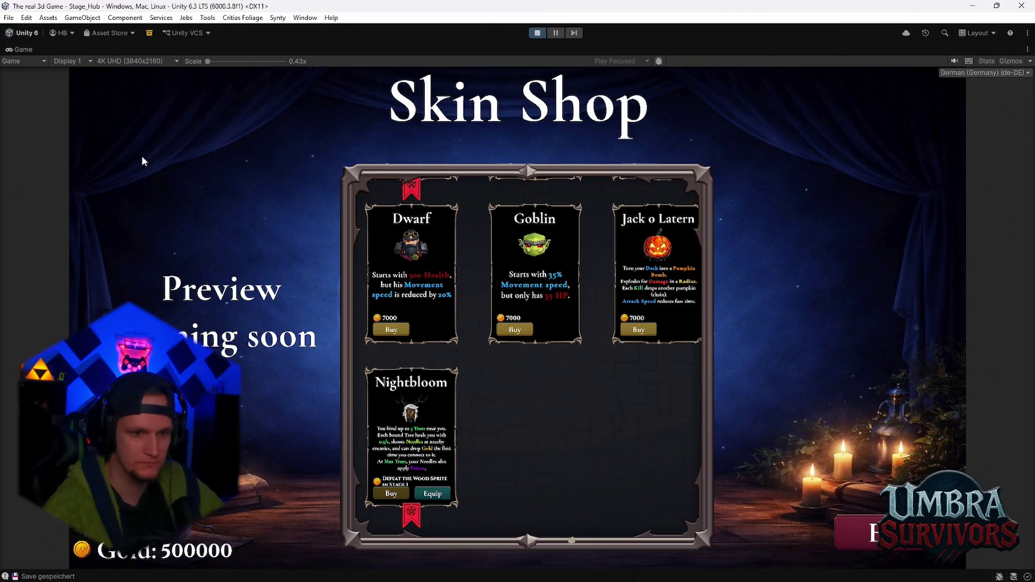
click(150, 61)
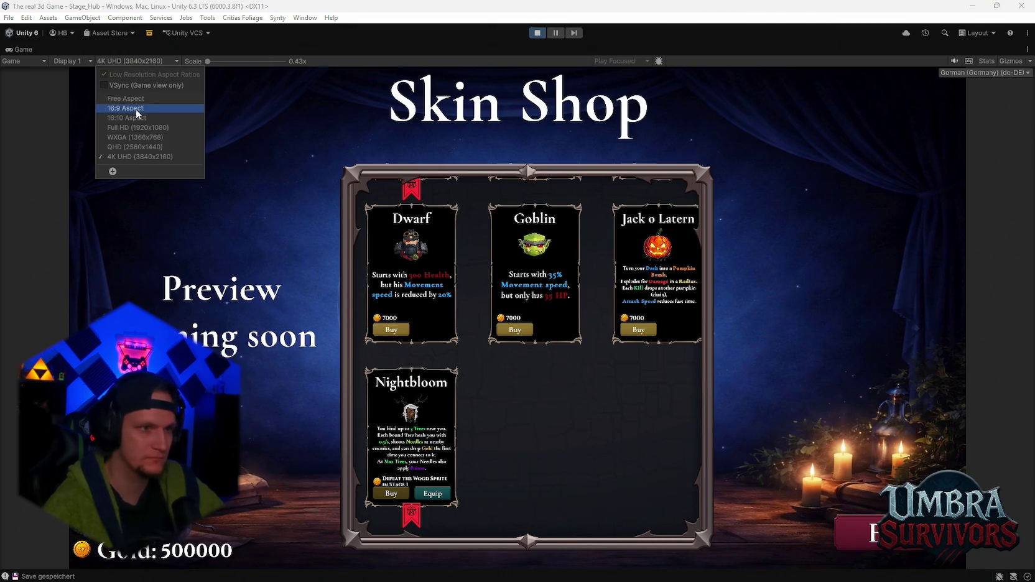
click(135, 100)
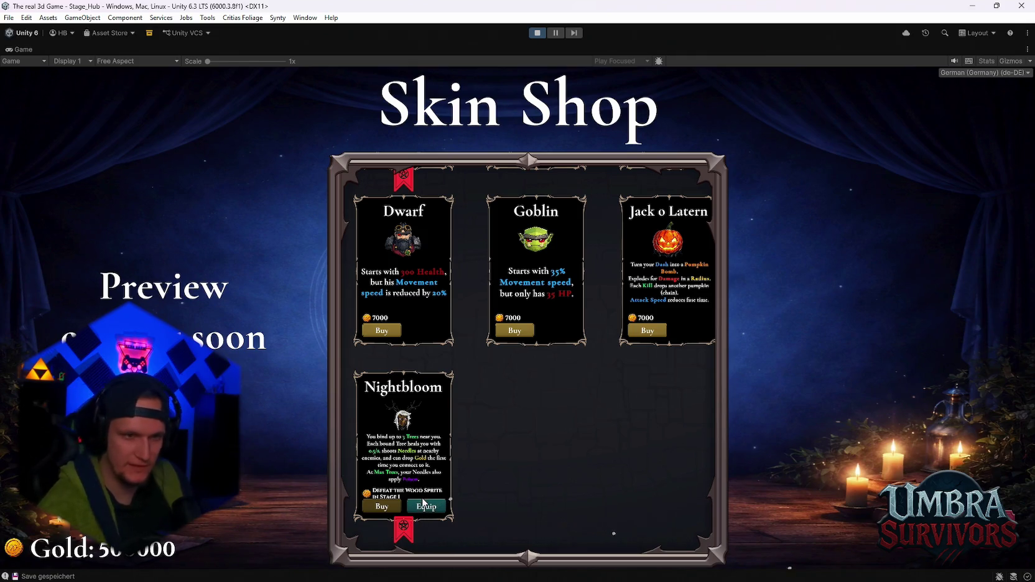
Scroll the shop card list up and down, then stop play mode.
scroll(489, 477, up, 3)
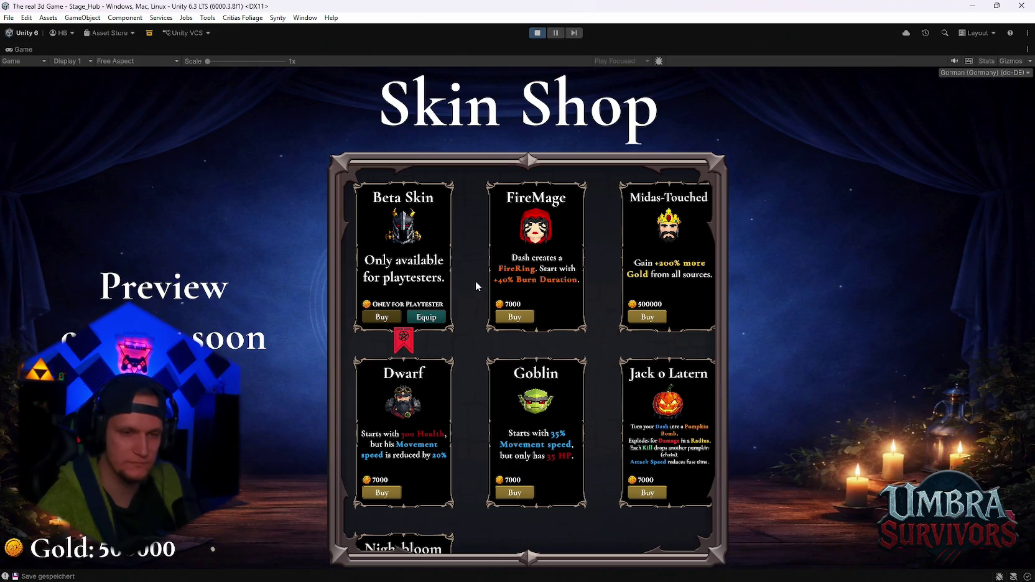
scroll(545, 354, down, 2)
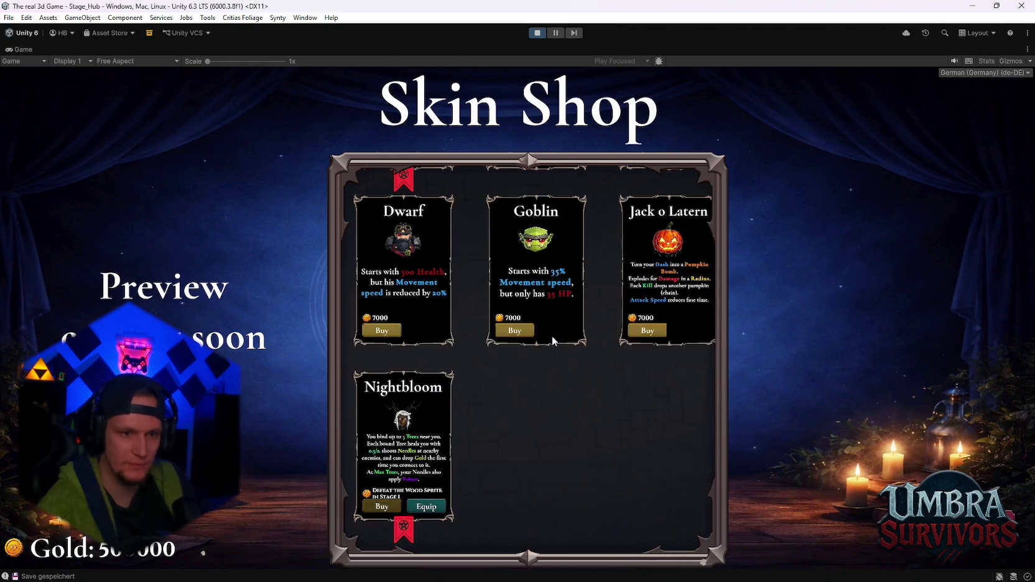
scroll(545, 354, up, 2)
click(537, 33)
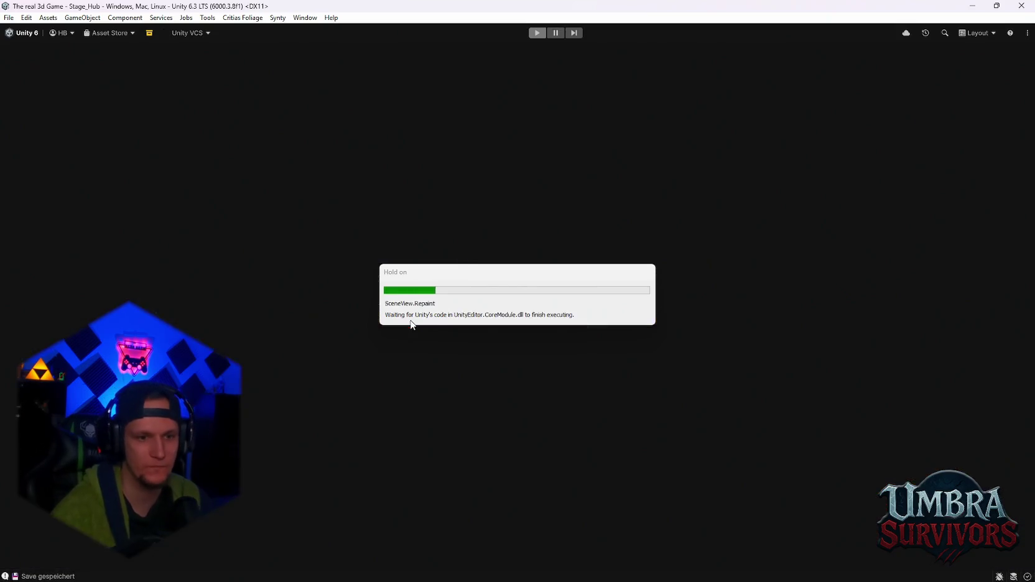
Set the grid constraint count to 2, raise the right padding, and widen cell spacing.
scroll(514, 313, up, 5)
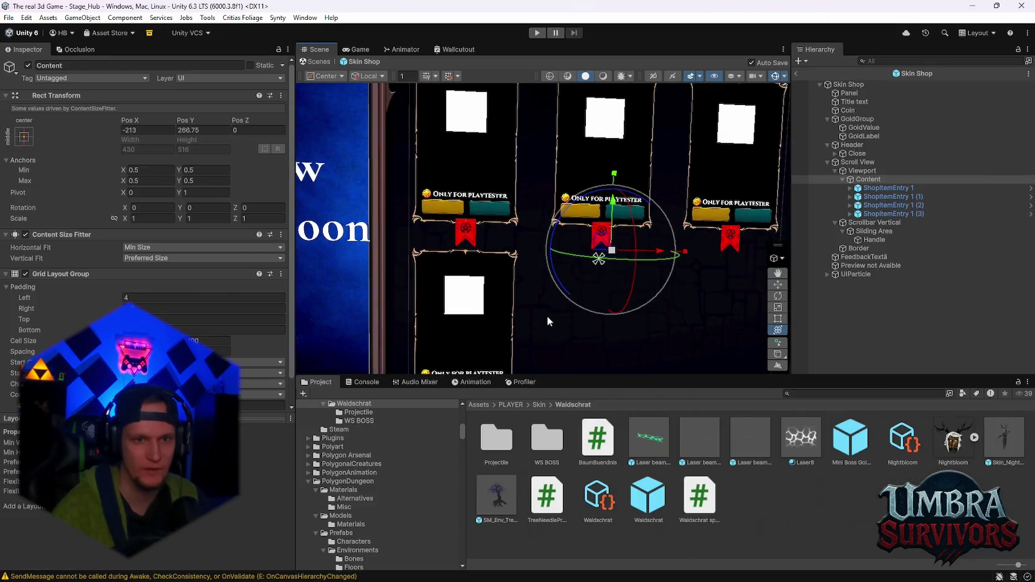
scroll(633, 306, down, 1)
scroll(147, 235, down, 2)
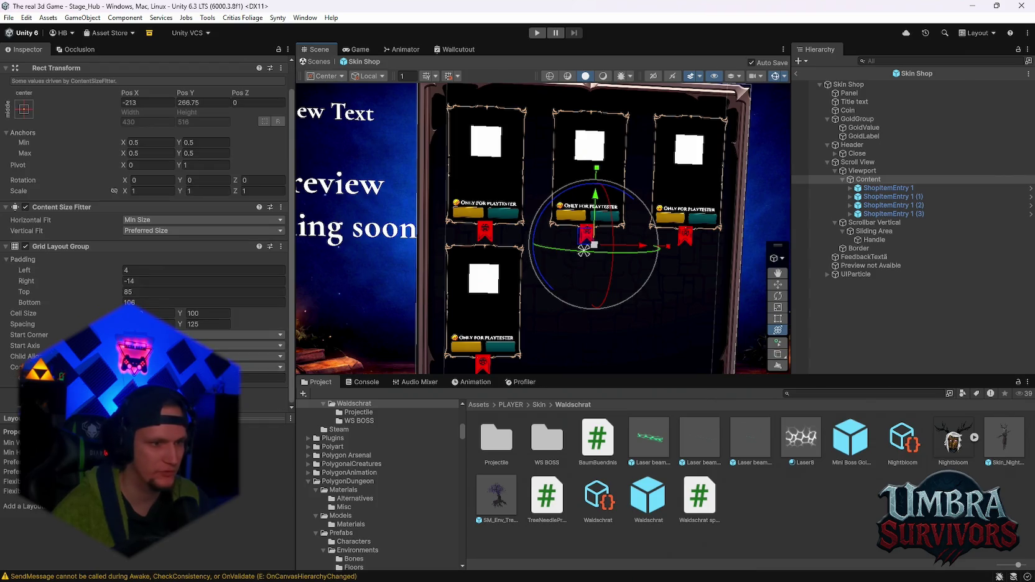
text(2)
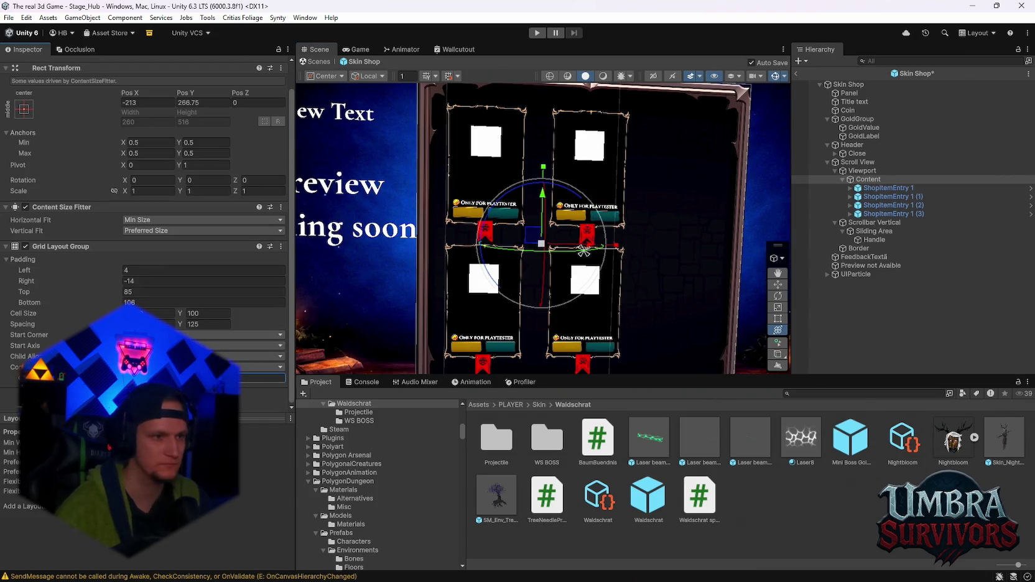
drag(122, 285, 226, 283)
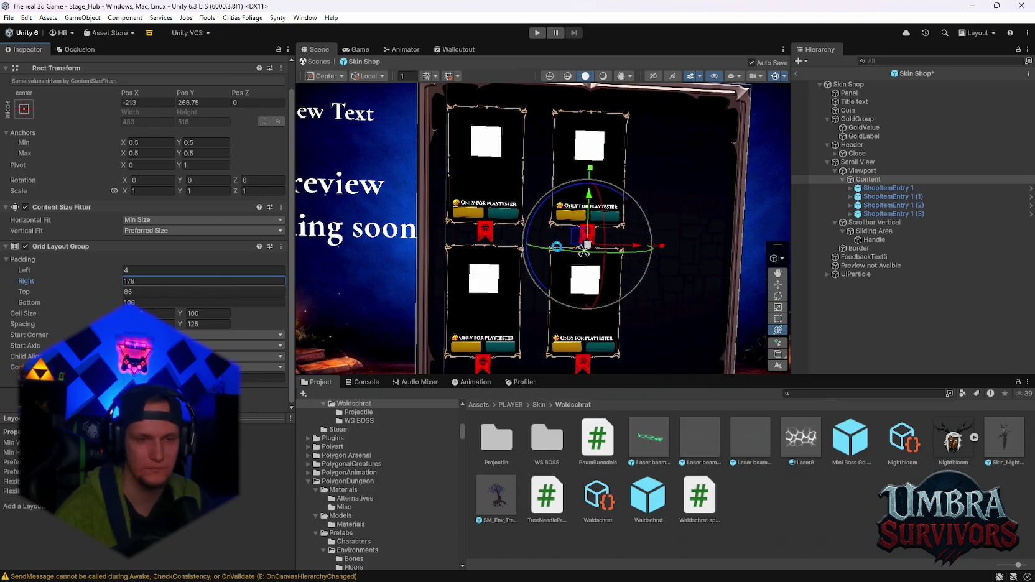
key(f)
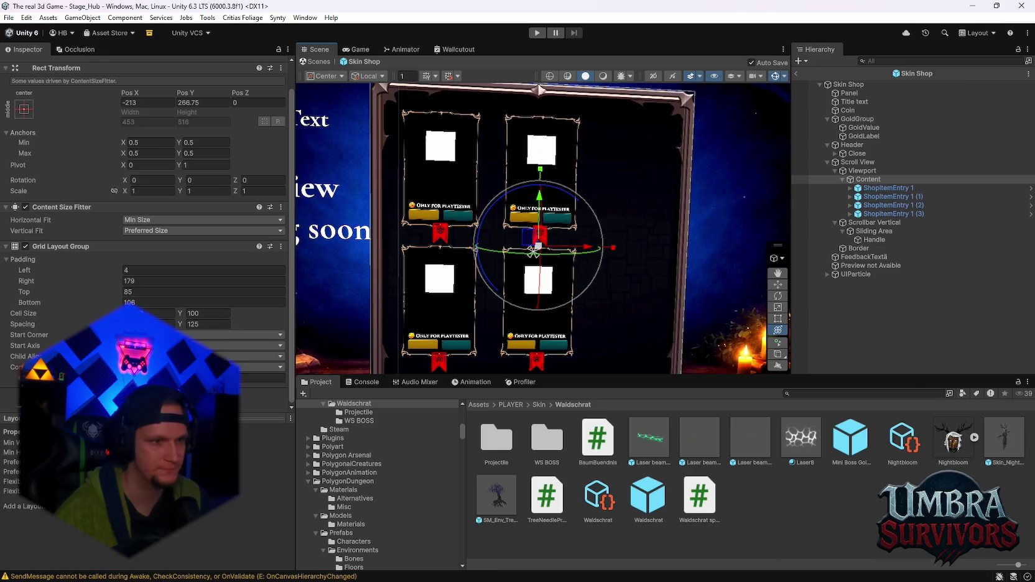
mouse_move(123, 324)
mouse_down()
mouse_move(661, 411)
mouse_move(161, 313)
mouse_up()
Try a grid cell height of 200, then settle on 100.
key(Tab)
text(200)
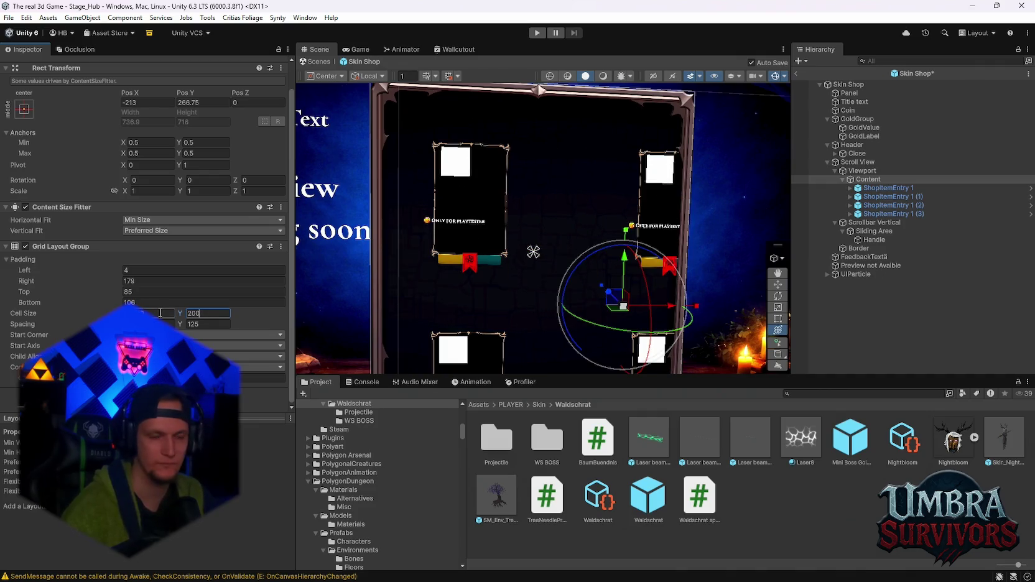
key(Return)
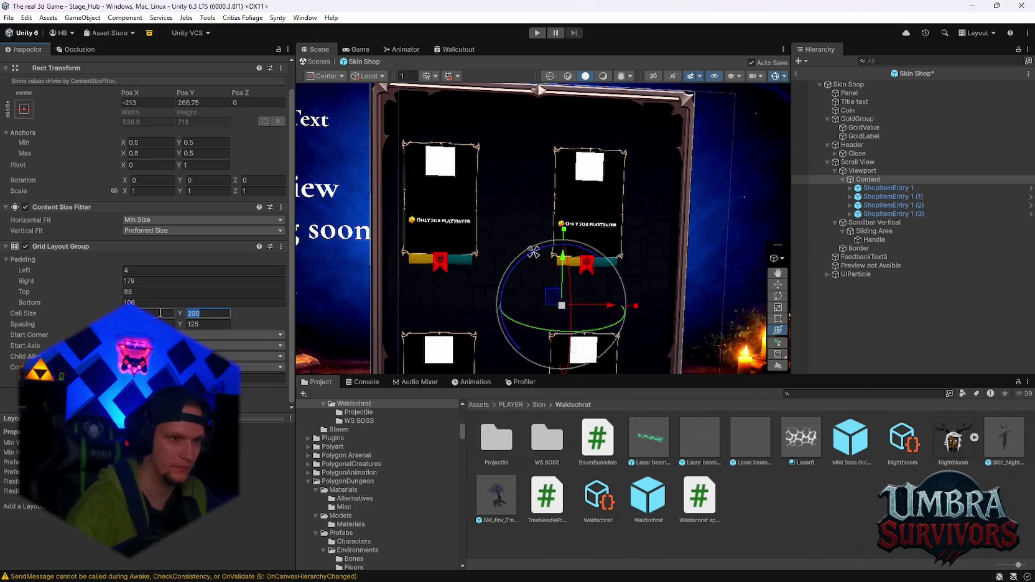
text(100)
Set the Content's X and Y scale to 2.
click(156, 191)
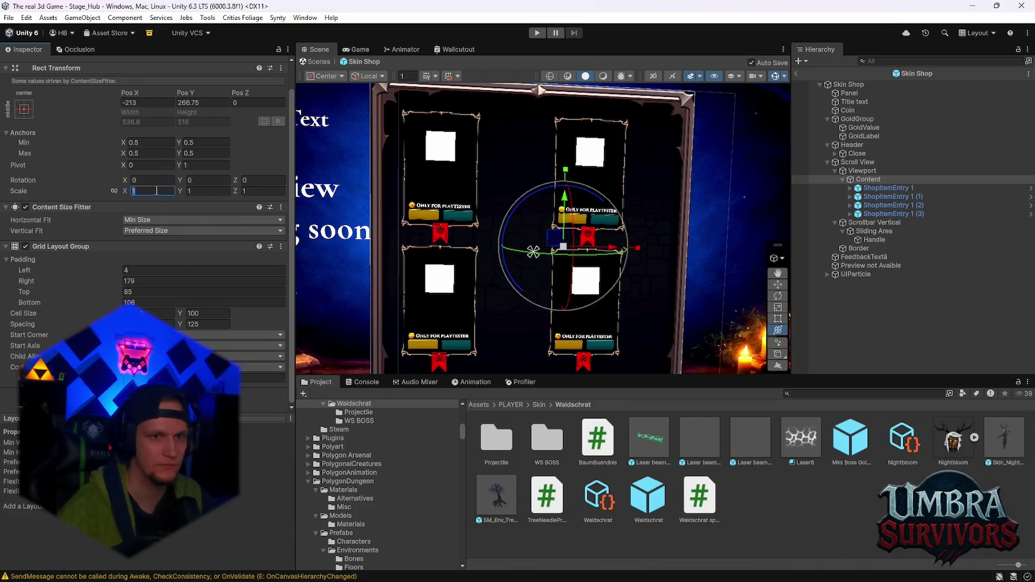
text(2)
key(Tab)
text(2)
key(Tab)
text(2)
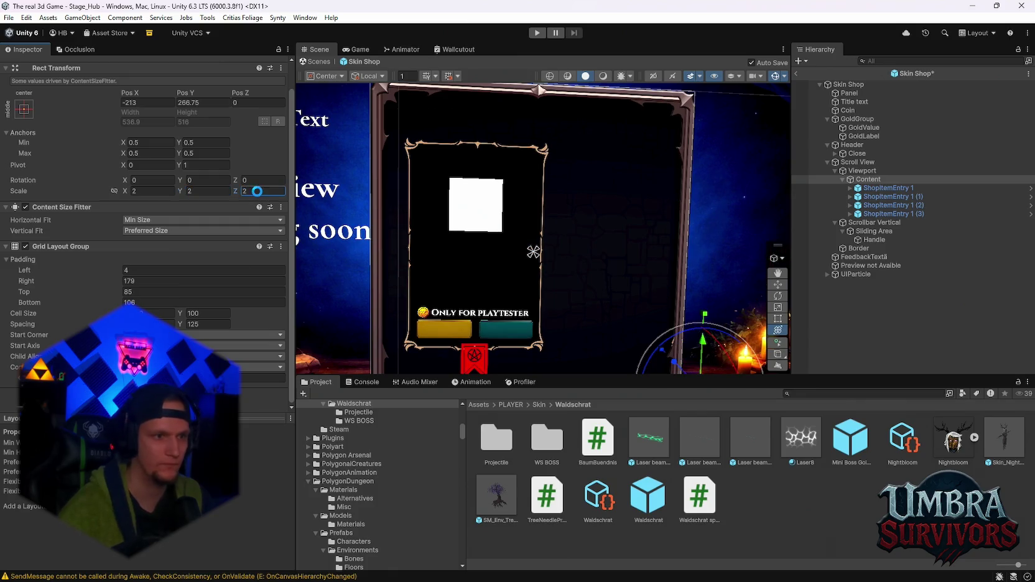
Undo the padding and scale changes, then set grid padding to Left 4 and Right 81.
mouse_move(112, 281)
mouse_down()
mouse_move(31, 290)
mouse_move(979, 269)
mouse_move(850, 273)
mouse_move(596, 198)
mouse_up()
scroll(596, 198, down, 2)
scroll(588, 233, up, 3)
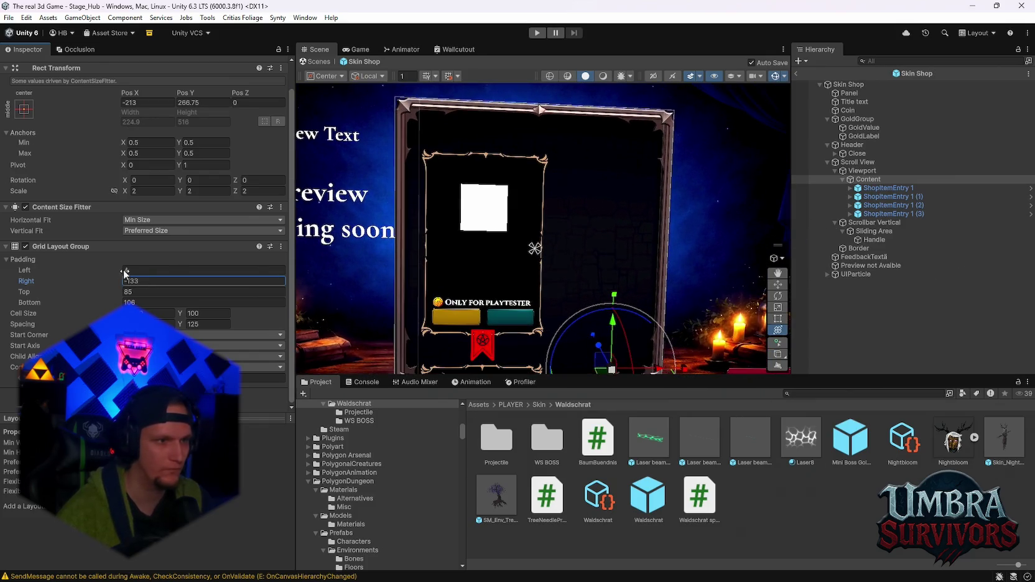
key(ctrl+z)
key(ctrl+z)
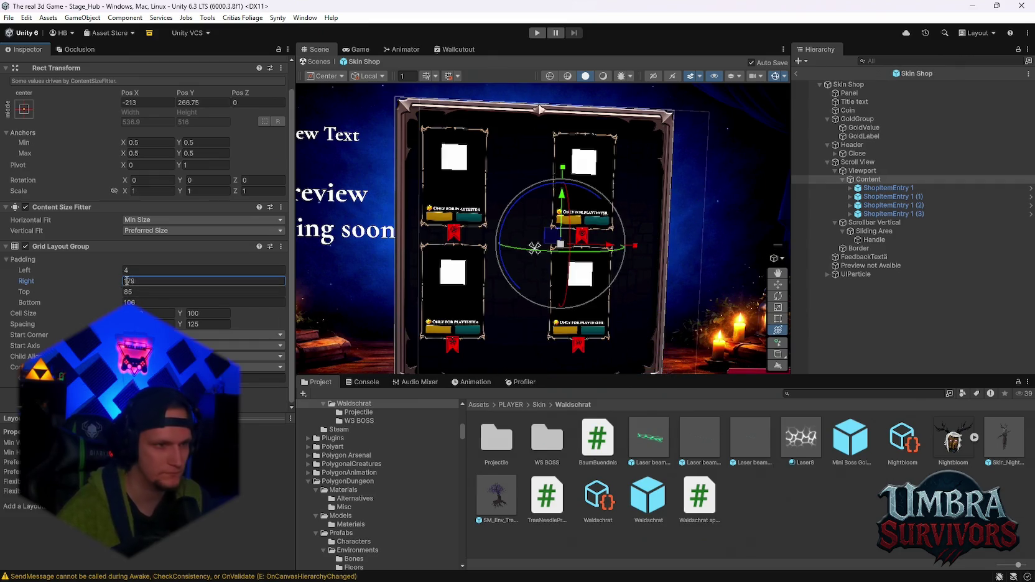
drag(120, 284, 66, 285)
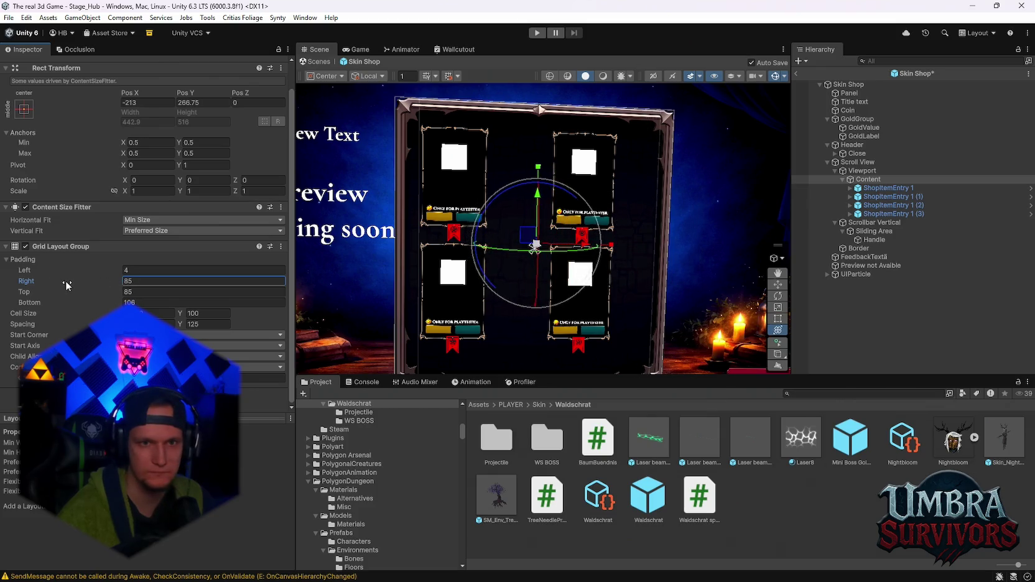
click(123, 274)
text(11)
key(Home)
text(-)
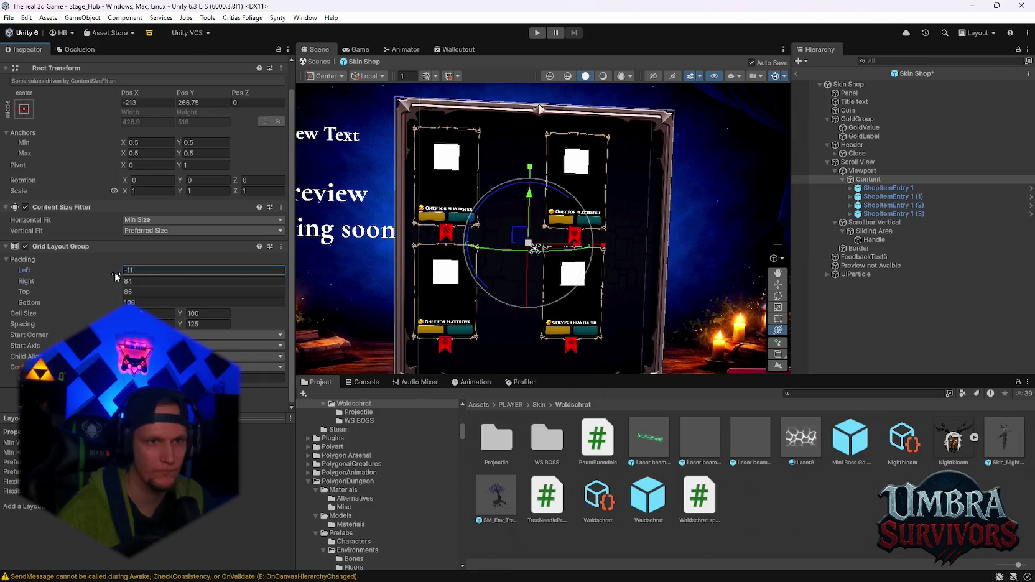
key(ctrl+a)
text(4)
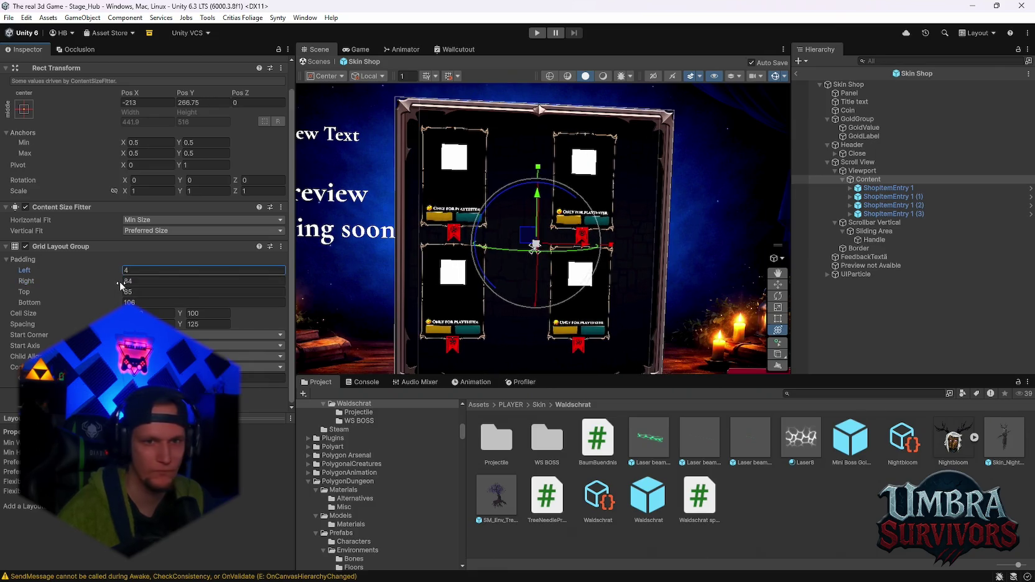
drag(119, 281, 114, 280)
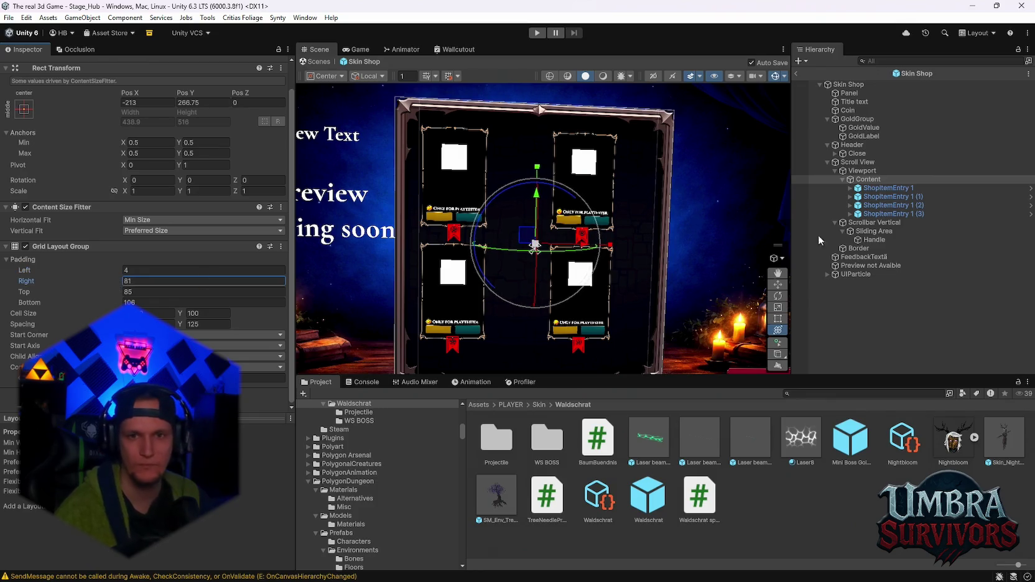
Select the Viewport and set its X scale to 2.
click(862, 170)
text(2)
key(Tab)
scroll(250, 195, up, 1)
Set the Viewport's Y scale to 2, then reset its X and Y scale back to 1.
text(2)
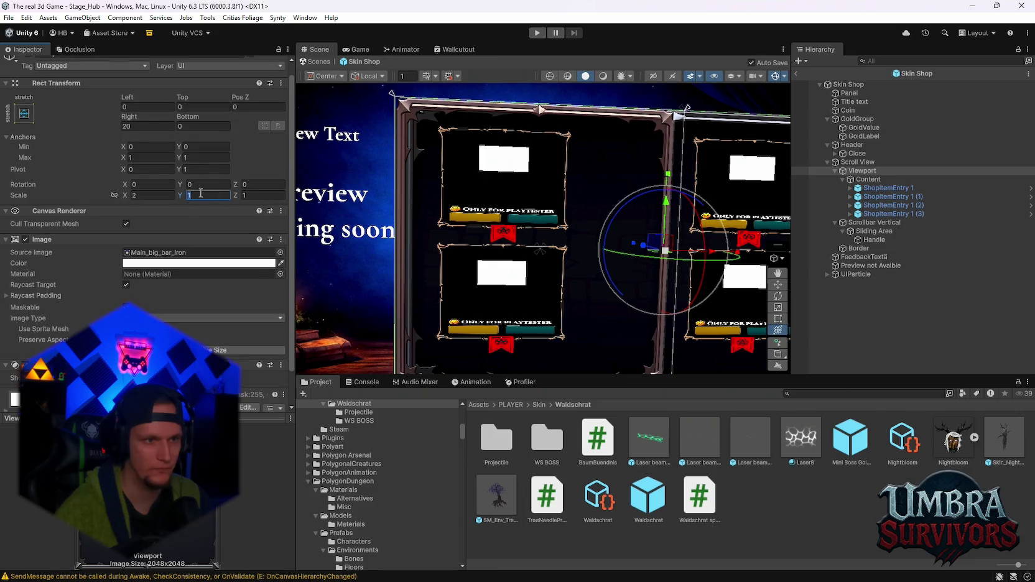
key(Tab)
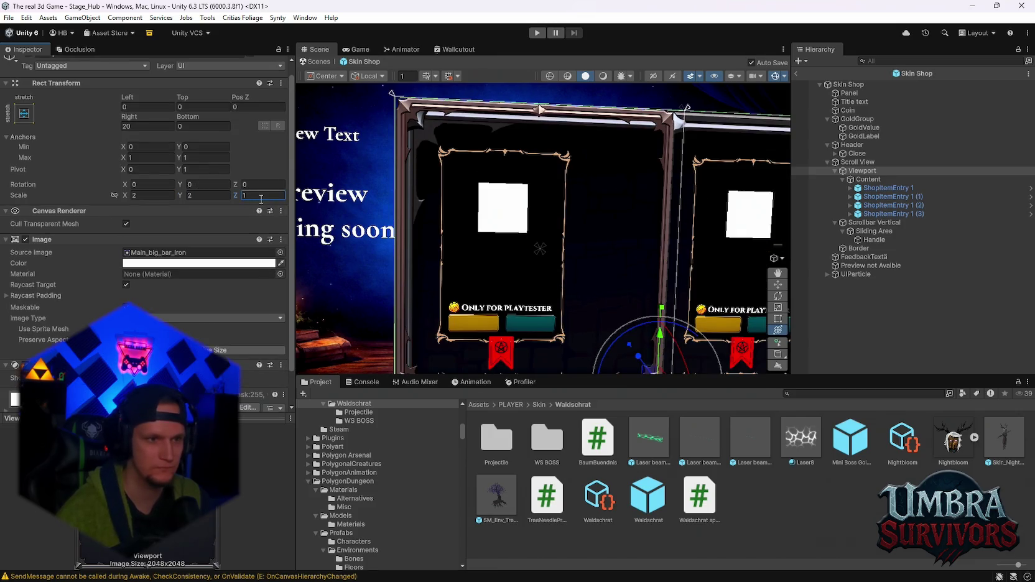
text(2)
scroll(539, 220, down, 1)
scroll(539, 217, down, 1)
mouse_move(622, 267)
mouse_down()
mouse_move(556, 163)
mouse_move(574, 204)
mouse_up()
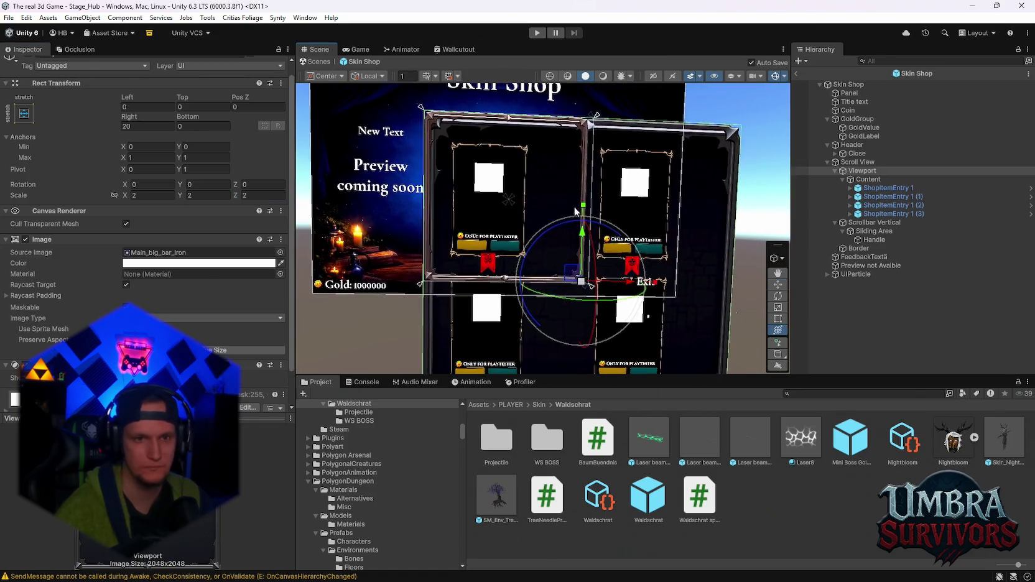
click(149, 196)
text(1)
key(Tab)
text(1)
key(Tab)
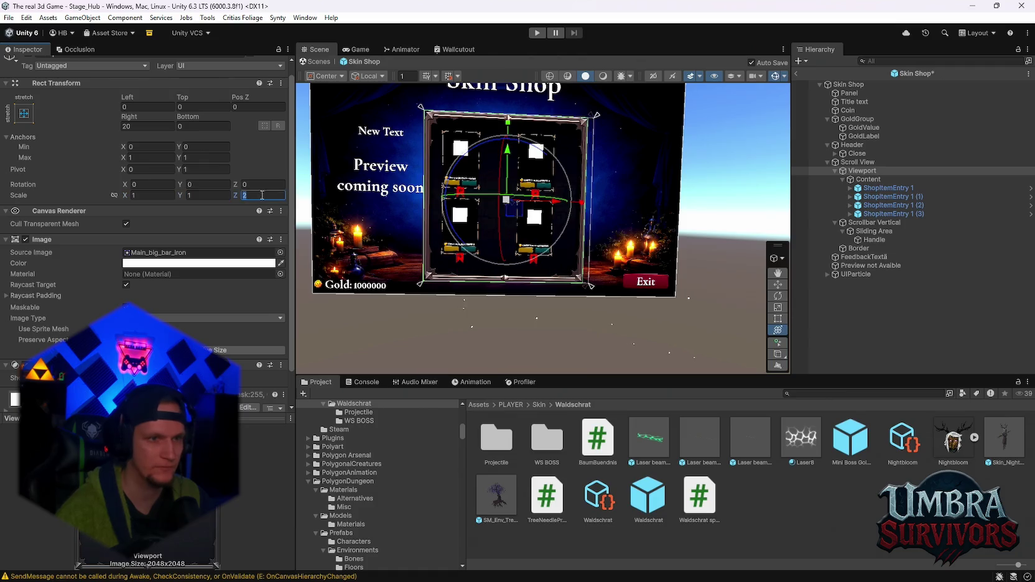
Select Content and toggle its Content Size Fitter off and back on.
scroll(492, 187, up, 3)
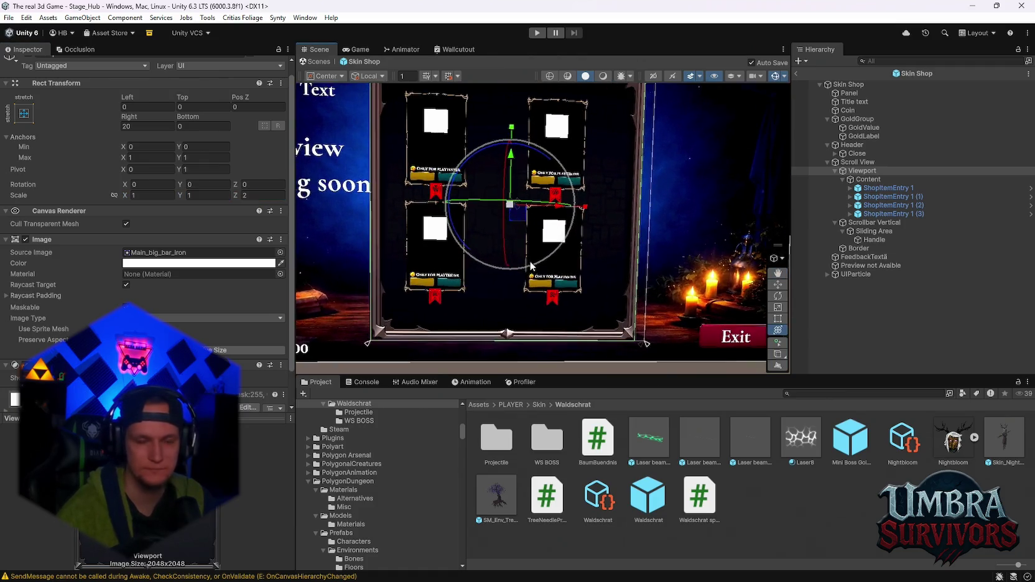
click(483, 298)
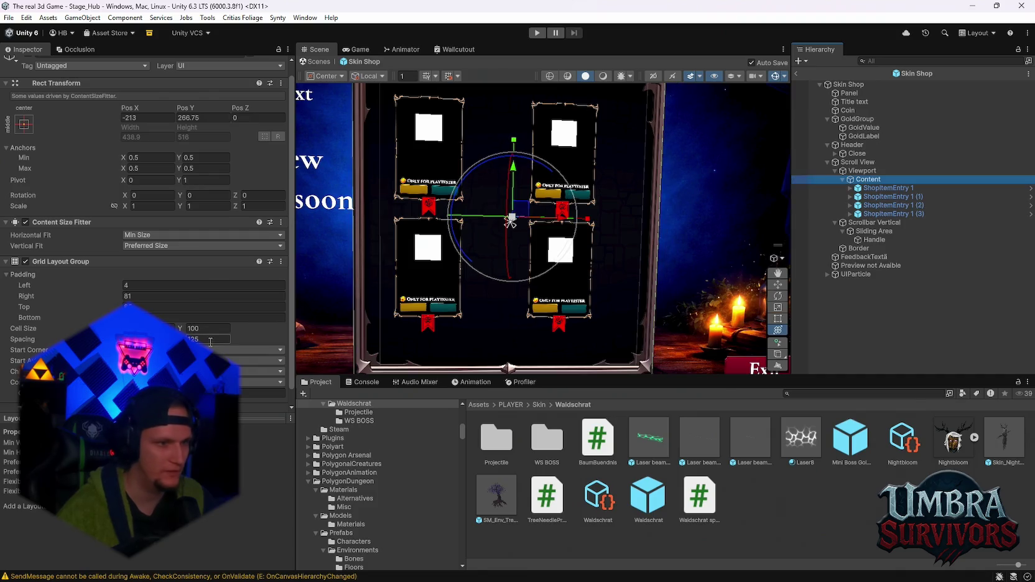
scroll(147, 230, down, 1)
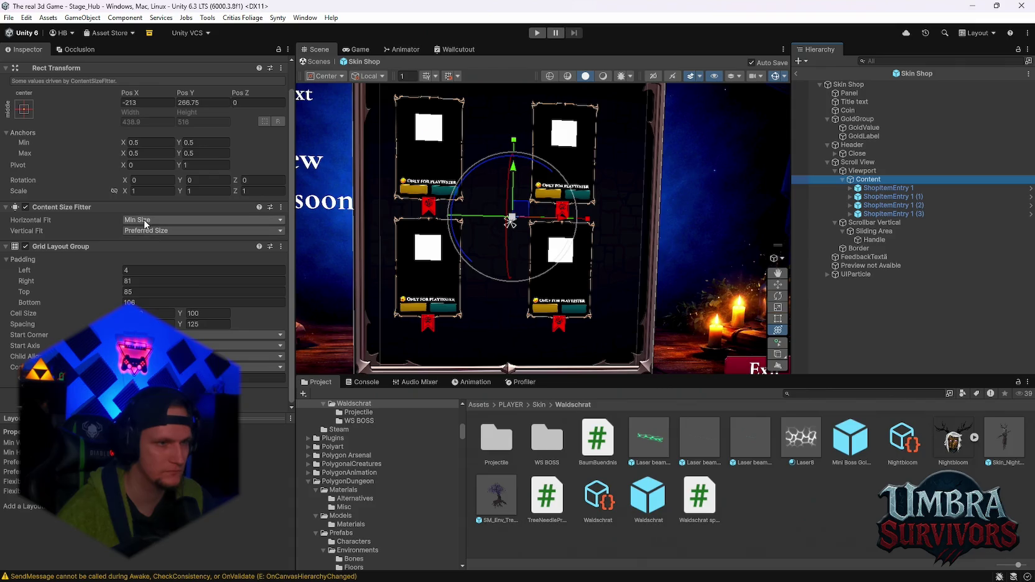
click(25, 207)
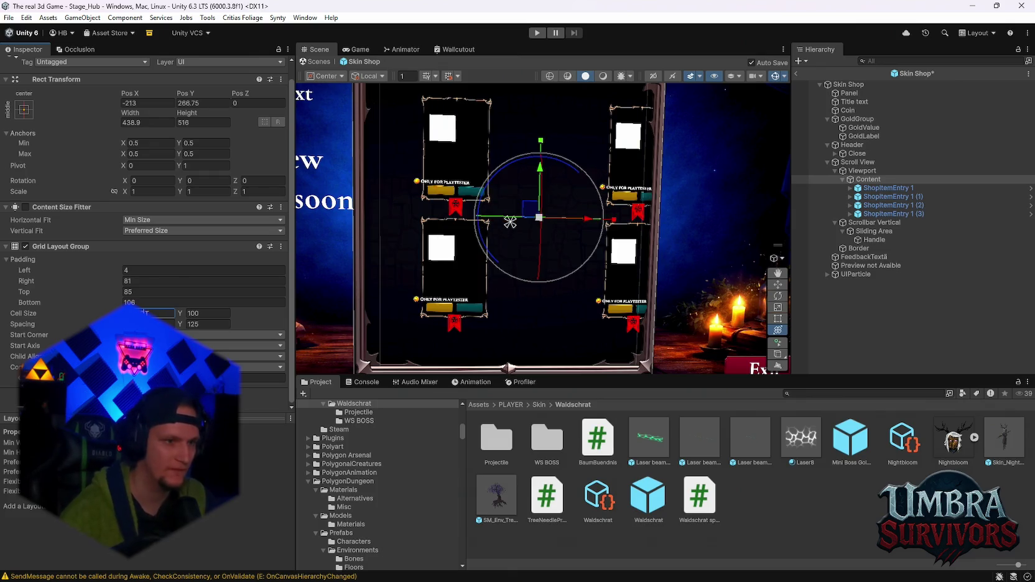
scroll(442, 248, up, 3)
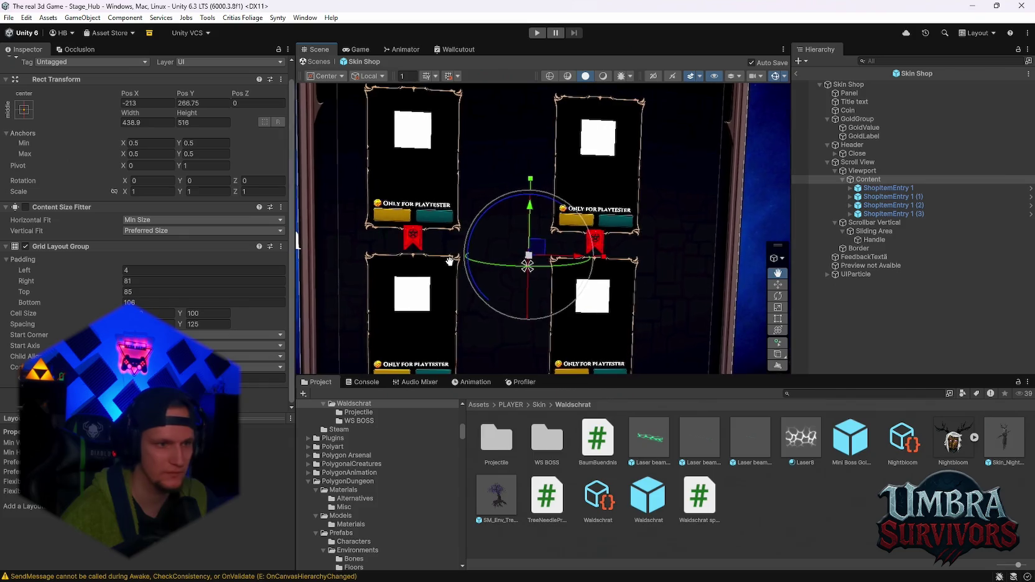
click(26, 207)
Inspect the Viewport's properties, then the Scroll View's.
scroll(110, 241, down, 1)
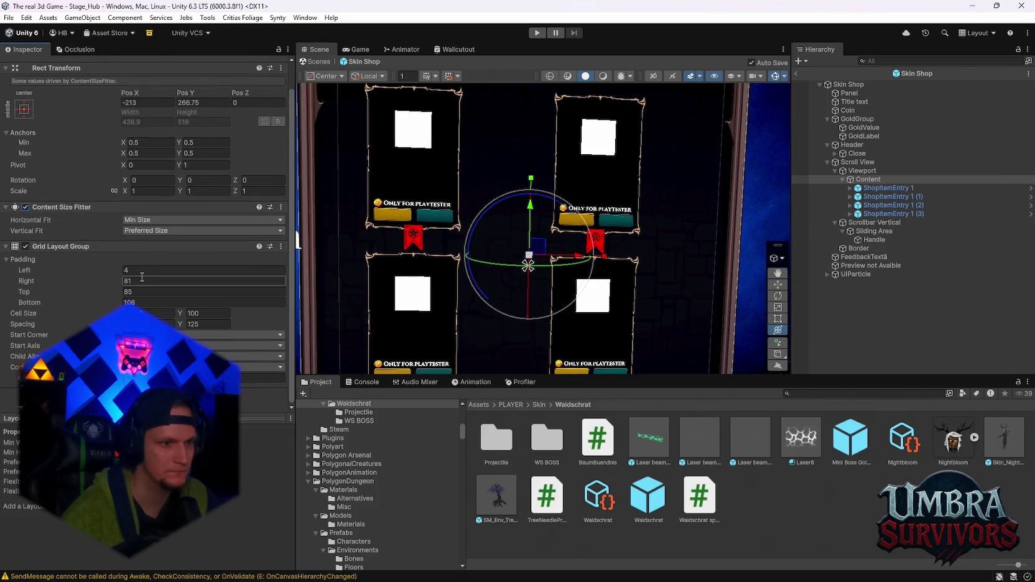
scroll(535, 230, down, 2)
click(862, 172)
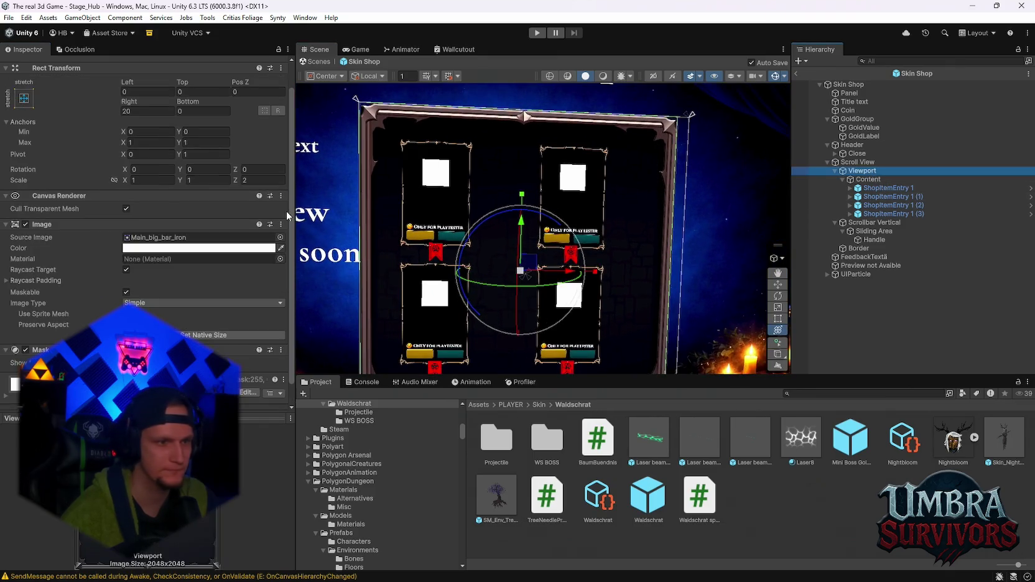
scroll(81, 253, down, 1)
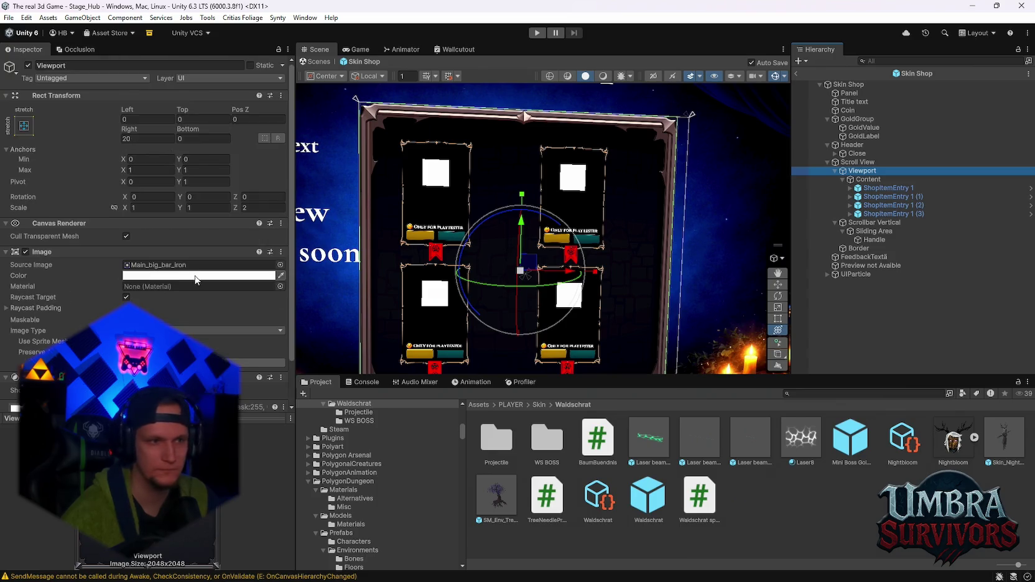
click(857, 163)
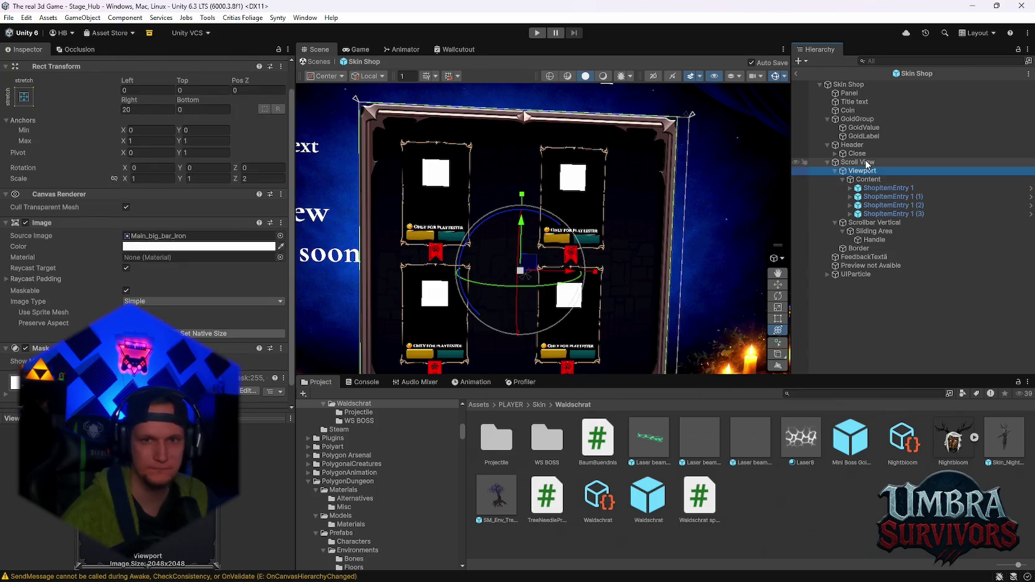
Scale the content grid up to about 1.83, tighten card spacing, and move it into the frame.
scroll(158, 265, down, 5)
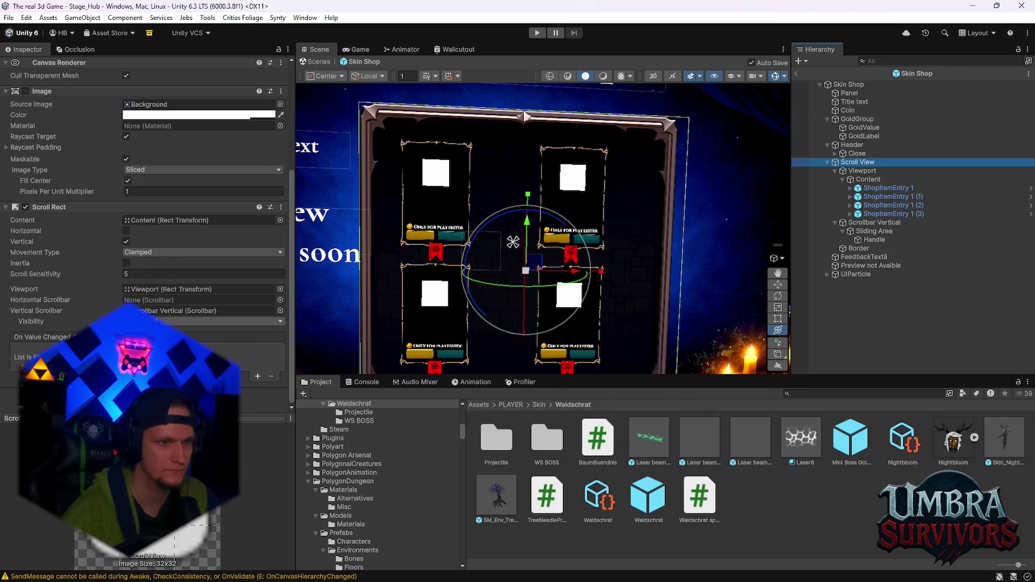
scroll(529, 280, up, 1)
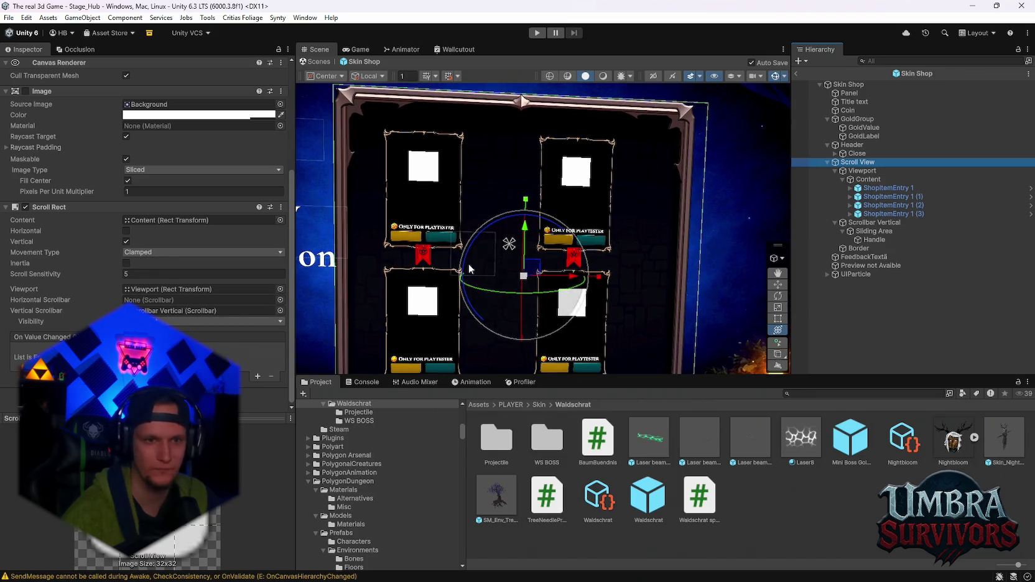
drag(524, 277, 552, 275)
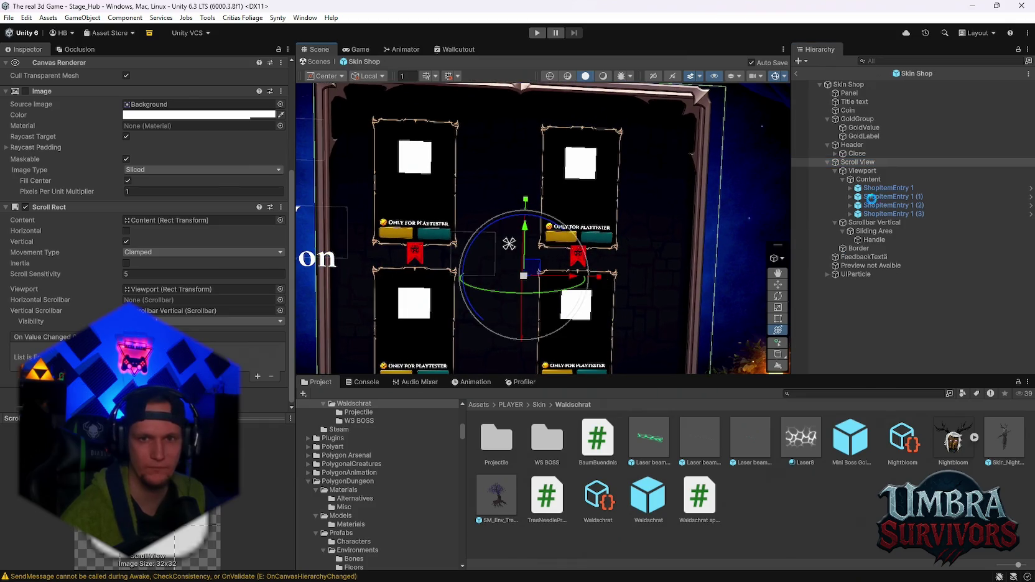
key(ctrl+z)
key(ctrl+z)
key(ctrl+z)
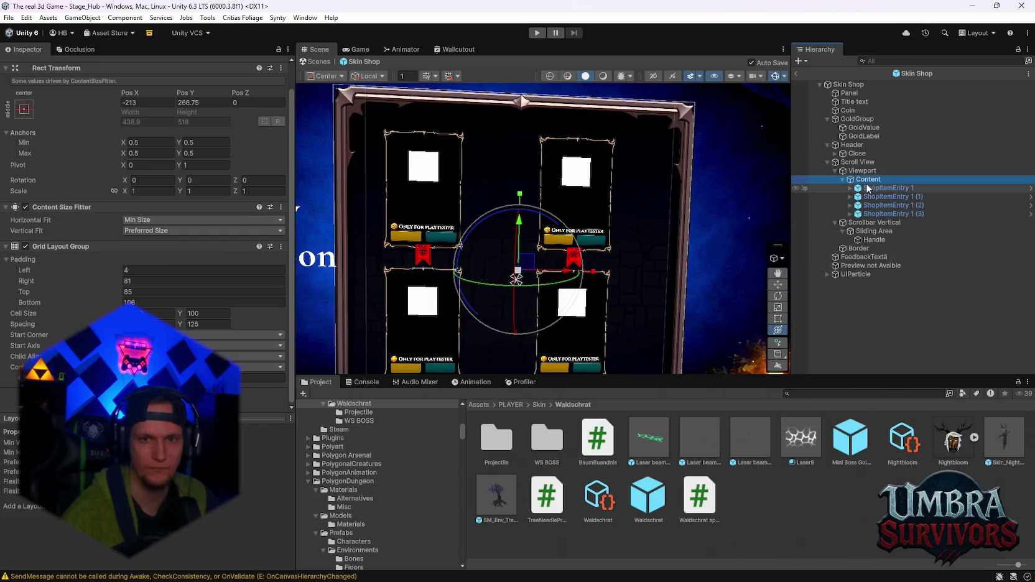
mouse_move(519, 272)
mouse_down()
mouse_move(528, 273)
mouse_move(518, 272)
mouse_up()
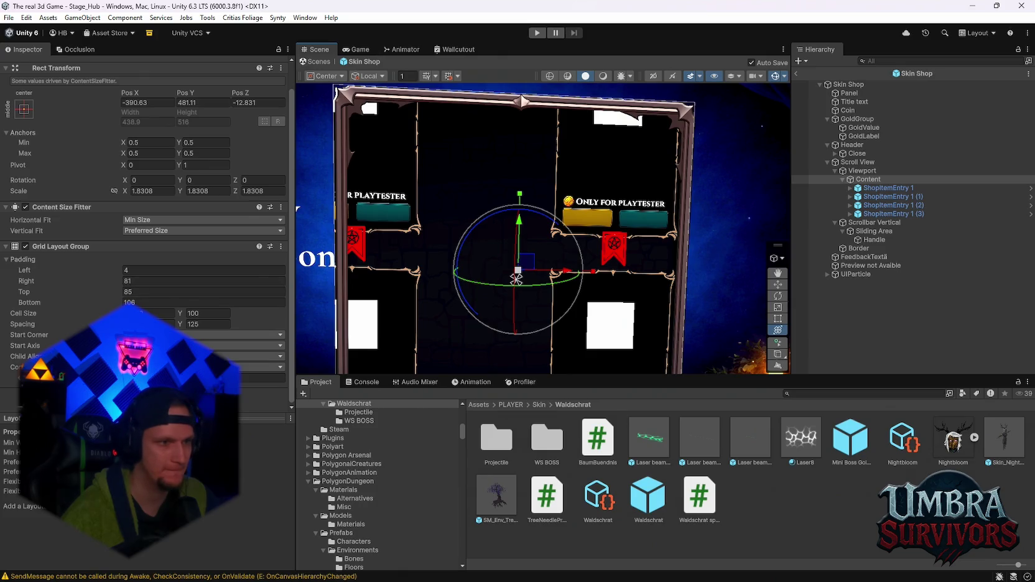
drag(127, 324, 93, 324)
drag(521, 271, 595, 268)
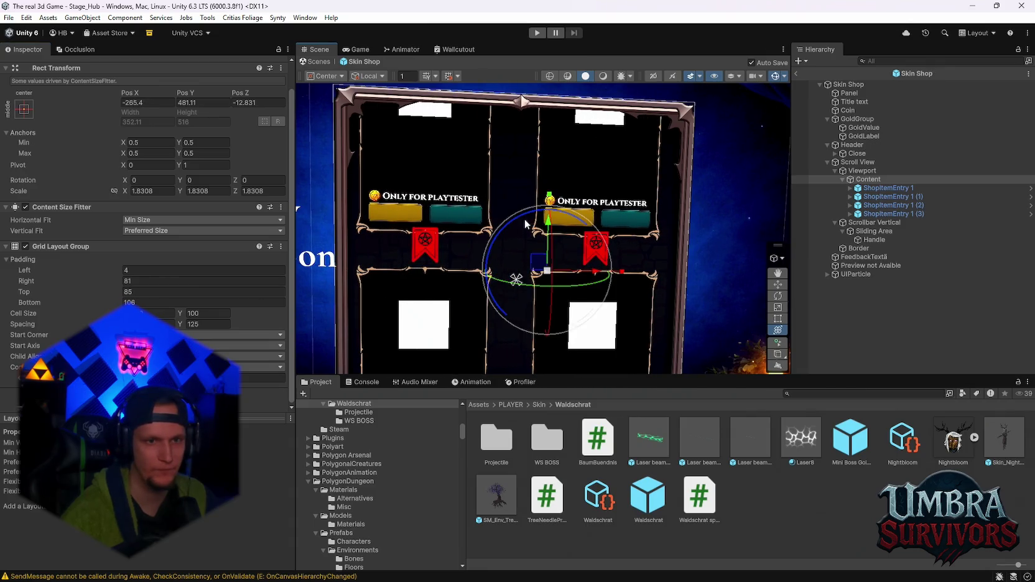
mouse_move(546, 229)
mouse_down()
mouse_move(541, 346)
mouse_move(538, 322)
mouse_up()
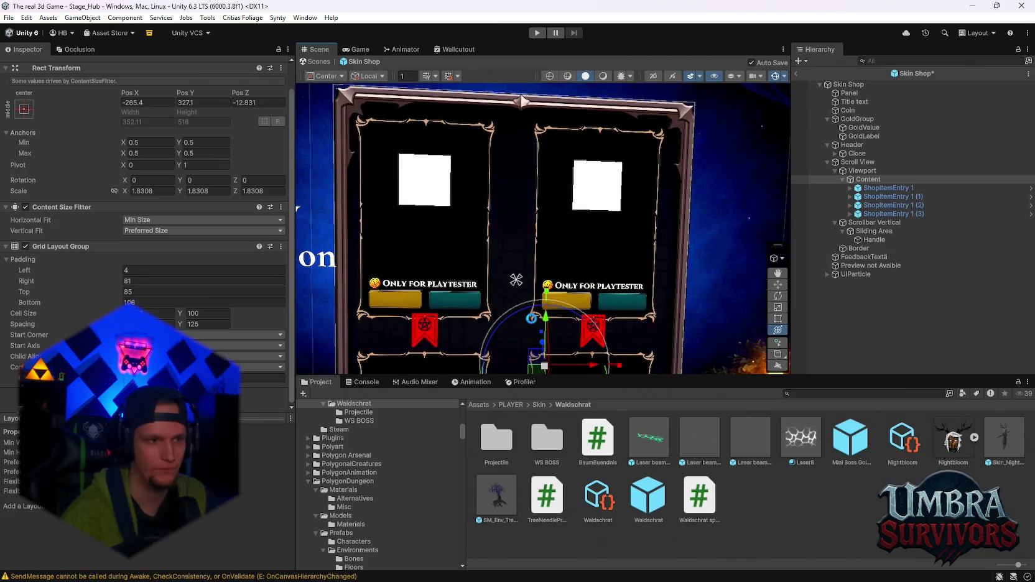
Set the Grid Layout Group's top padding to 87, then select Scroll View.
click(154, 292)
text(141)
key(Return)
text(87)
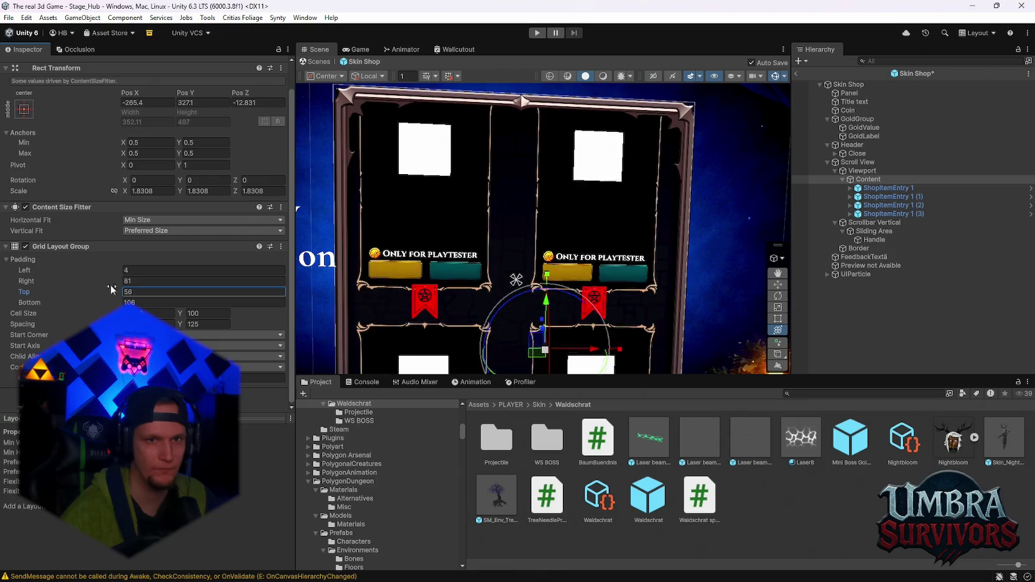
key(Return)
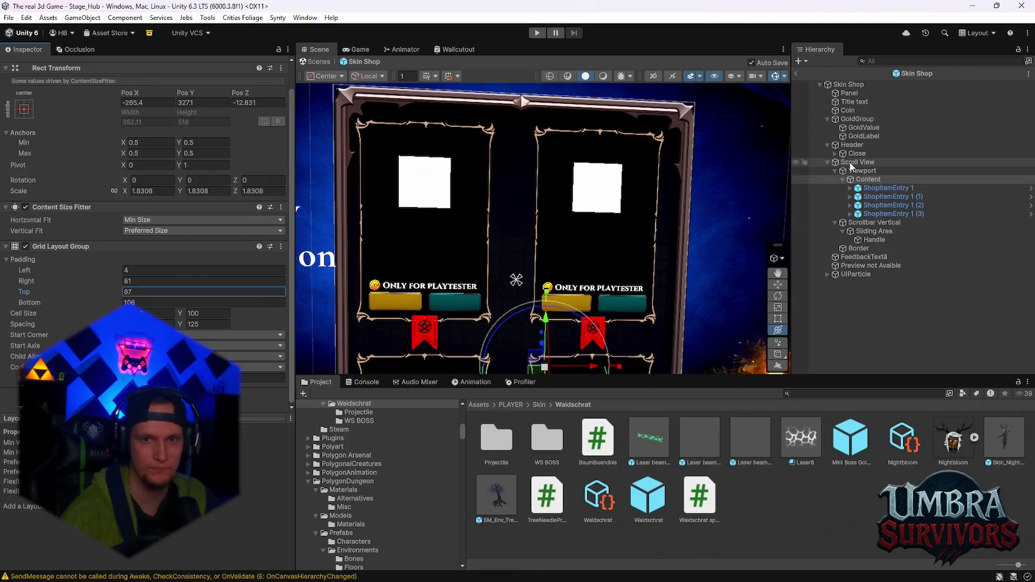
click(860, 161)
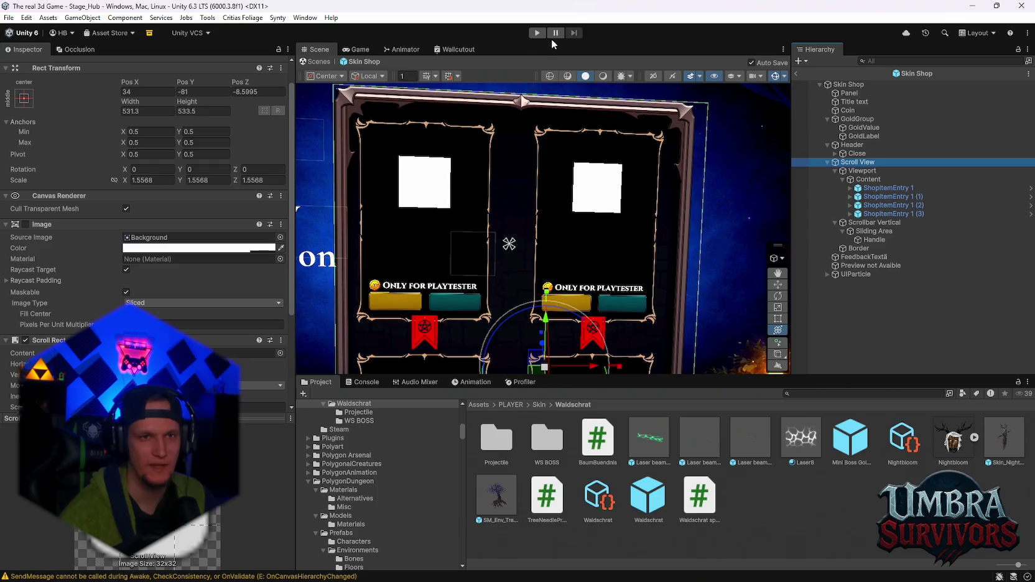
Enter play mode and walk to the merchant so the Skin Shop shows Beta Skin and FireMage cards.
click(537, 32)
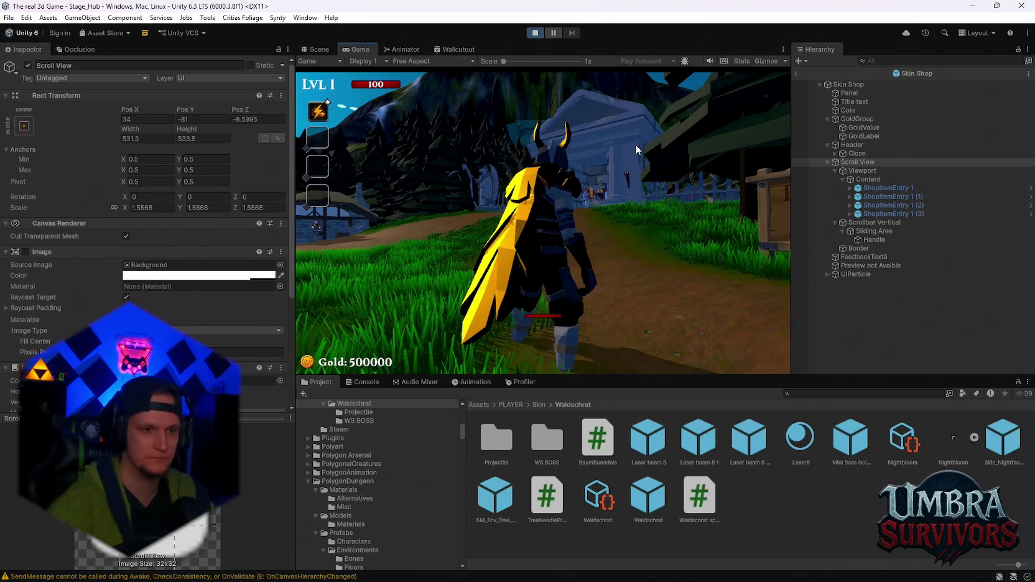
click(609, 166)
key(w)
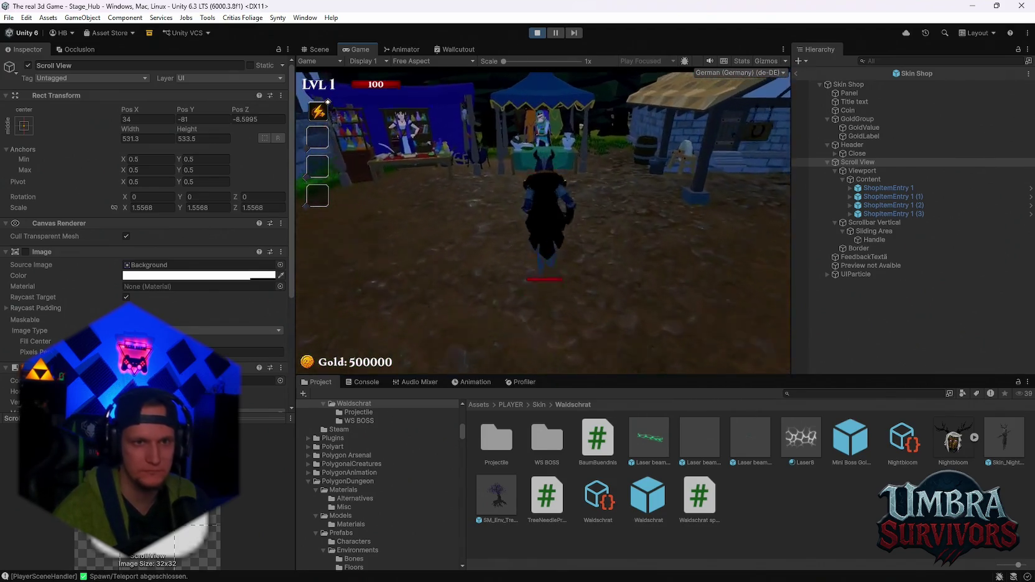
scroll(543, 222, down, 1)
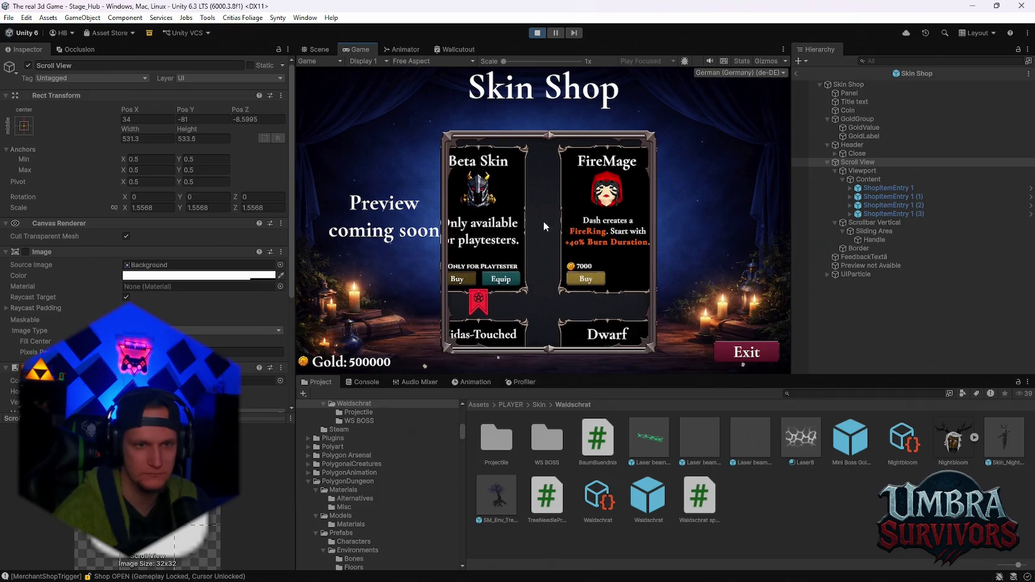
scroll(542, 225, up, 1)
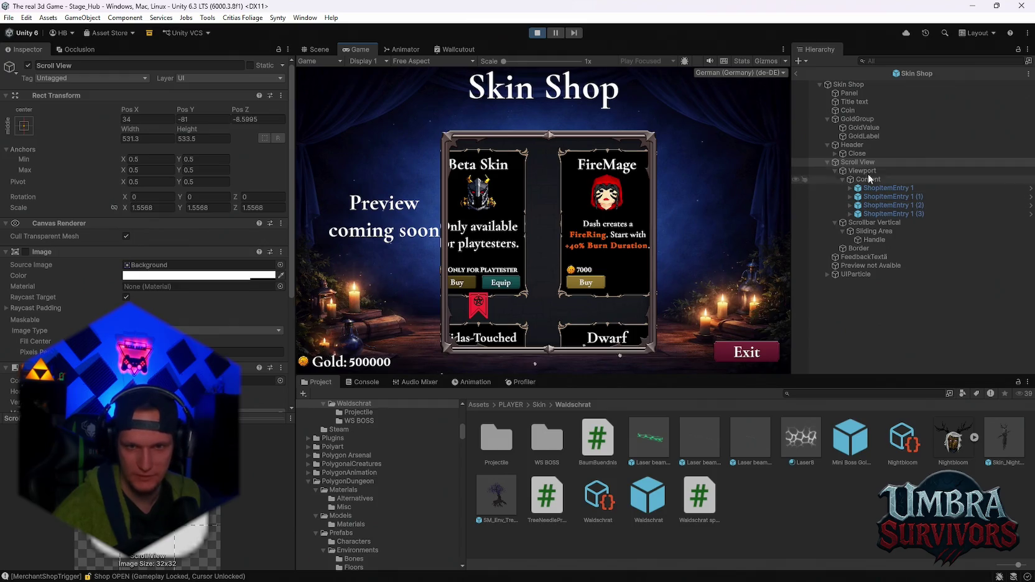
Select Content and drag its scale gizmo in the Scene view down to about 1.5557.
click(865, 179)
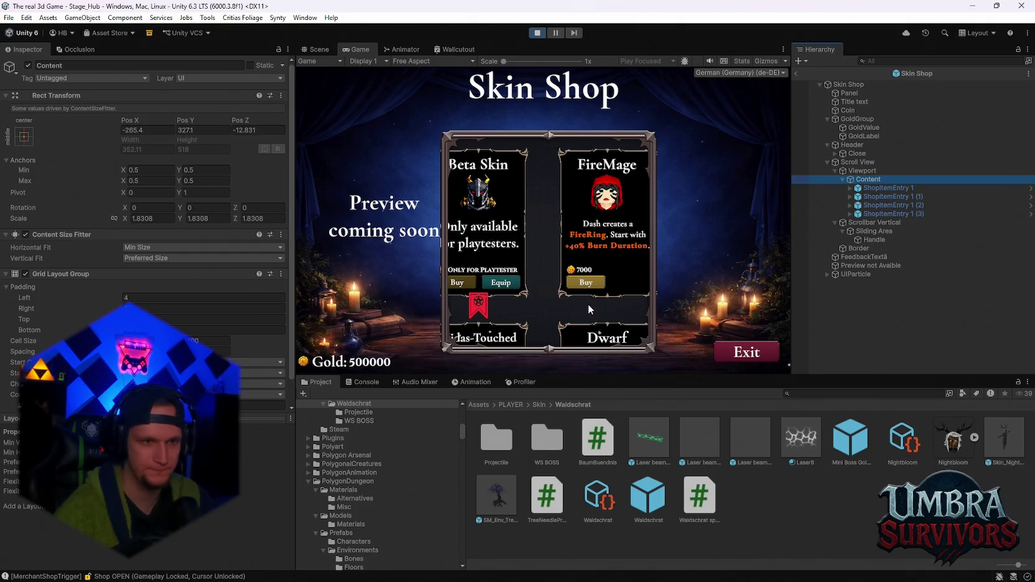
click(319, 49)
scroll(547, 240, down, 2)
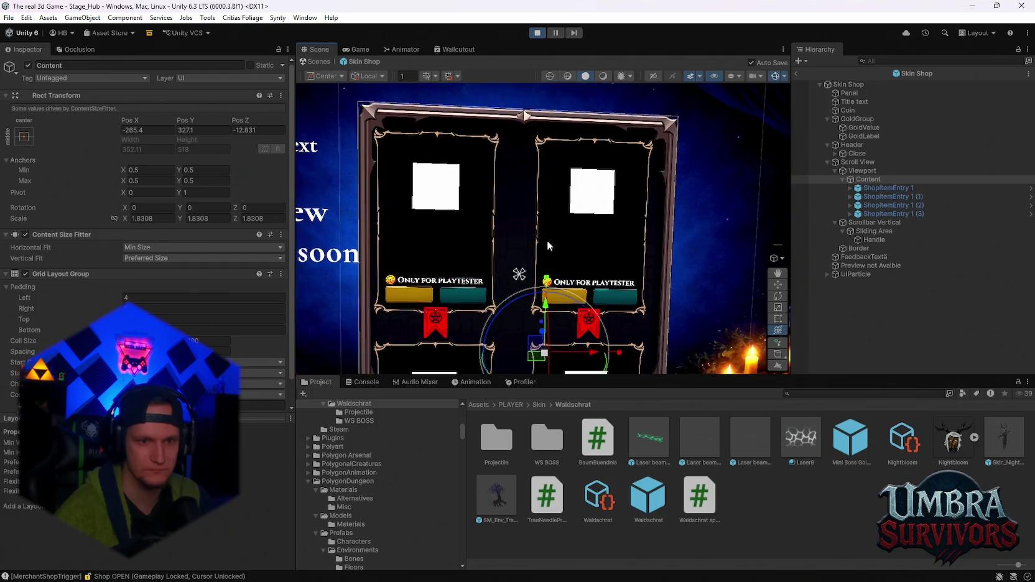
drag(545, 327, 526, 340)
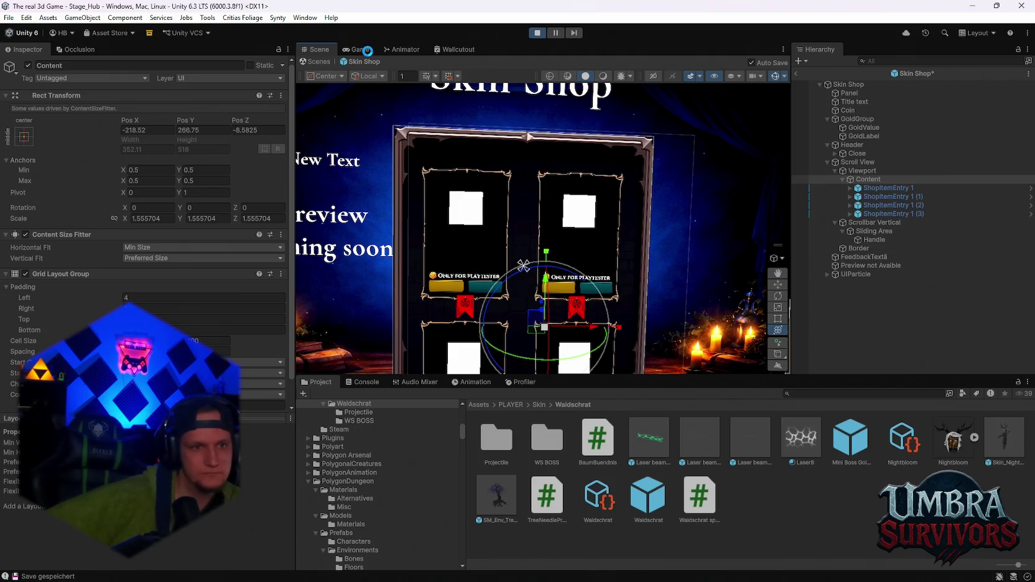
click(368, 51)
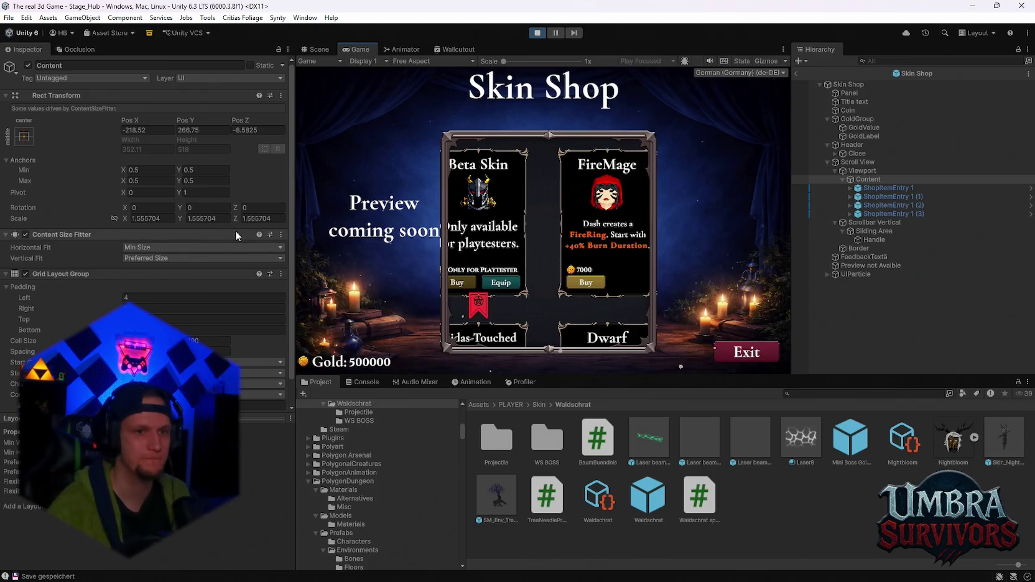
Start a 1.83 Scale X entry on Content and cancel it, keeping scale 1.555704.
click(132, 218)
text(1.83)
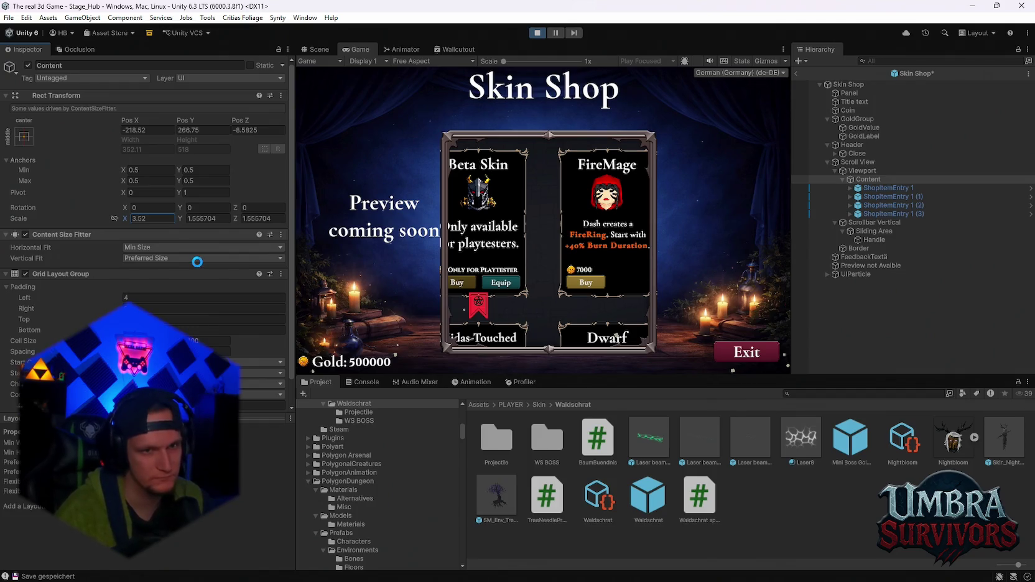
key(Escape)
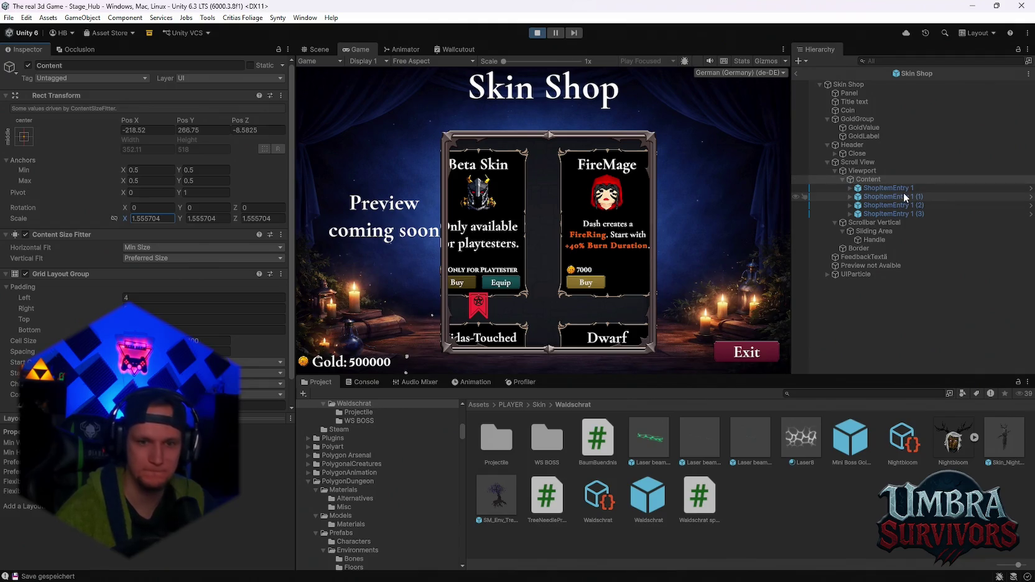
click(871, 170)
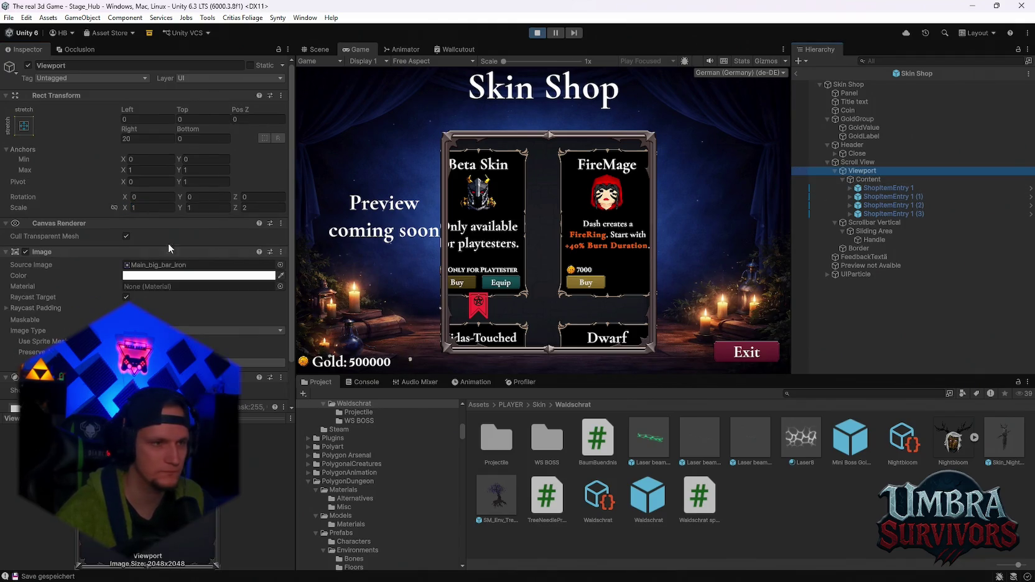
Select the Viewport and set its Rect Transform Right inset to 20.
click(868, 179)
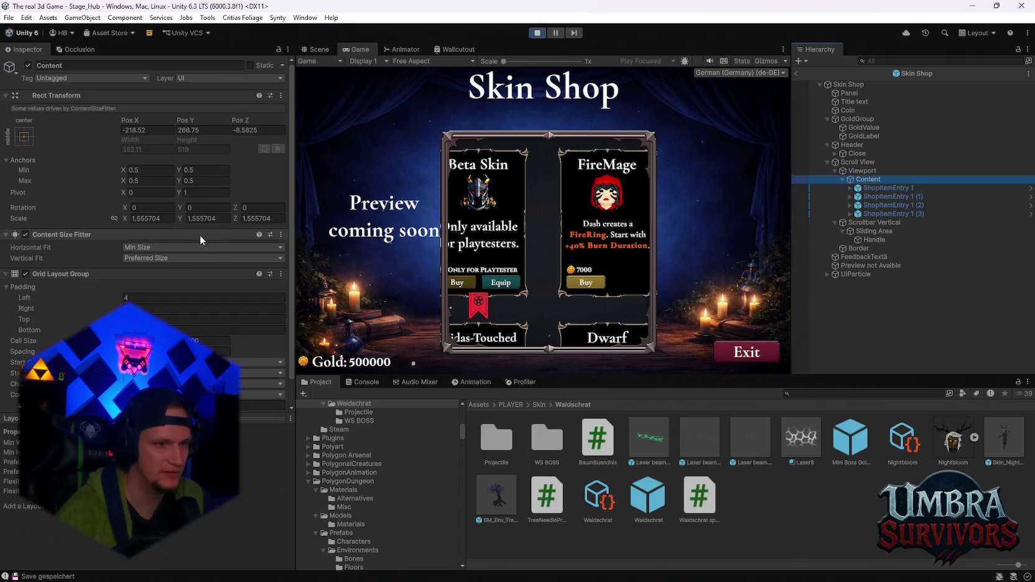
click(868, 171)
scroll(178, 298, down, 1)
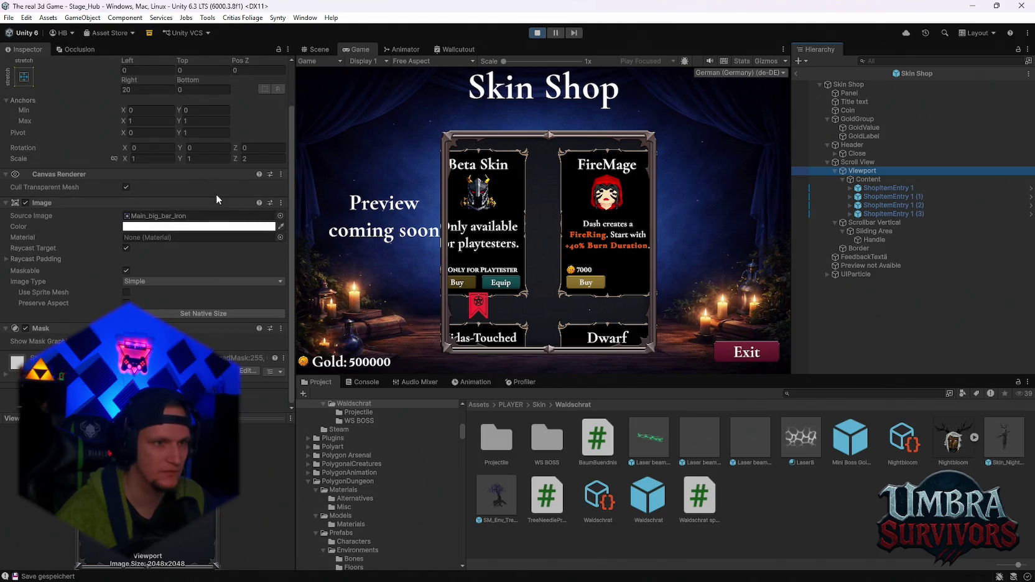
scroll(200, 211, up, 1)
drag(184, 108, 390, 137)
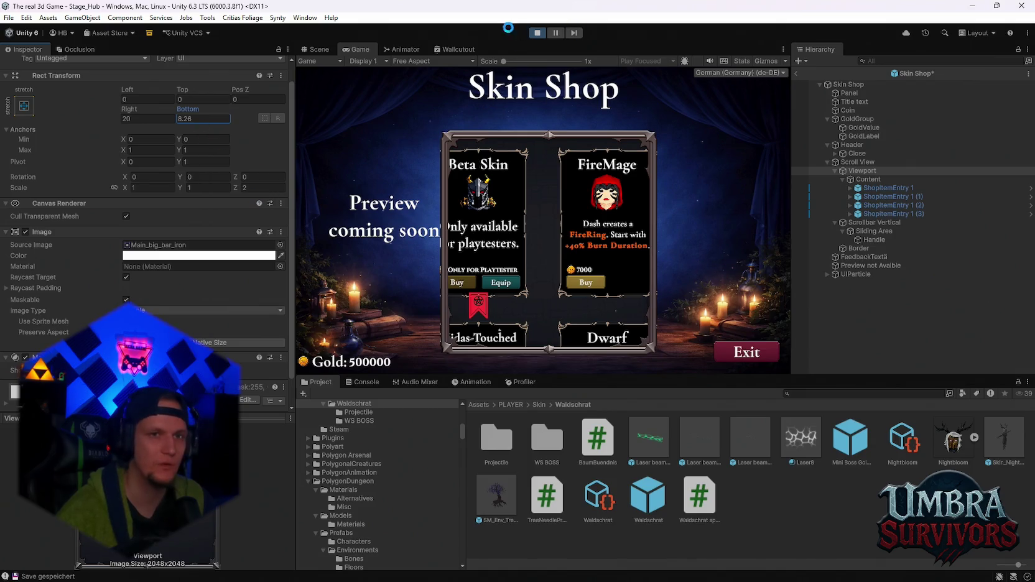
mouse_move(604, 558)
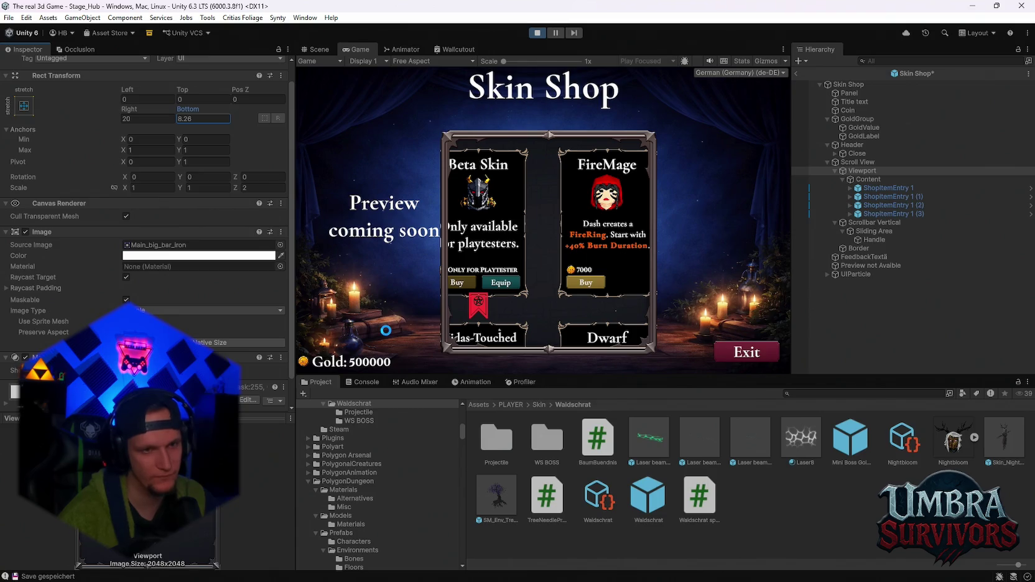
text(0)
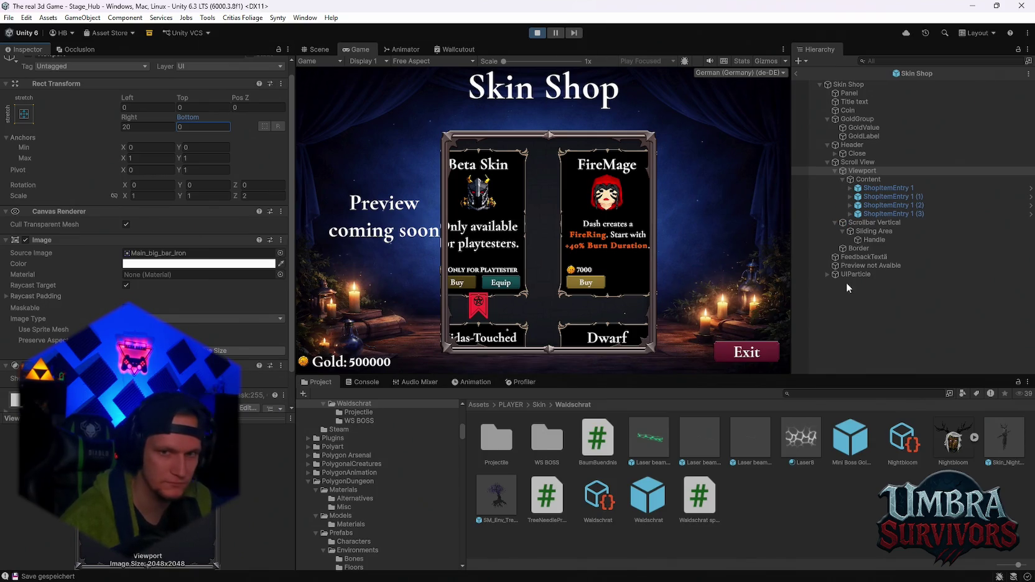
click(867, 179)
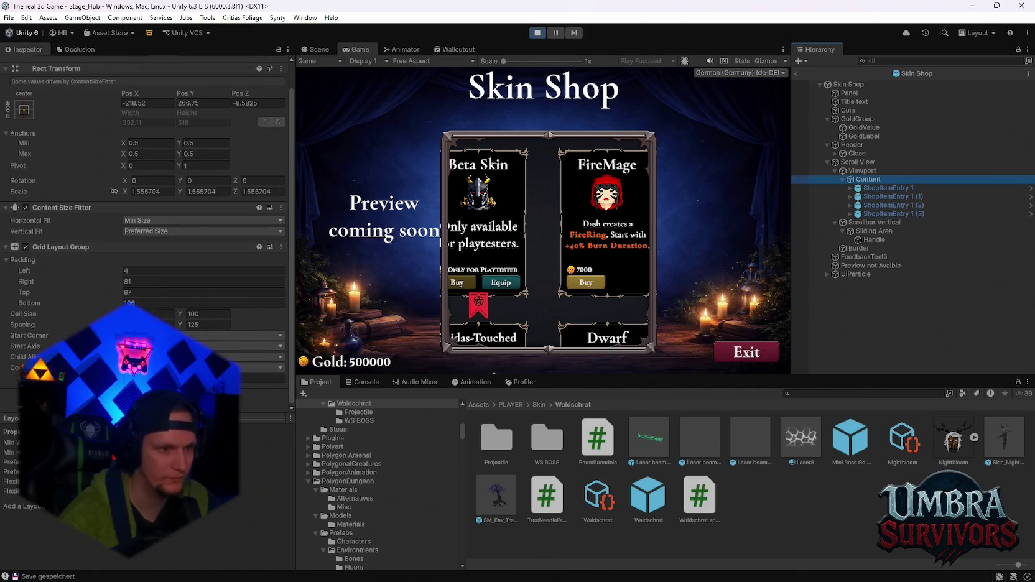
drag(125, 314, 173, 316)
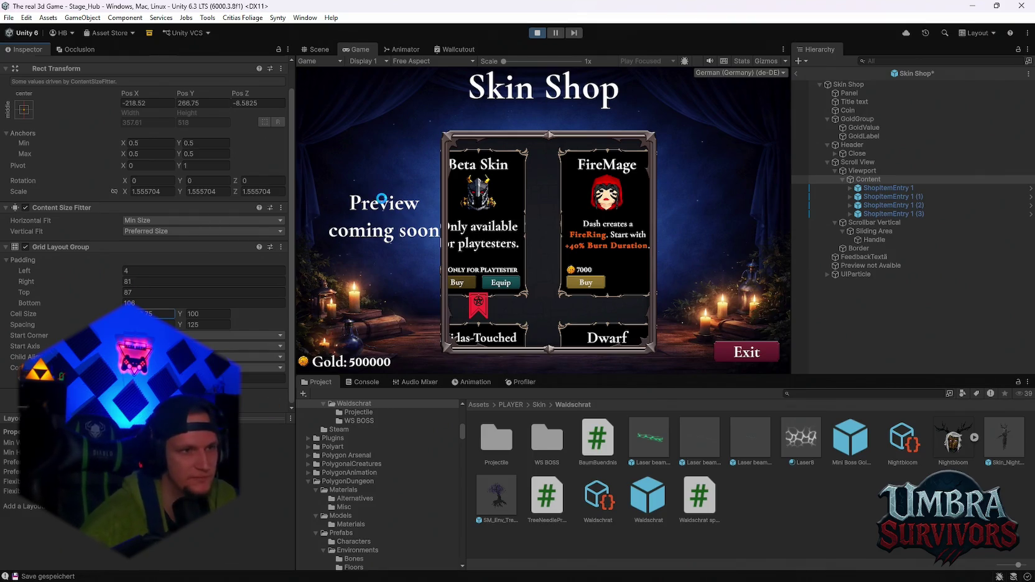
mouse_move(678, 578)
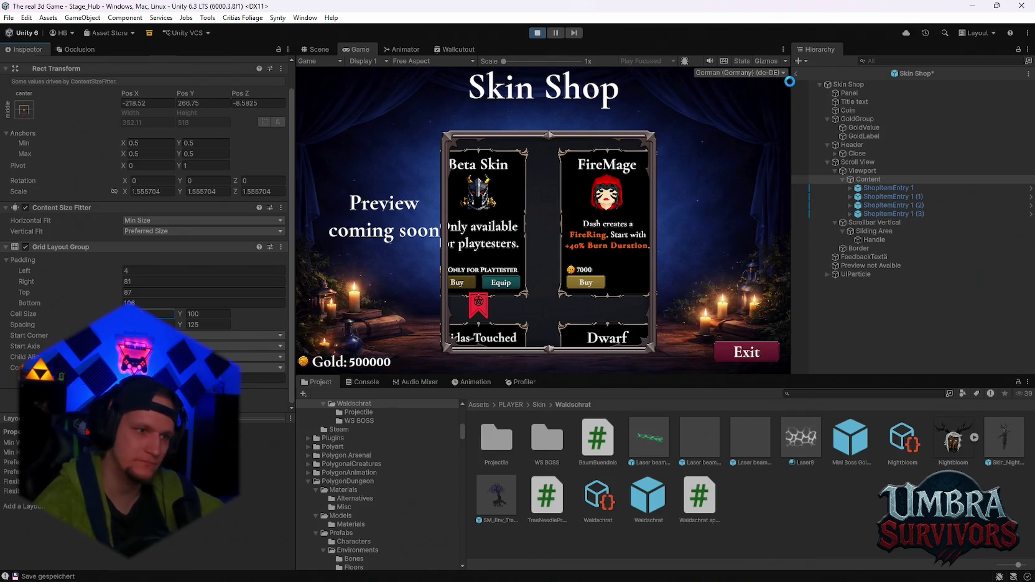
Exit prefab mode and select the running scene's shop Content object.
click(796, 75)
scroll(871, 267, down, 5)
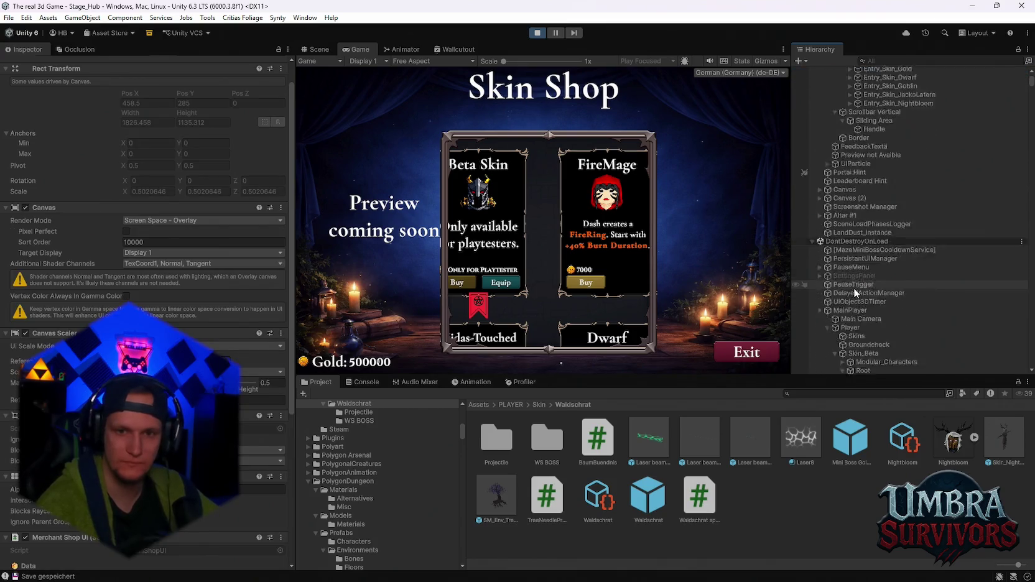
scroll(884, 295, up, 10)
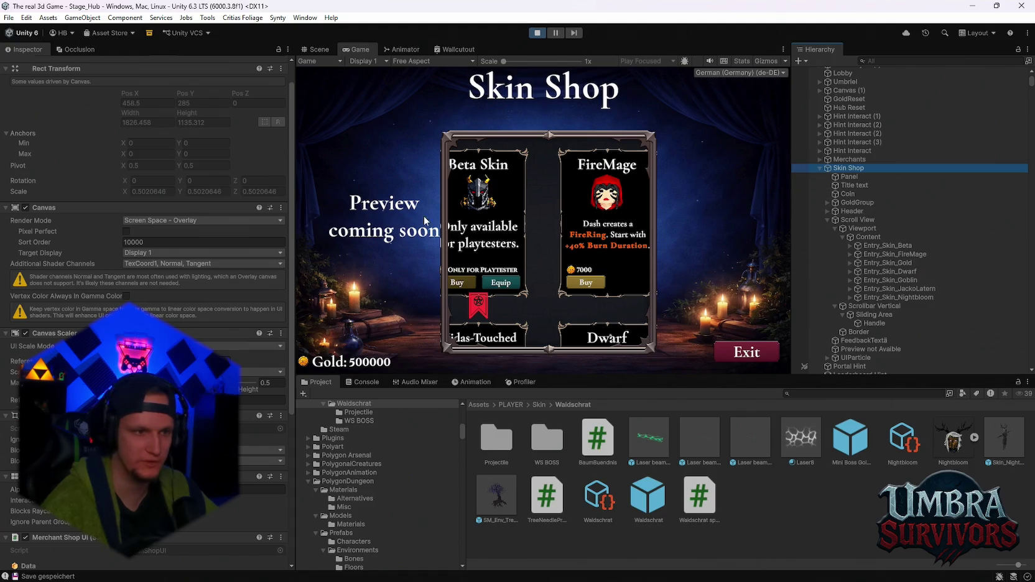
click(868, 237)
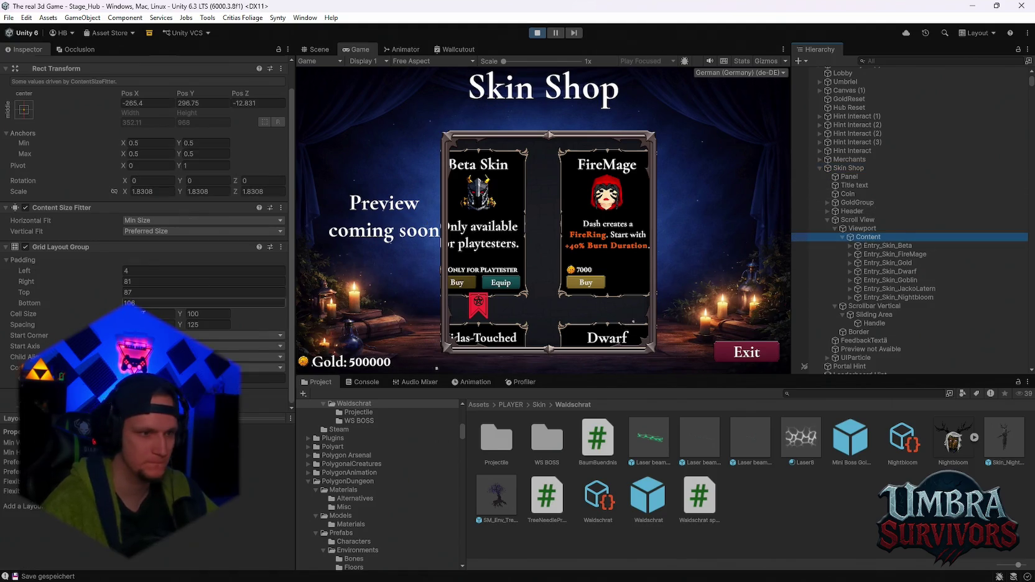
Set Content's scale to 2 on all linked axes, abandoning a 4.2 entry.
drag(125, 313, 121, 314)
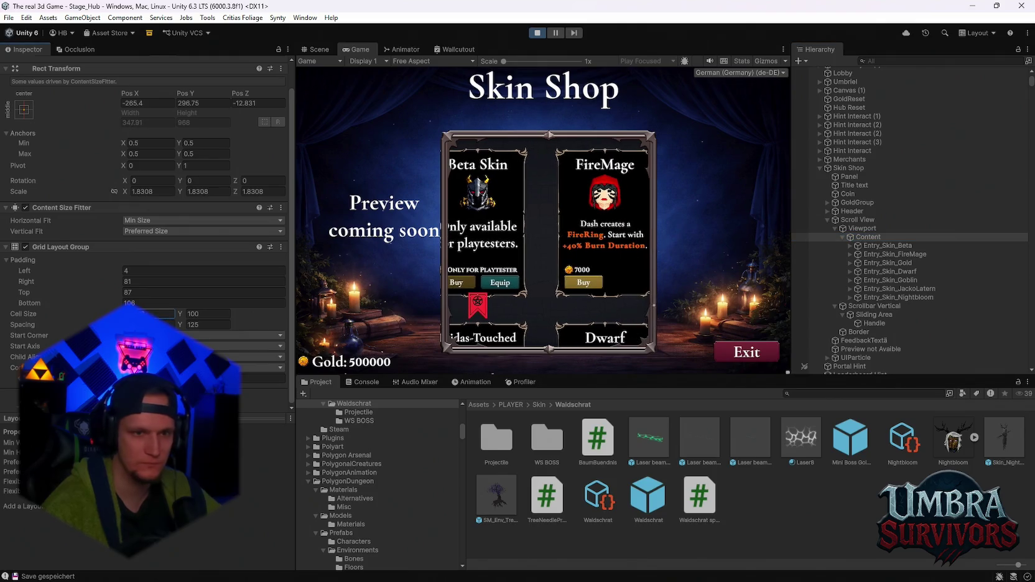
click(132, 193)
text(4.2)
key(Escape)
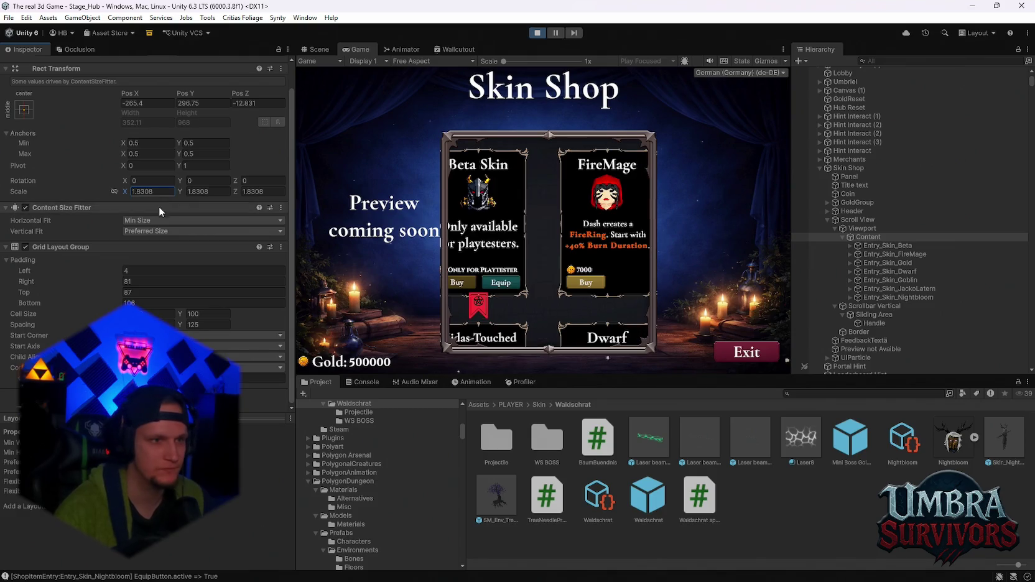
text(2)
key(Tab)
click(256, 195)
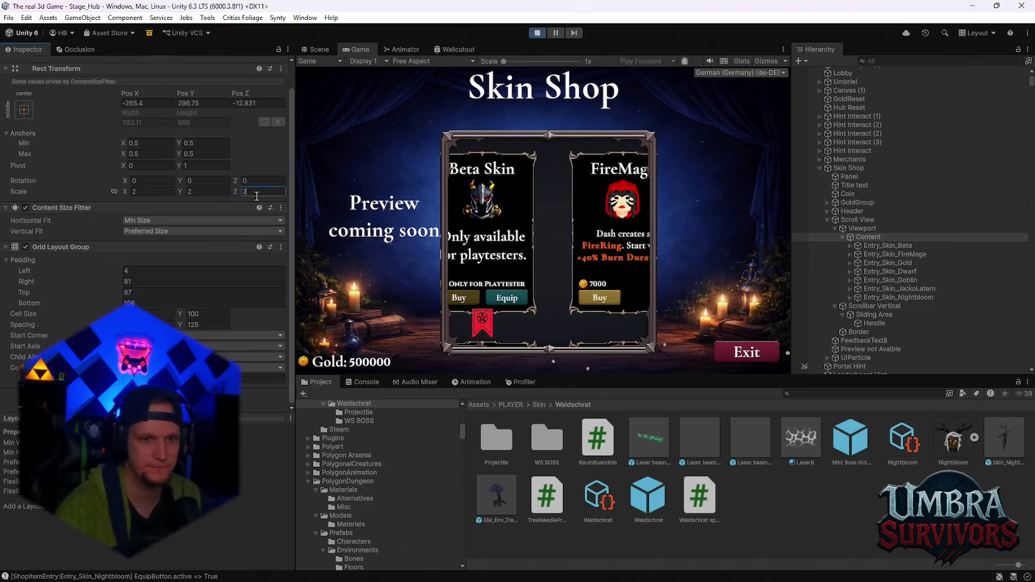
key(Up)
key(Up)
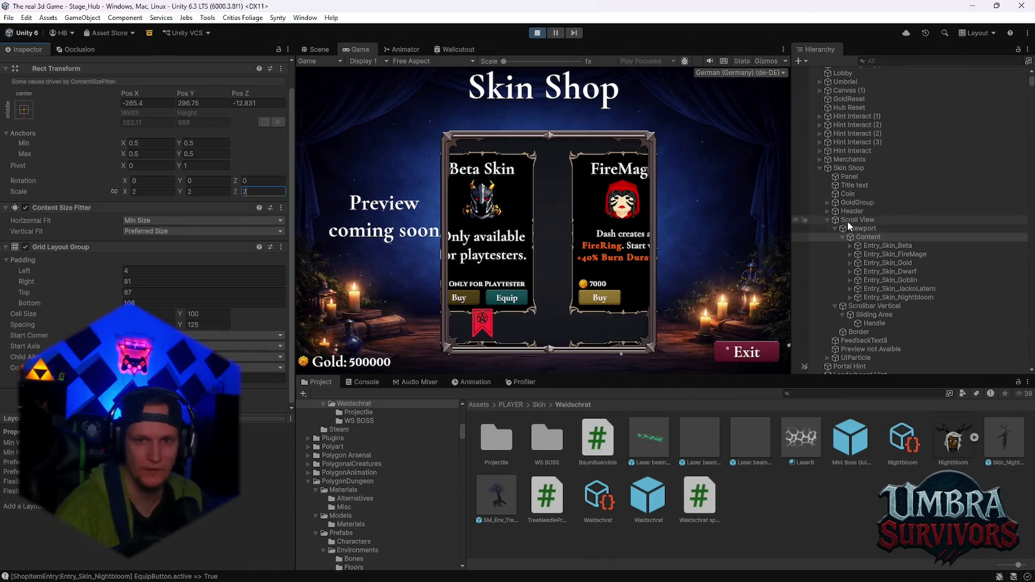
scroll(148, 283, down, 2)
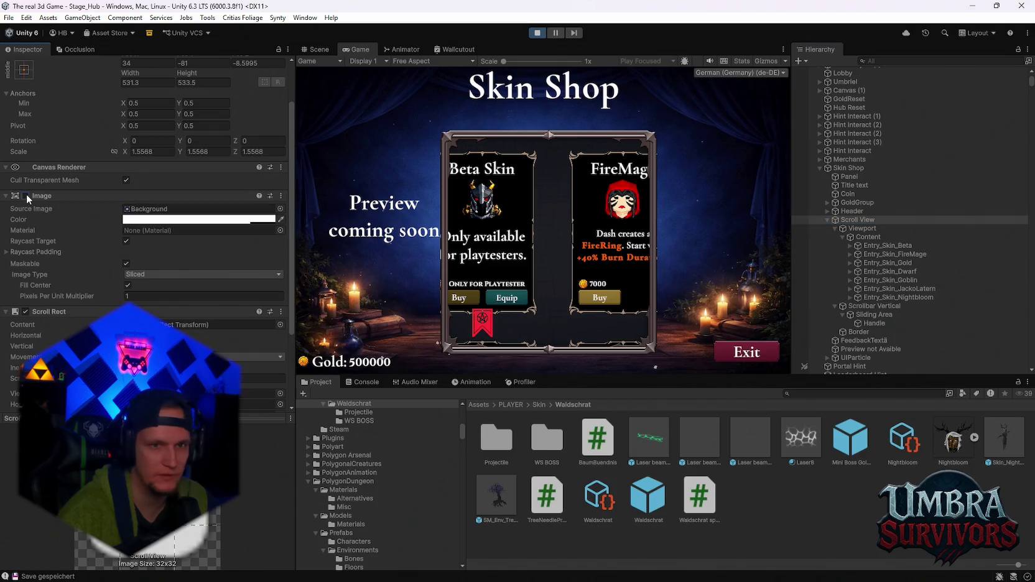
click(873, 228)
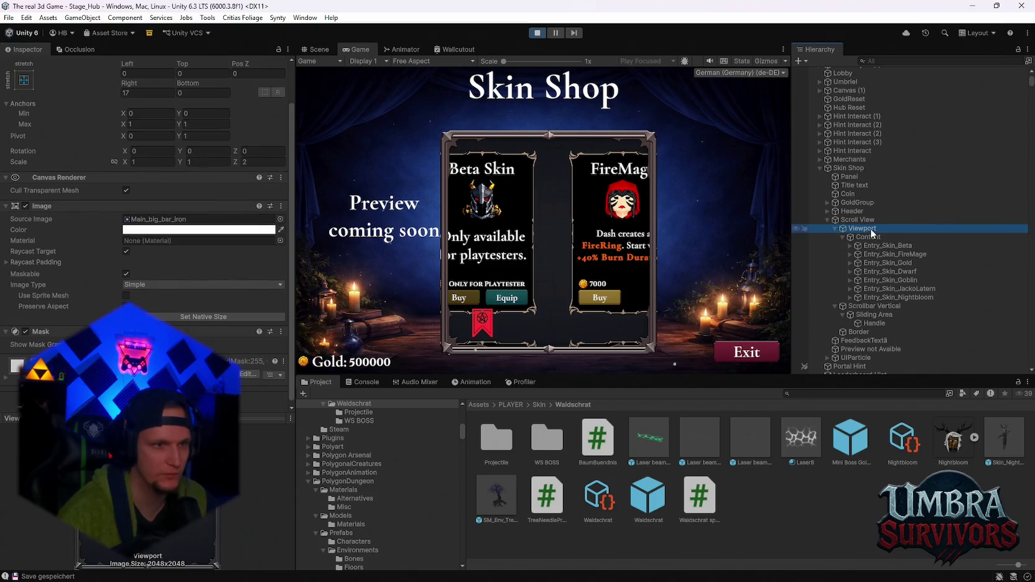
click(25, 206)
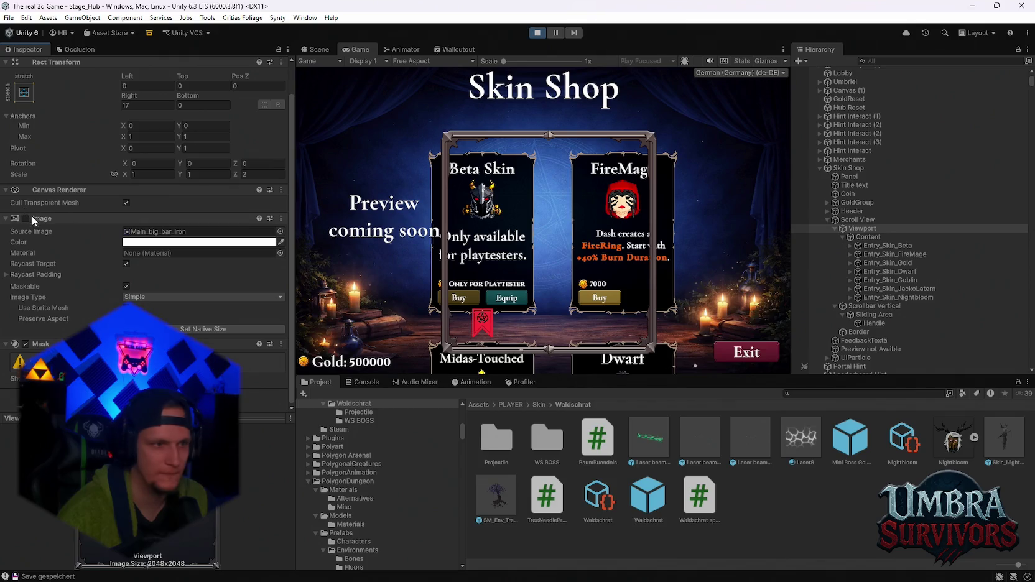
click(31, 216)
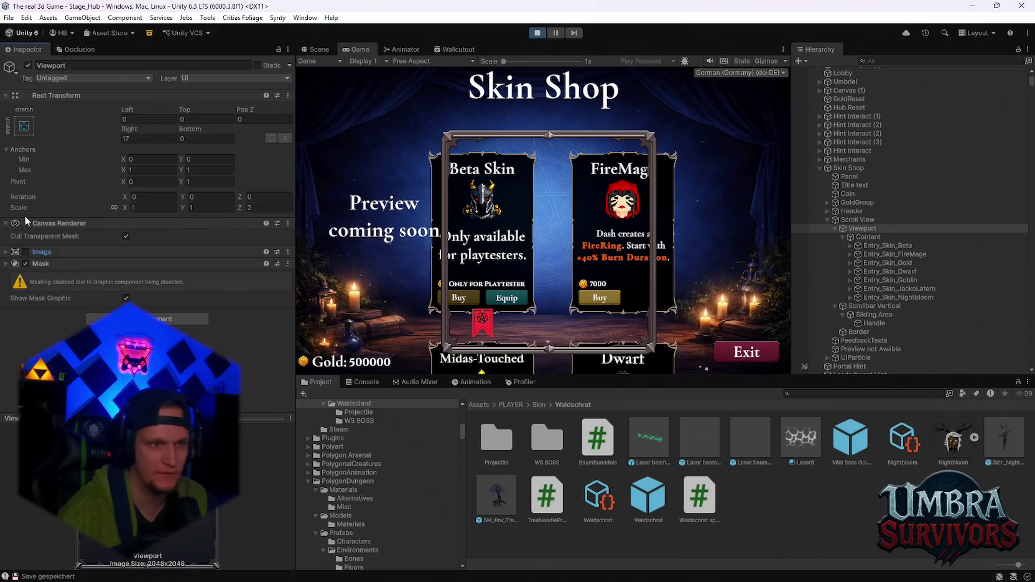
click(25, 251)
click(6, 252)
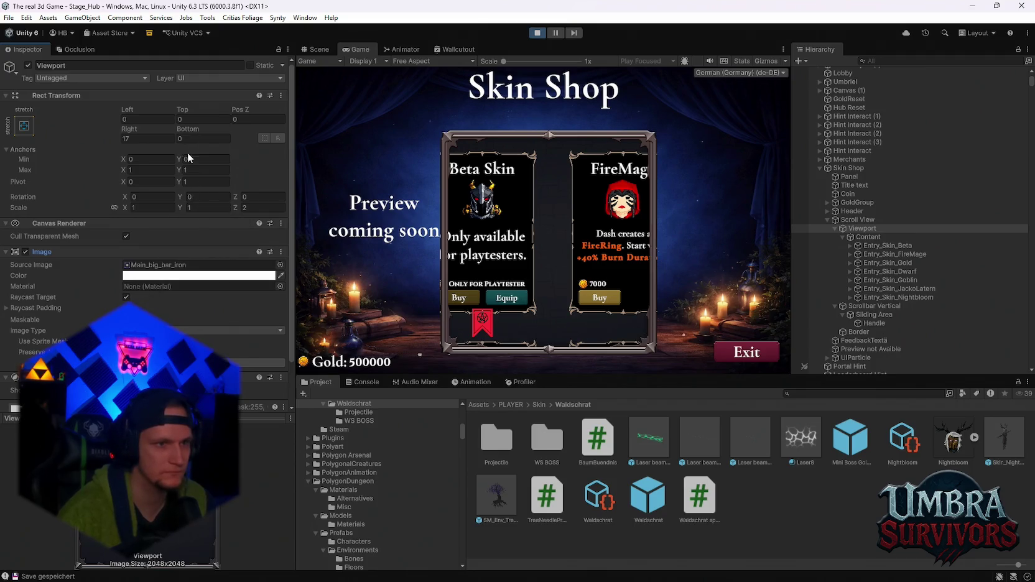
drag(183, 127, 251, 130)
key(ctrl+z)
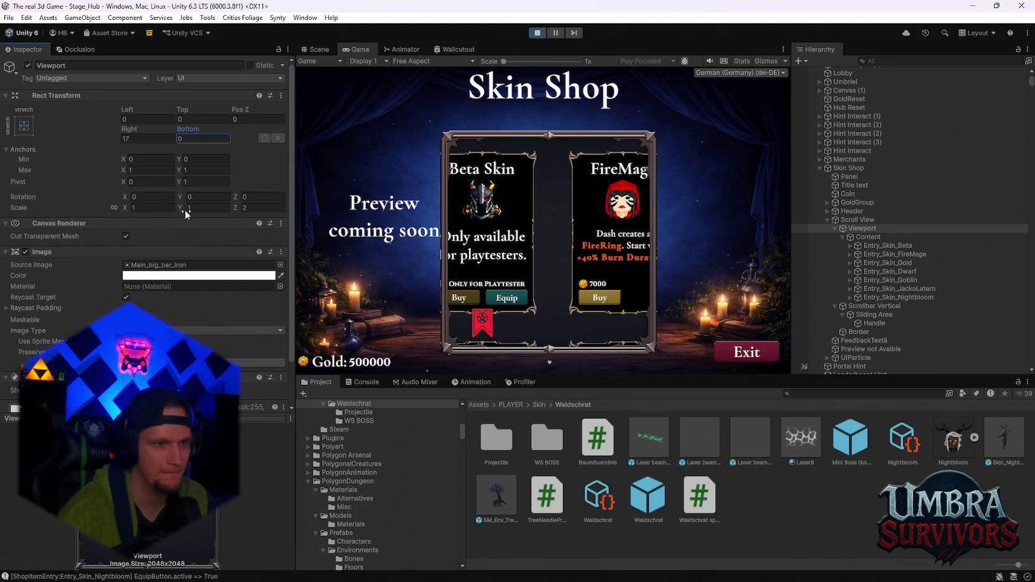
click(132, 209)
drag(129, 208, 140, 208)
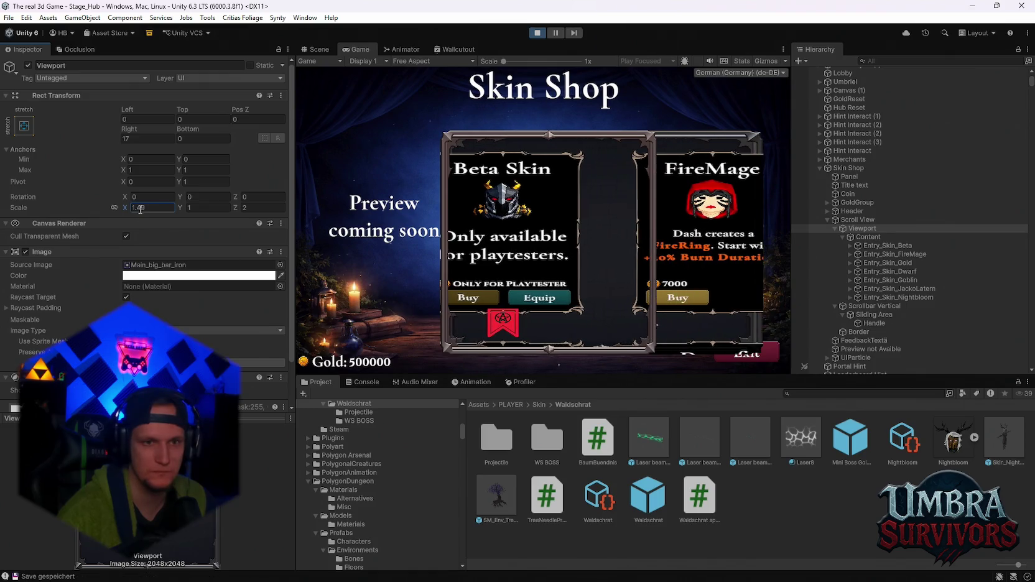
text(1)
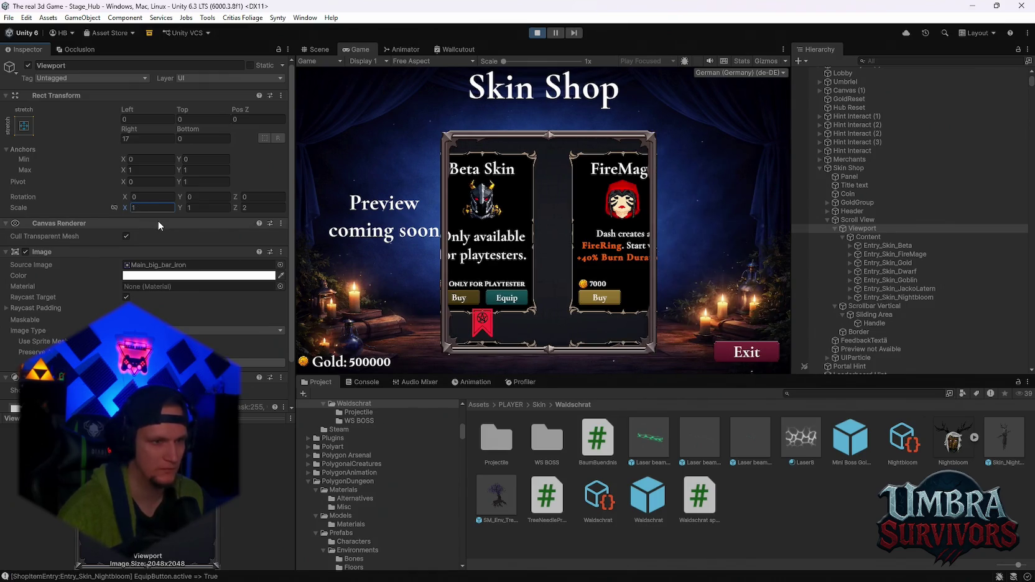
scroll(168, 324, down, 2)
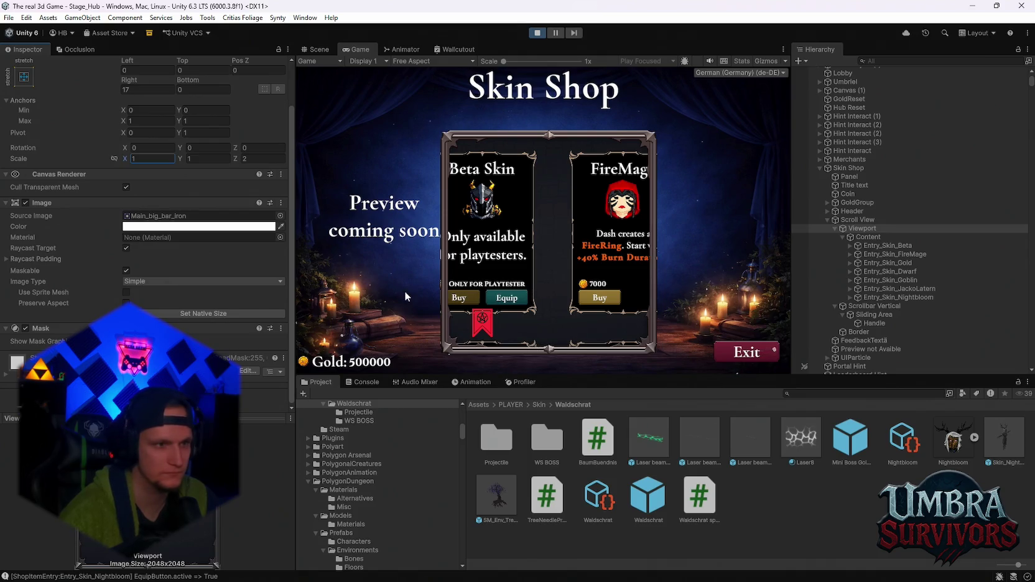
scroll(178, 312, up, 2)
scroll(178, 308, down, 1)
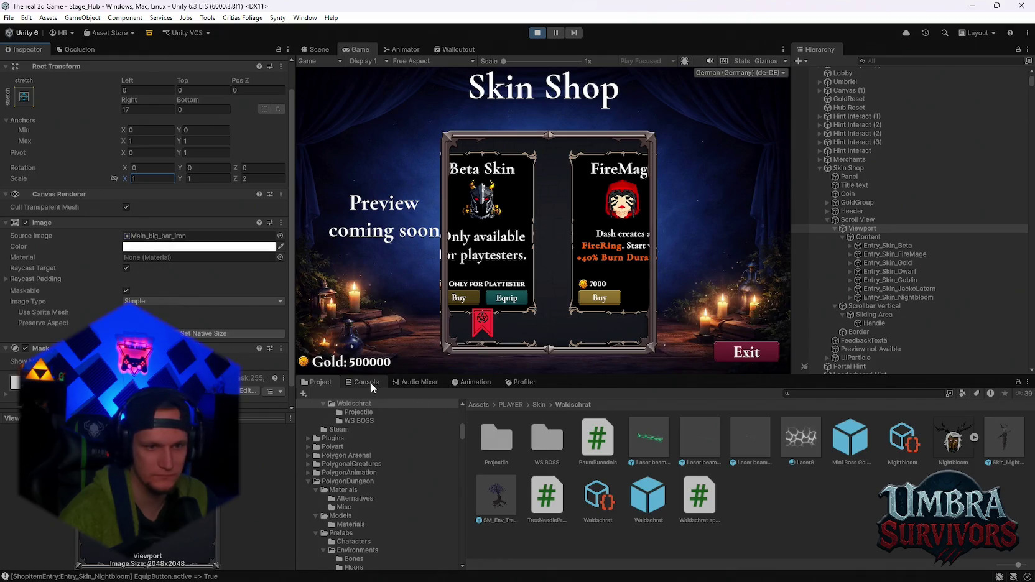
Locate the Viewport's Main_big_bar_iron sprite in UIelements, trying and undoing a Main_big_bar_horizontal swap.
click(814, 395)
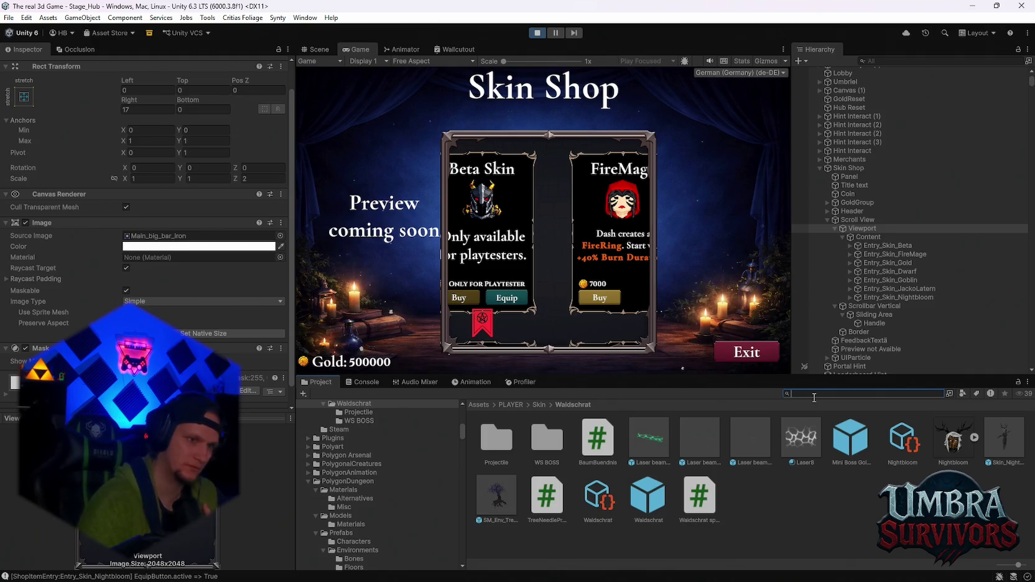
click(152, 237)
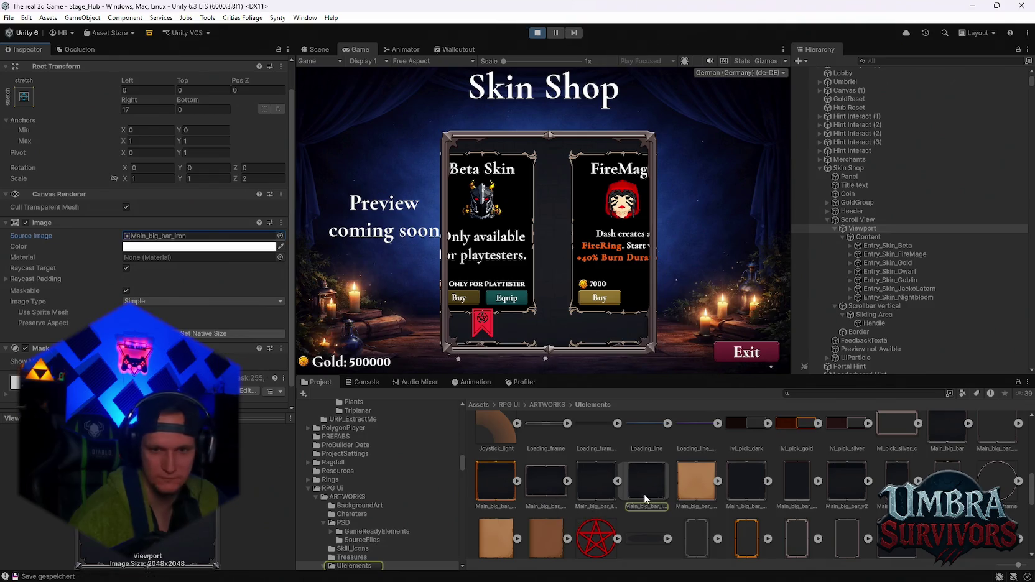
scroll(660, 491, up, 1)
scroll(660, 492, down, 5)
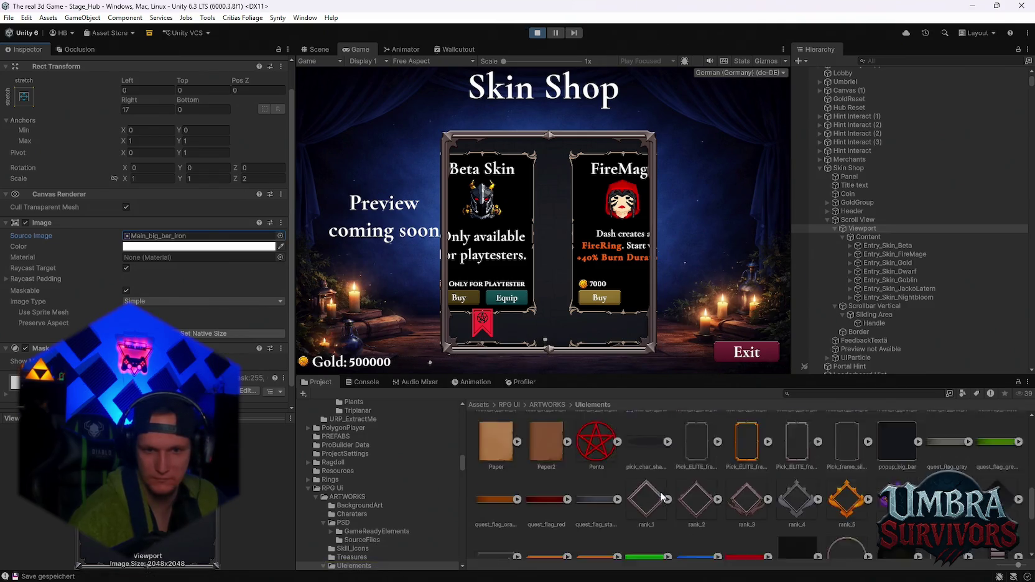
scroll(660, 491, up, 5)
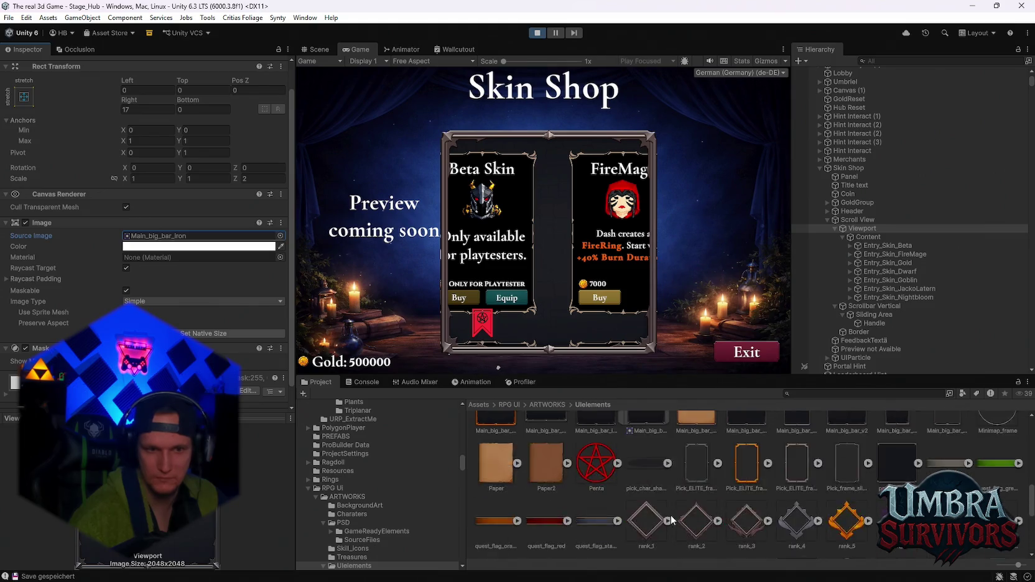
mouse_move(548, 482)
mouse_down()
mouse_move(348, 348)
mouse_move(165, 244)
mouse_up()
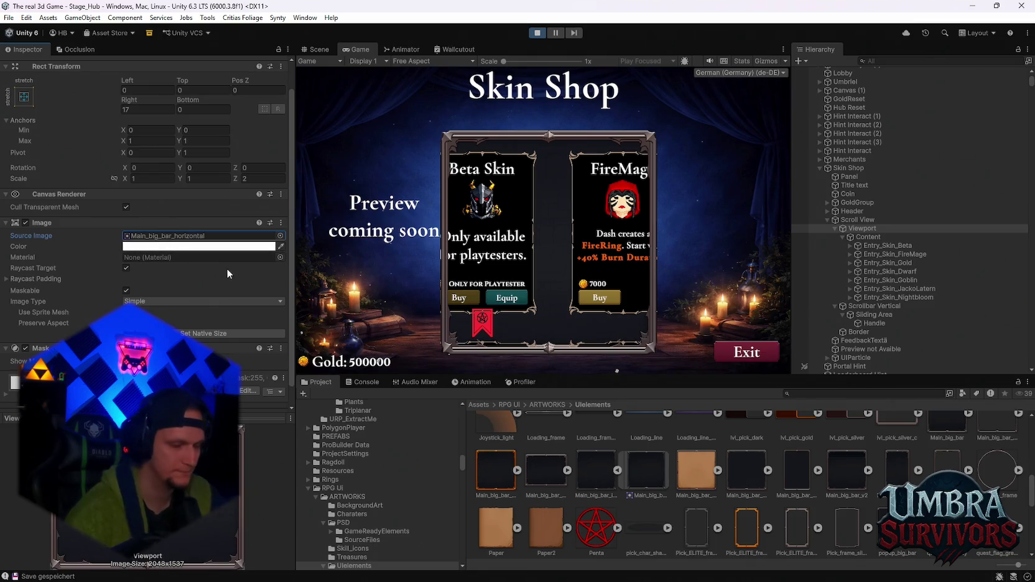
key(ctrl+z)
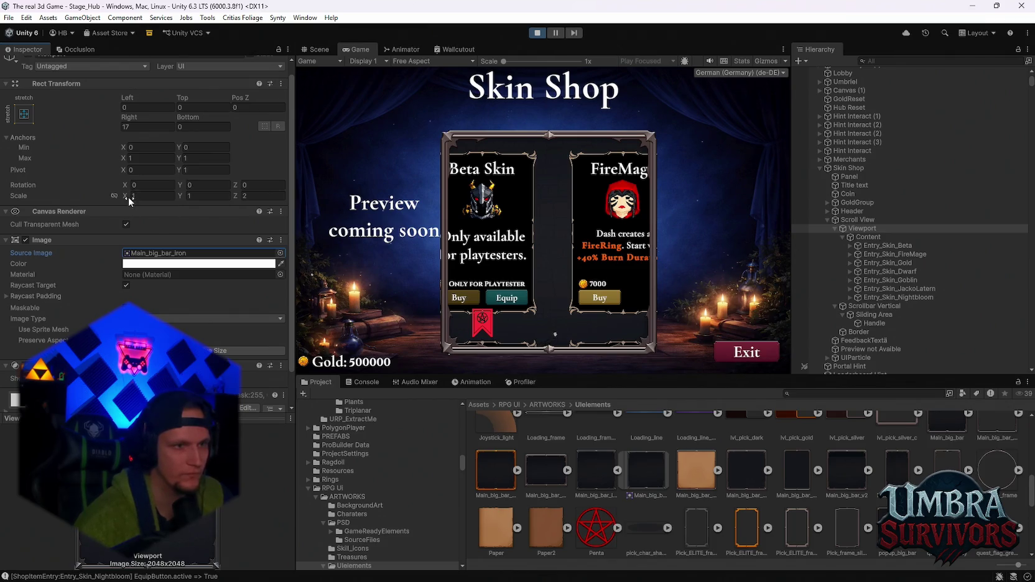
Drag the Viewport's Rect Transform to Right -274.4 and Bottom 48.7.
drag(133, 118, 642, 251)
mouse_move(618, 246)
mouse_down()
mouse_move(753, 240)
mouse_move(580, 222)
mouse_move(619, 216)
mouse_move(643, 219)
mouse_move(533, 227)
mouse_up()
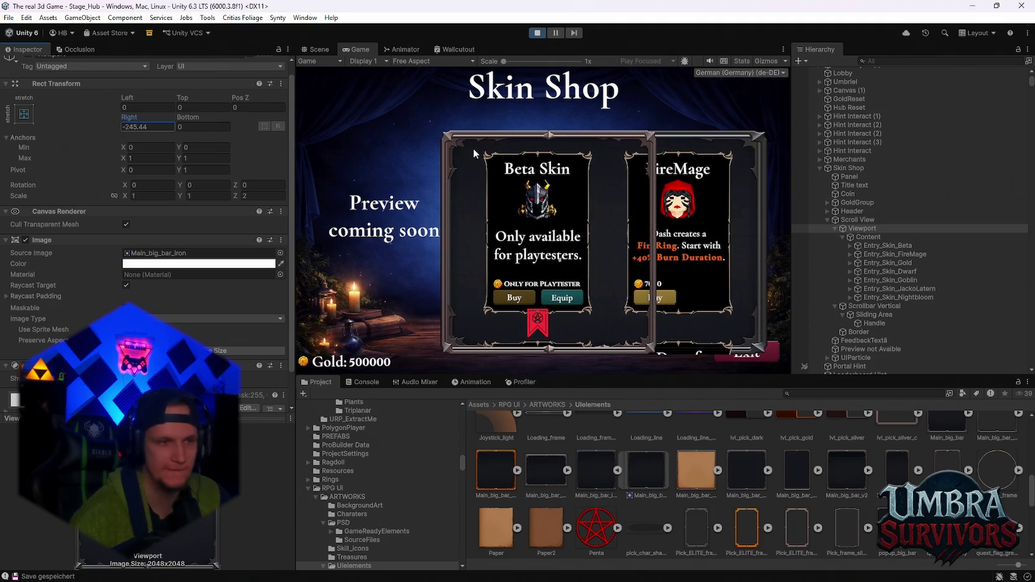
mouse_move(188, 117)
mouse_down()
mouse_move(385, 127)
mouse_move(345, 151)
mouse_move(403, 160)
mouse_up()
mouse_move(129, 117)
mouse_down()
mouse_move(731, 149)
mouse_move(624, 154)
mouse_up()
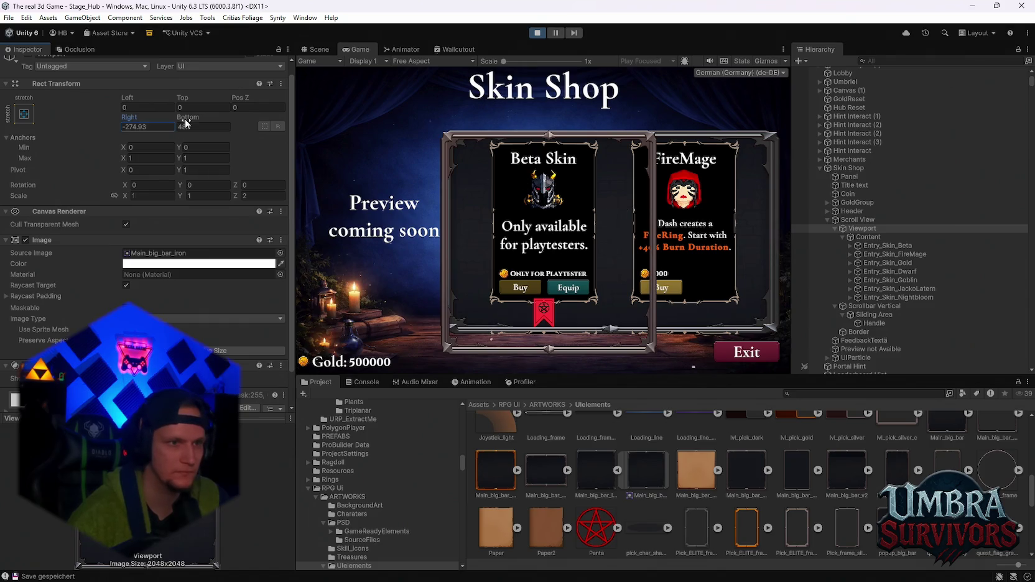
drag(136, 122, 134, 125)
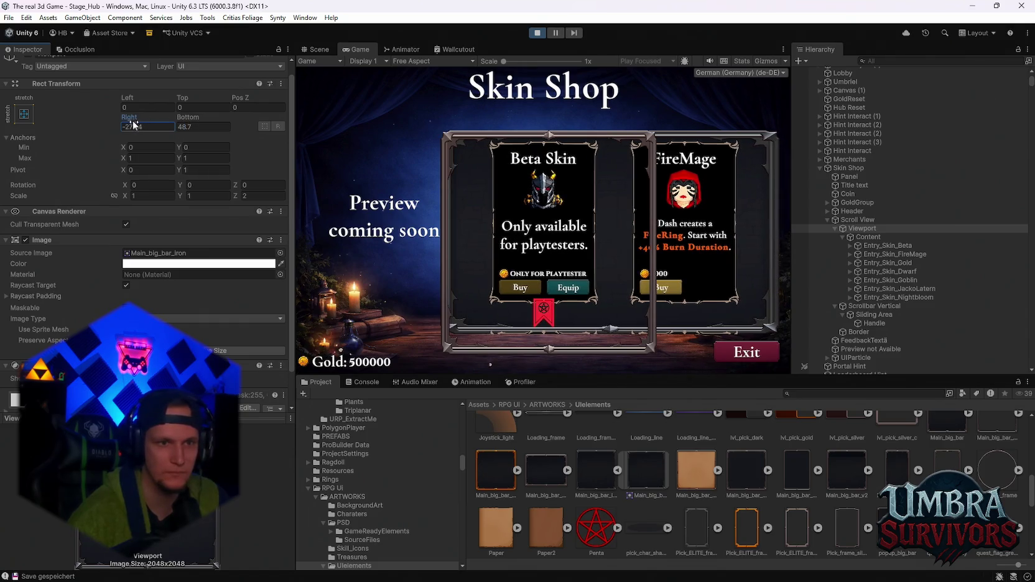
click(863, 228)
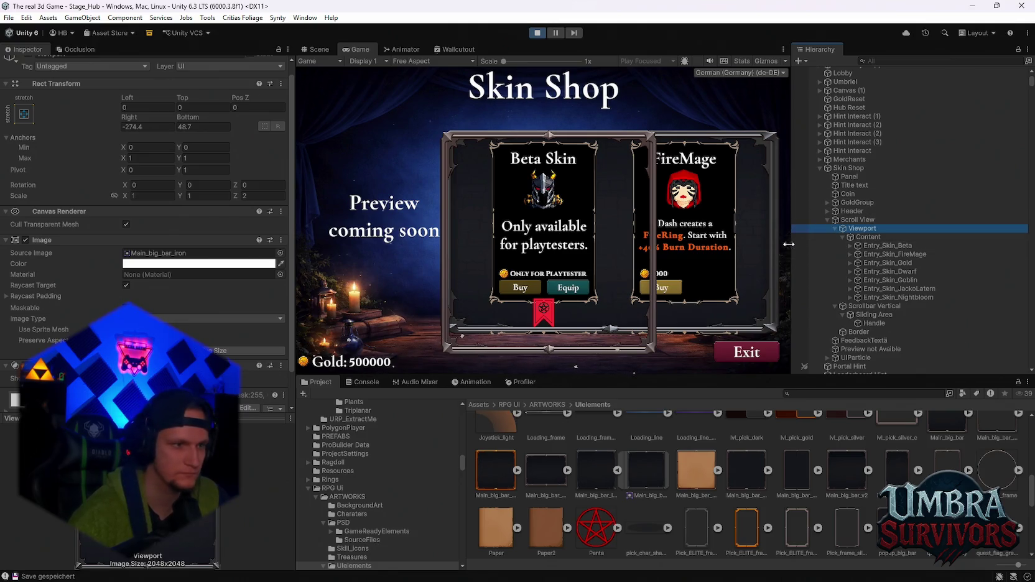
Check Content's scale and grid values, then select Border and nudge it down.
click(884, 237)
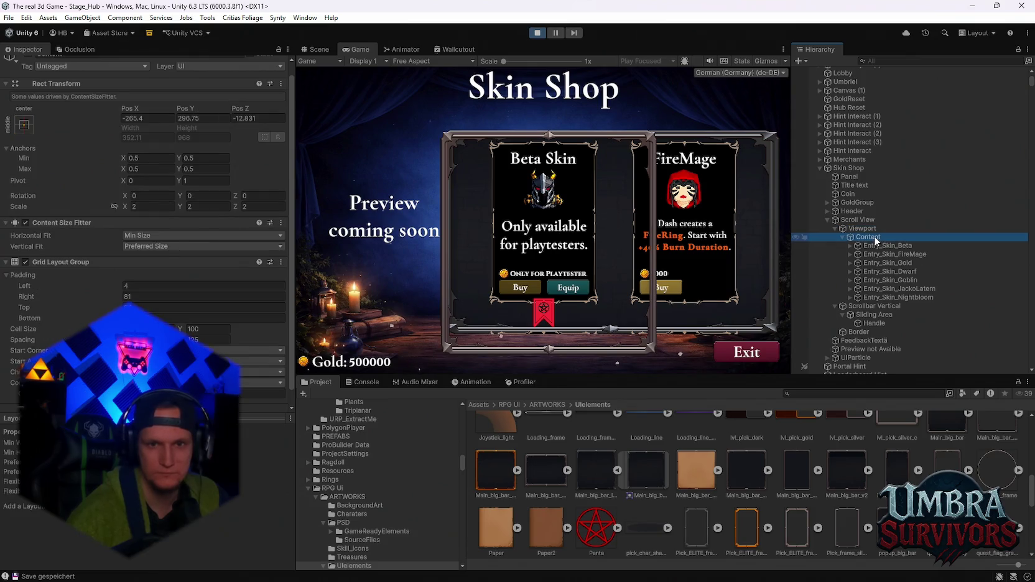
click(873, 230)
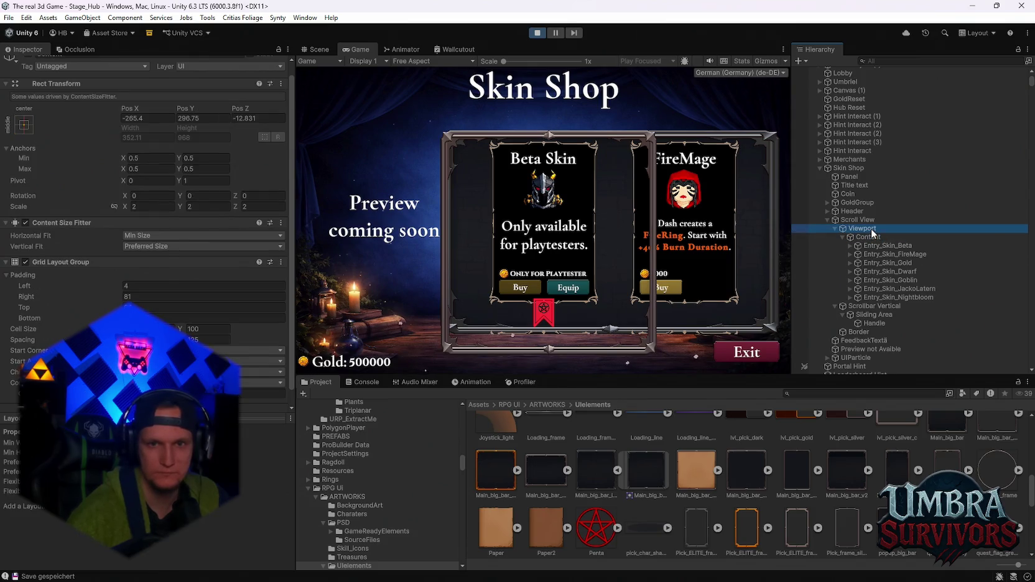
click(869, 332)
mouse_move(187, 101)
mouse_down()
mouse_move(224, 102)
mouse_move(134, 117)
mouse_move(503, 187)
mouse_move(622, 187)
mouse_move(105, 279)
mouse_up()
Slide the Border over both card columns and set Pos Y 24.4 and Height 91.
mouse_move(182, 117)
mouse_down()
mouse_move(234, 119)
mouse_move(186, 130)
mouse_move(199, 102)
mouse_move(229, 113)
mouse_up()
drag(147, 105, 288, 117)
mouse_move(358, 462)
mouse_down()
mouse_move(441, 449)
mouse_move(371, 451)
mouse_up()
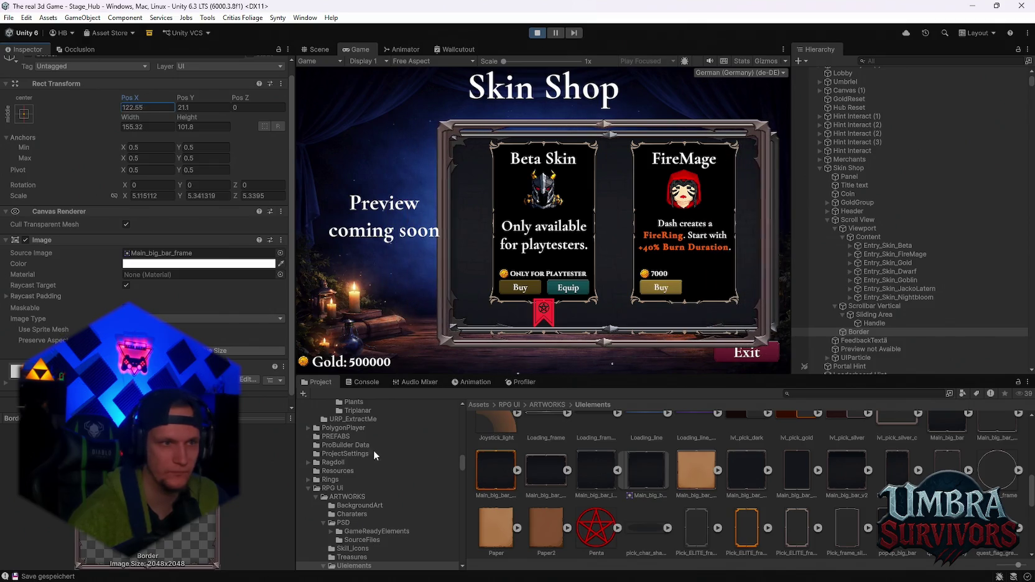
click(190, 101)
drag(190, 102, 46, 141)
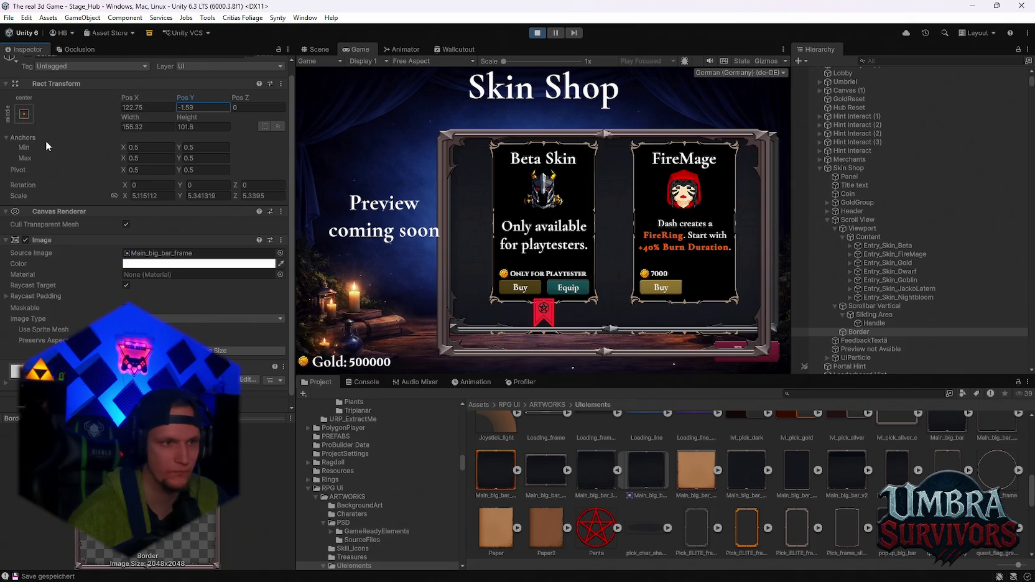
mouse_move(185, 117)
mouse_down()
mouse_move(200, 115)
mouse_move(145, 126)
mouse_up()
mouse_move(188, 98)
mouse_down()
mouse_move(327, 117)
mouse_move(241, 136)
mouse_up()
Set the Border's Pos X to 136.7 and Width to 157.8.
click(147, 107)
text(130.)
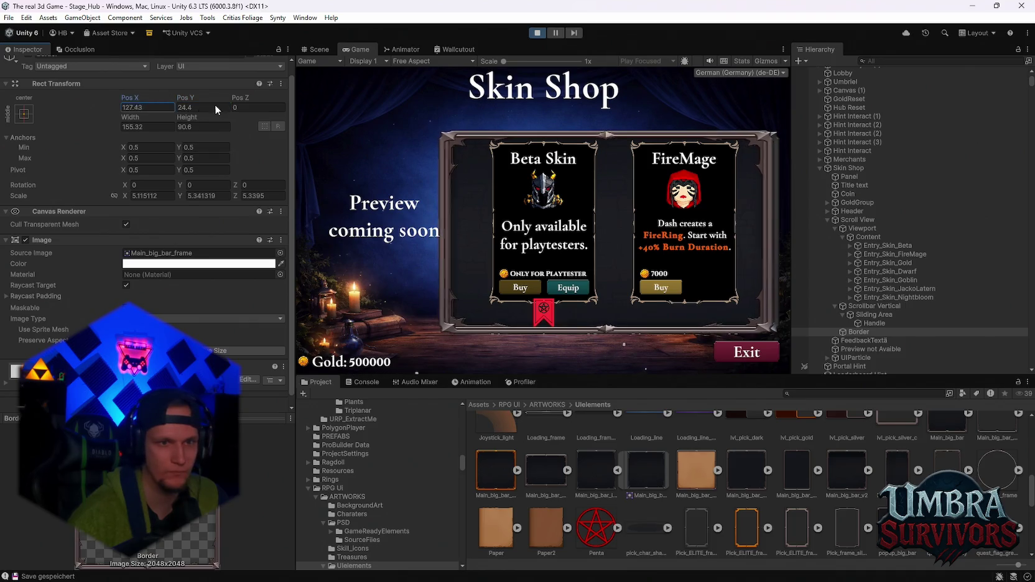
text(44)
drag(138, 120, 143, 121)
mouse_move(140, 97)
mouse_down()
mouse_move(130, 118)
mouse_move(135, 102)
mouse_move(188, 123)
mouse_up()
click(131, 120)
click(131, 99)
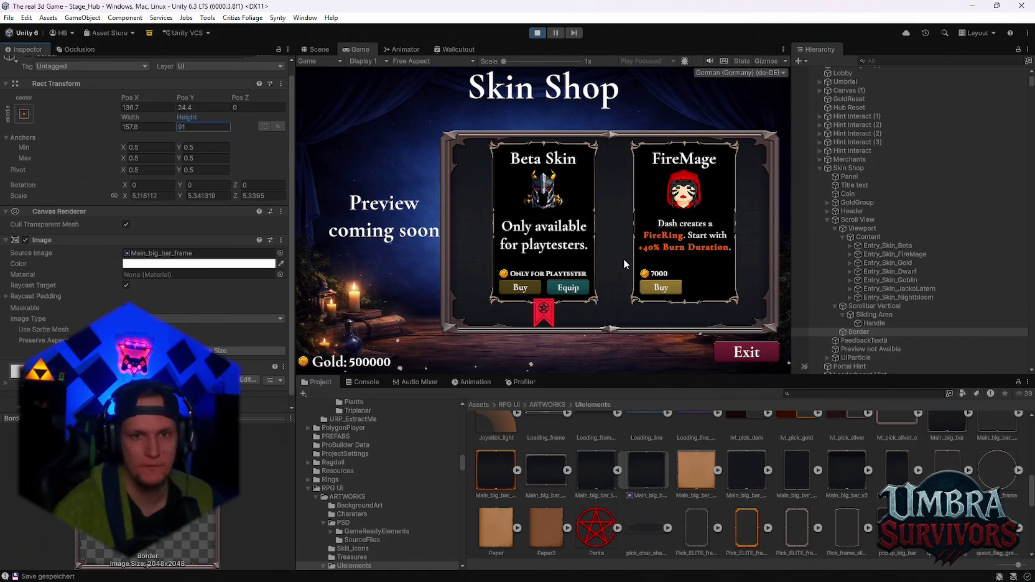
scroll(619, 246, down, 1)
Scroll the Skin Shop card list down and back up to check how it fits.
scroll(618, 246, down, 6)
scroll(624, 262, down, 3)
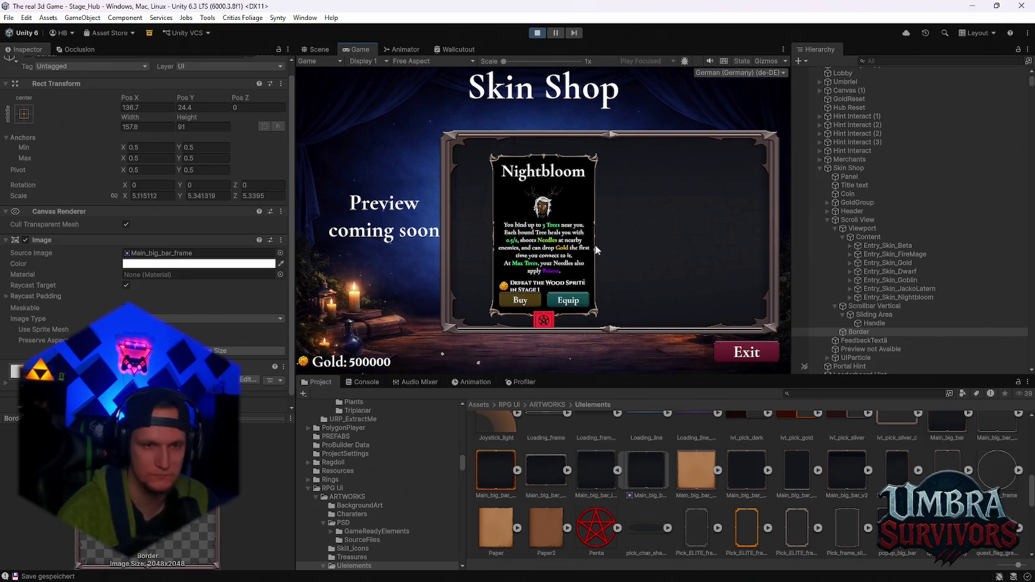
scroll(600, 268, up, 6)
scroll(625, 286, up, 5)
scroll(625, 282, up, 1)
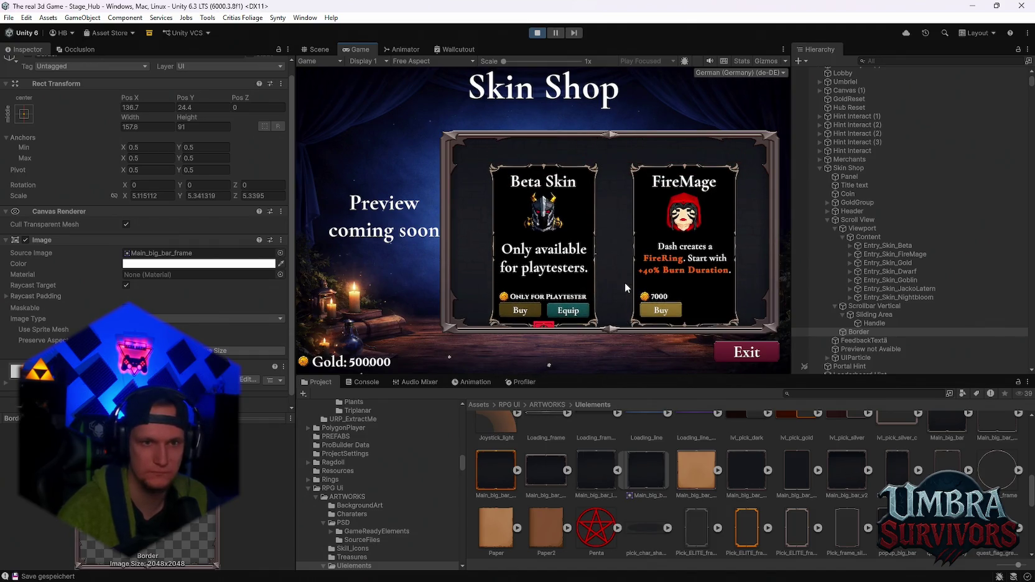
Set the Content Grid Layout Group's top padding to 0.
click(868, 237)
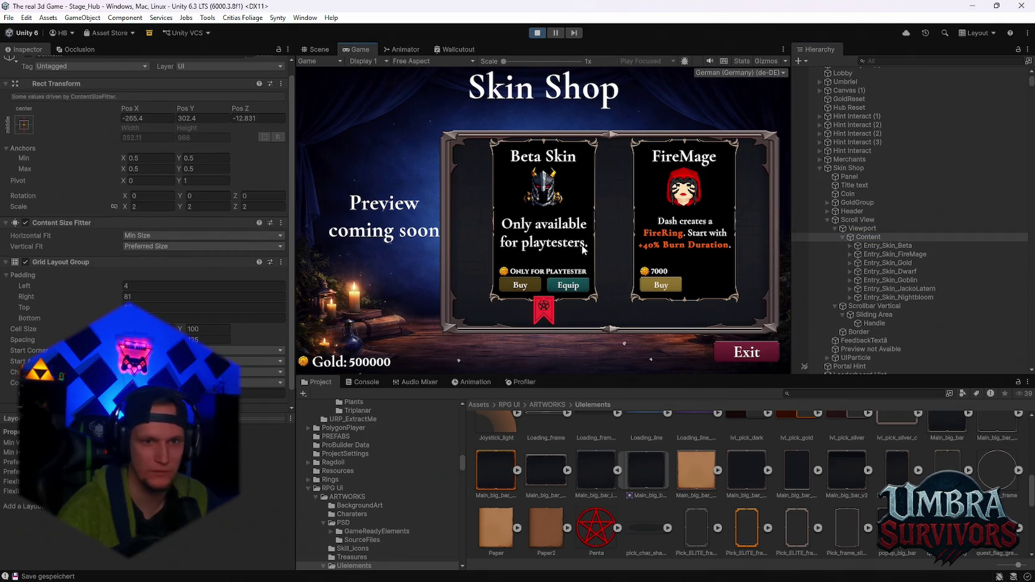
click(865, 237)
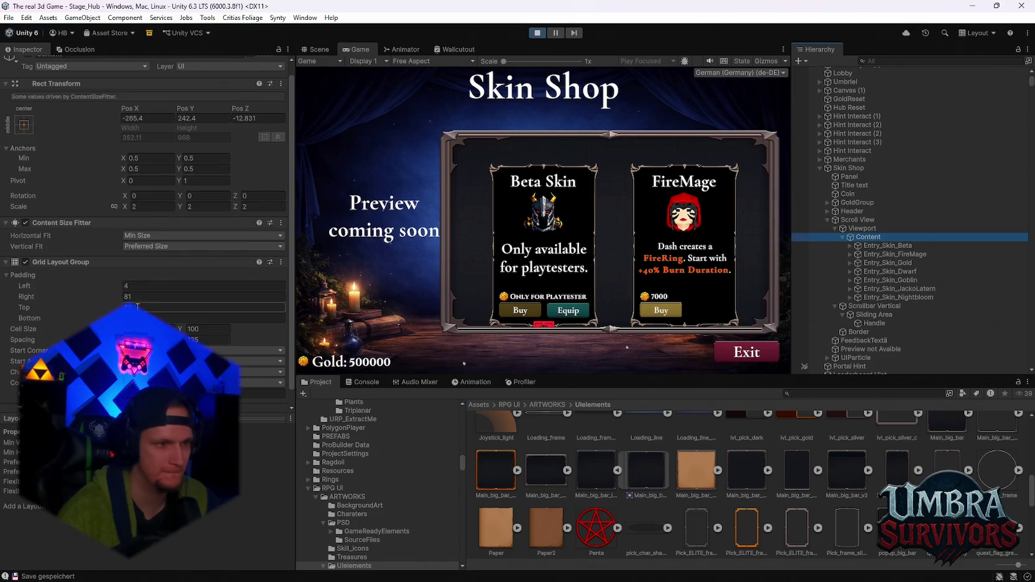
text(0)
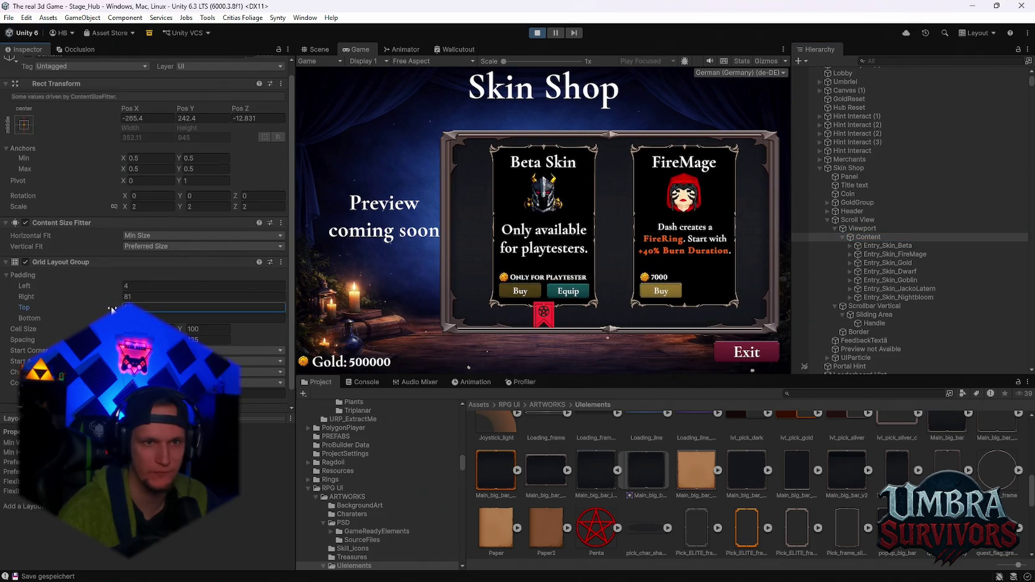
scroll(607, 246, down, 3)
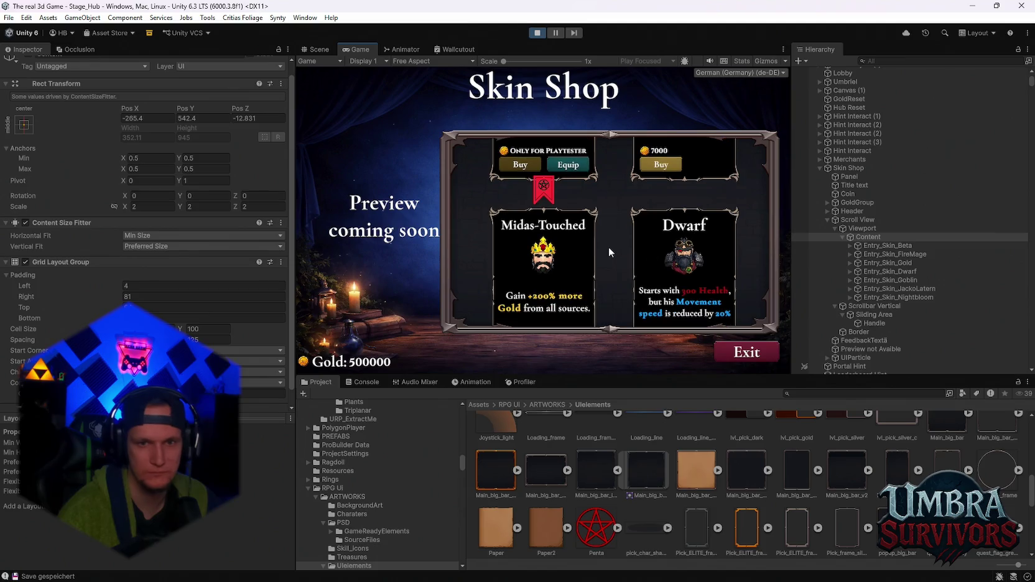
click(857, 221)
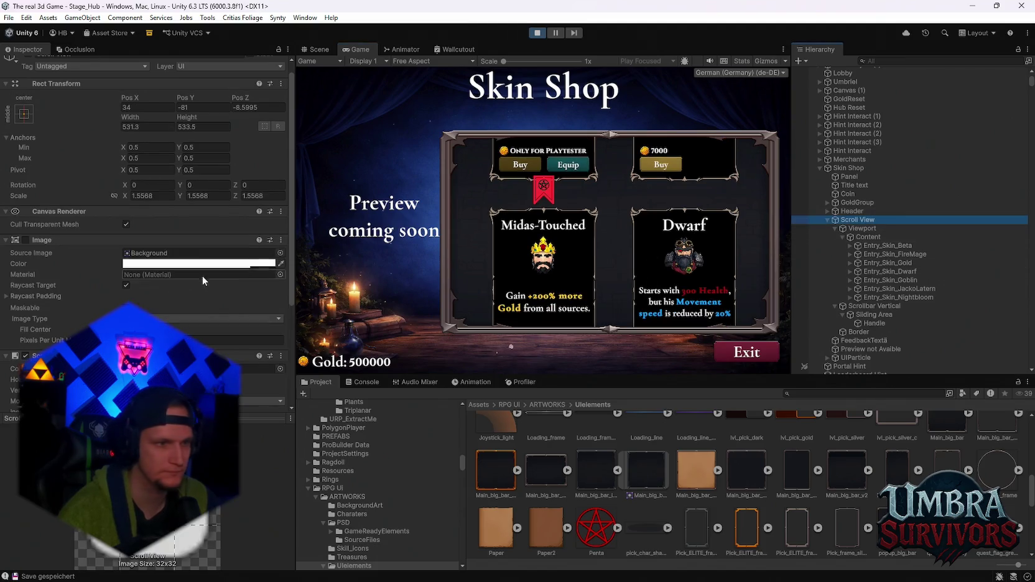
Set the Scroll Rect's Scroll Sensitivity to 9.3.
scroll(197, 292, down, 5)
click(115, 275)
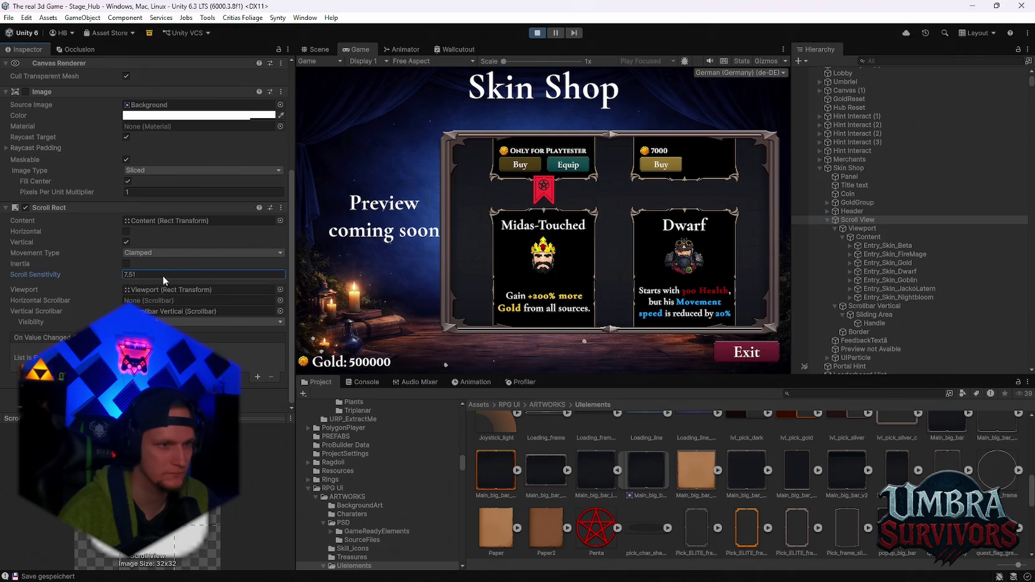
click(604, 256)
Scroll the Skin Shop list down to Nightbloom and back up to test it.
scroll(606, 255, down, 5)
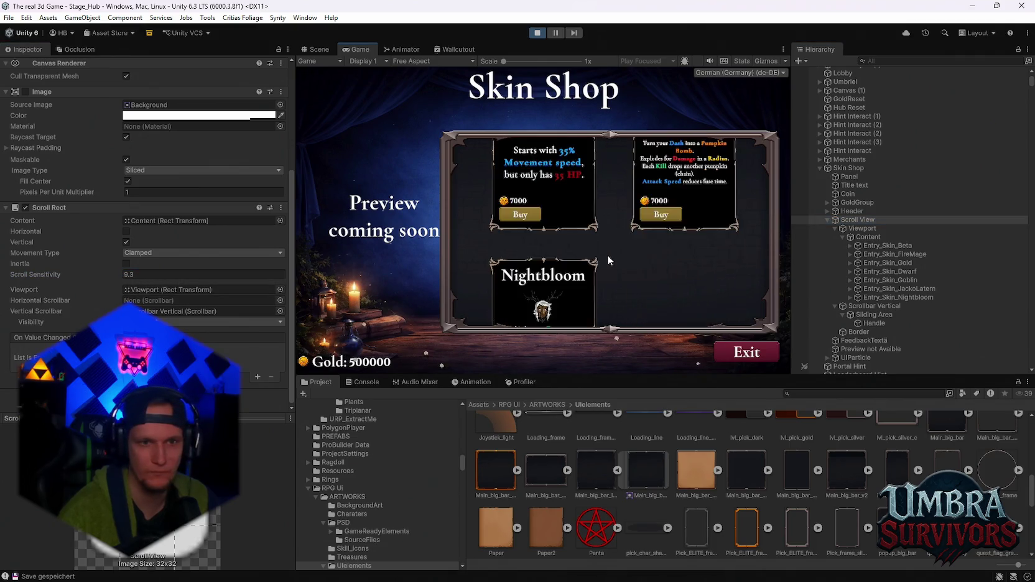
scroll(600, 272, up, 1)
scroll(600, 272, down, 1)
scroll(600, 272, up, 1)
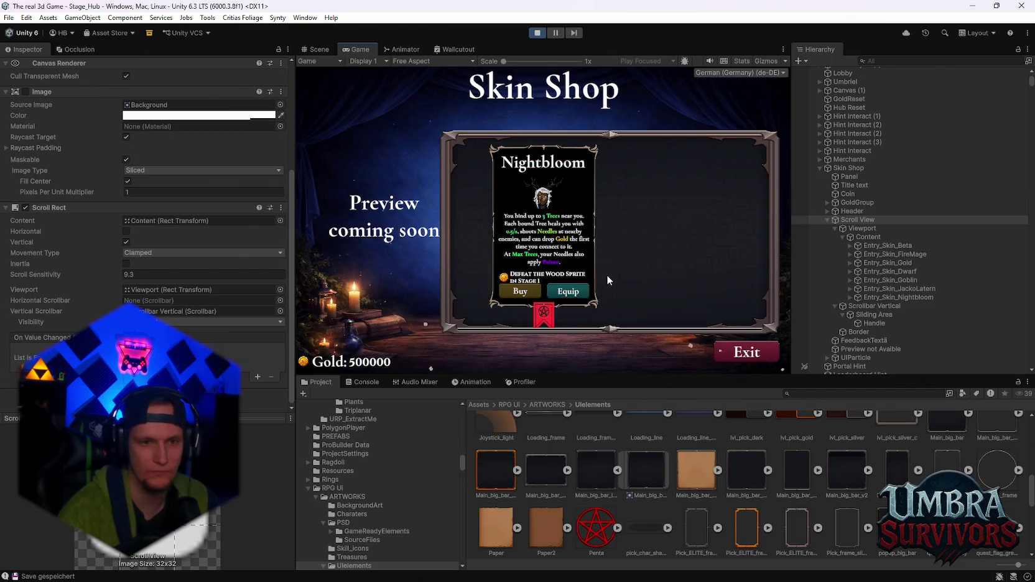
scroll(608, 275, up, 1)
scroll(608, 275, up, 6)
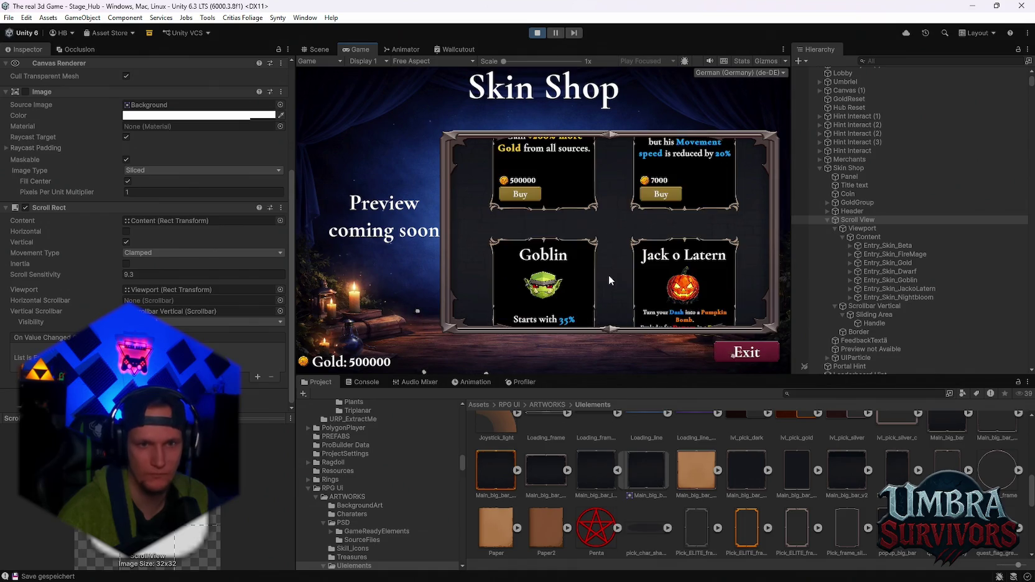
scroll(608, 275, up, 2)
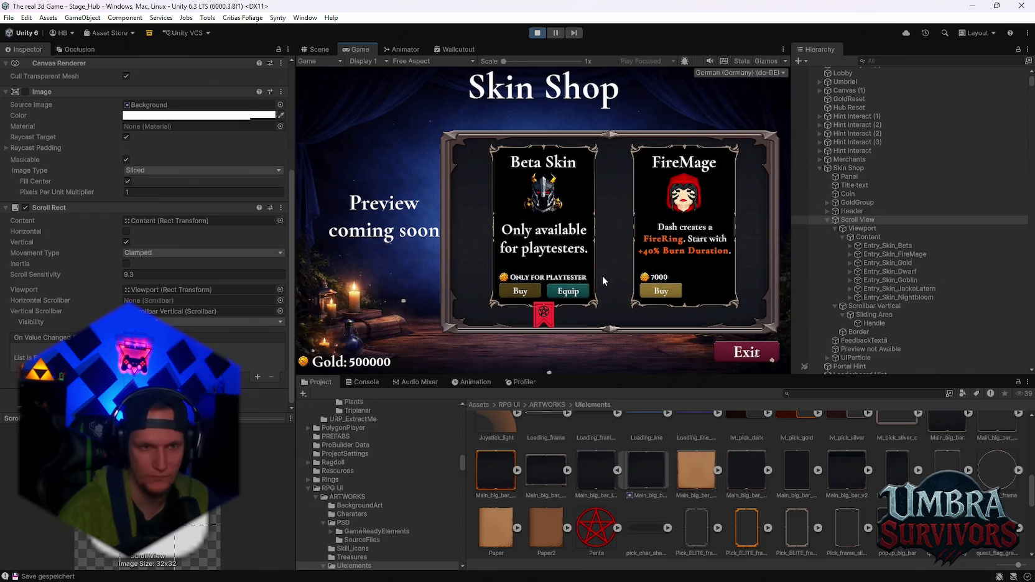
scroll(576, 264, down, 5)
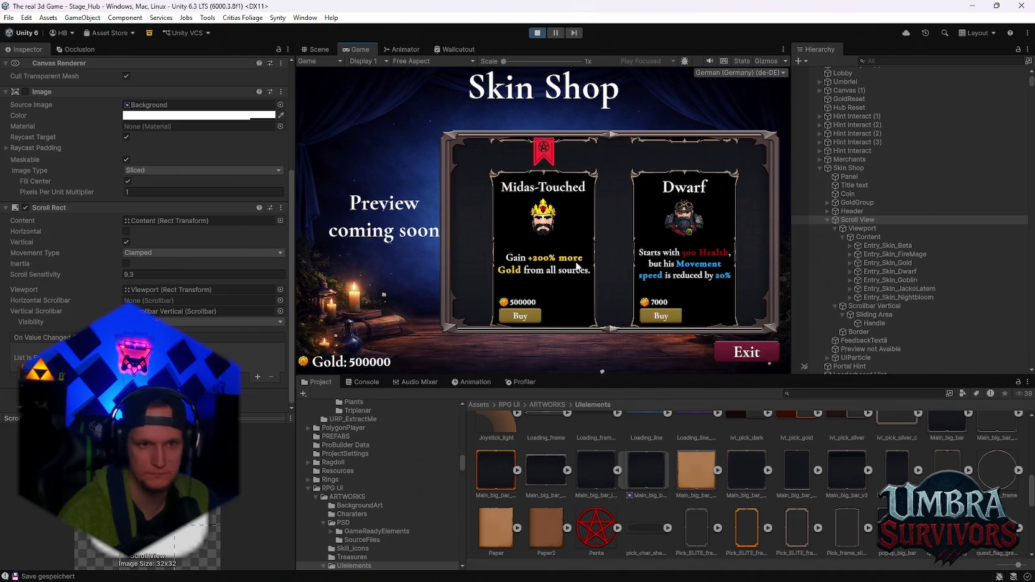
scroll(576, 266, down, 5)
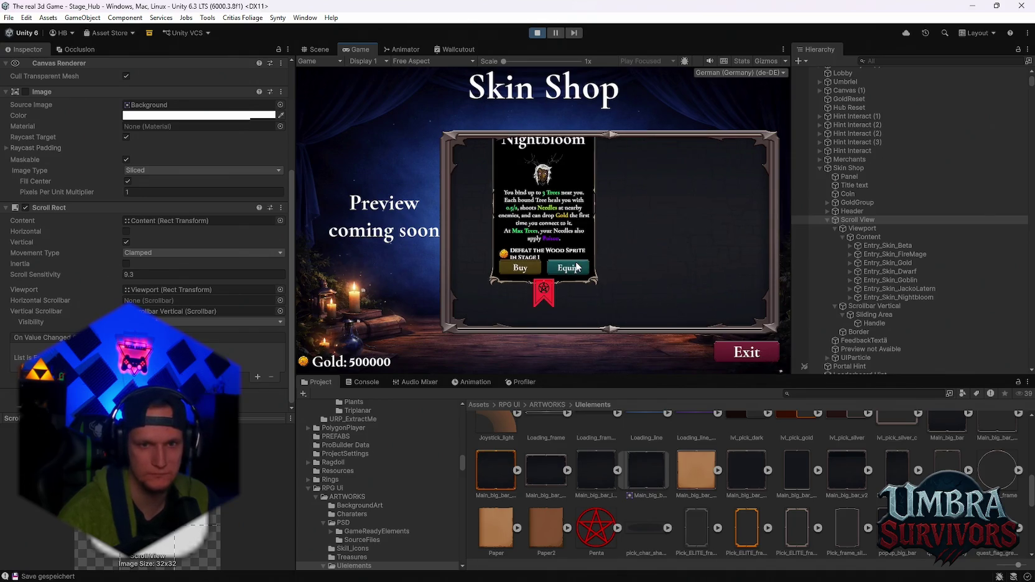
scroll(552, 240, up, 1)
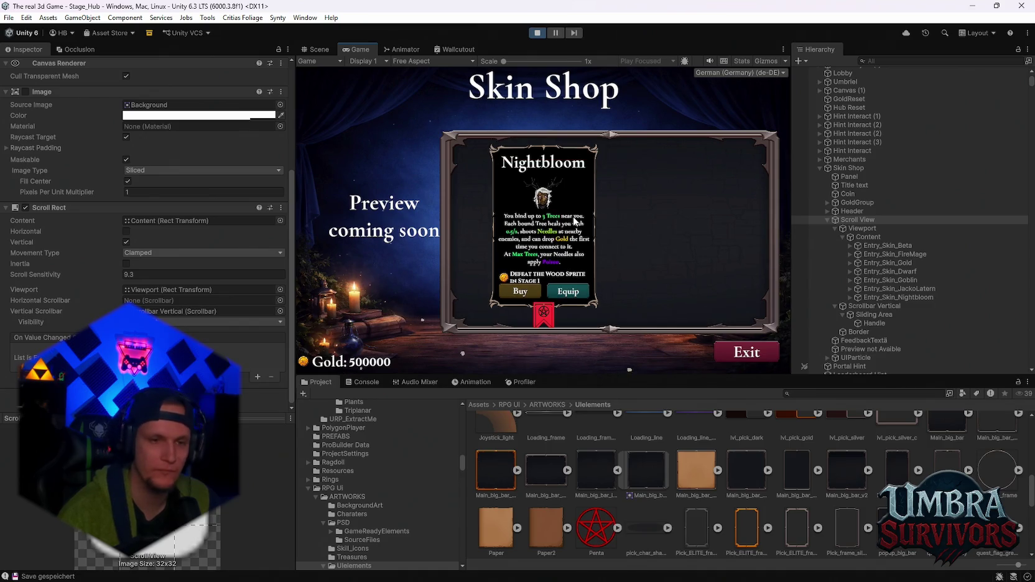
double_click(360, 51)
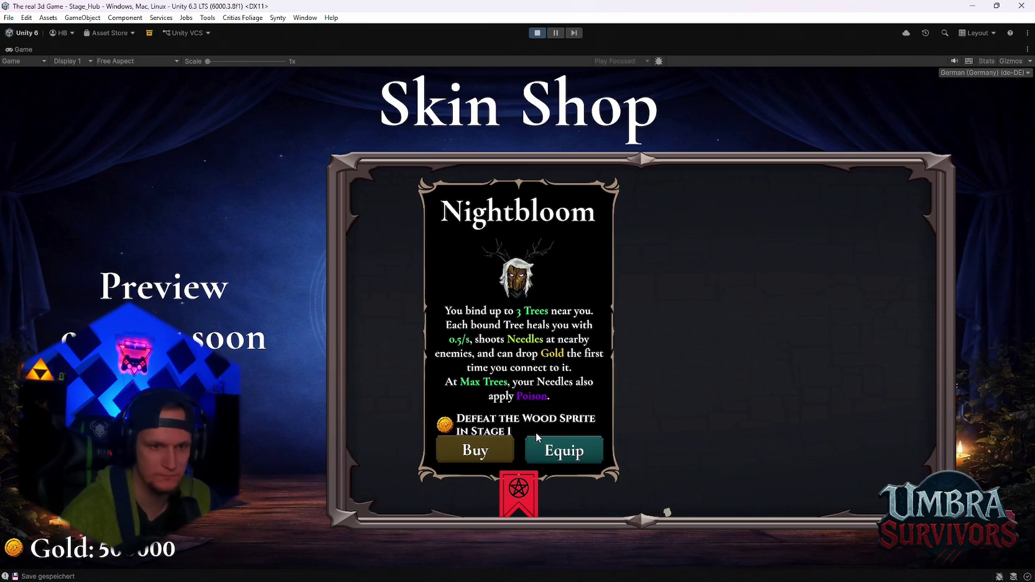
scroll(536, 432, up, 1)
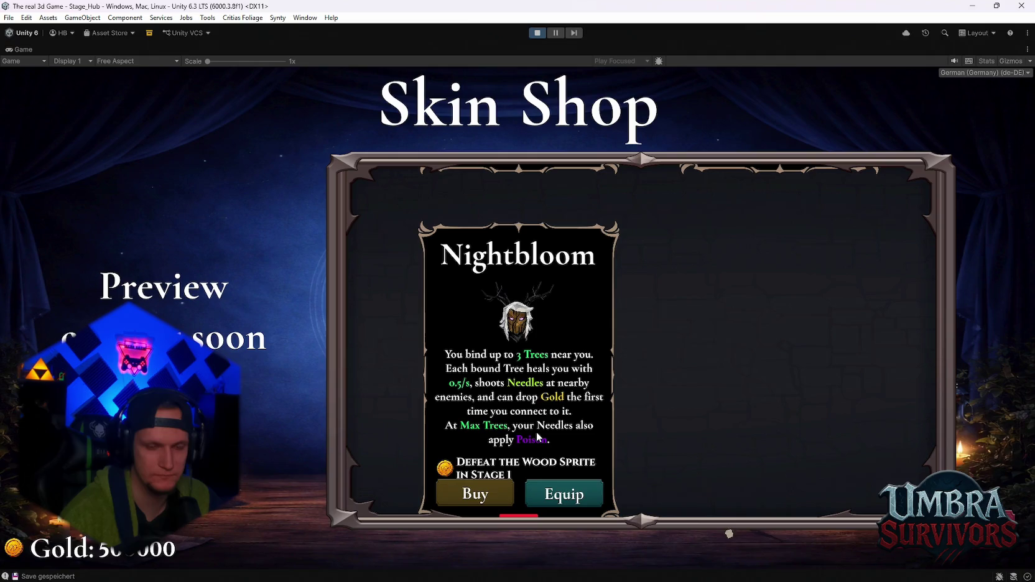
scroll(537, 434, down, 1)
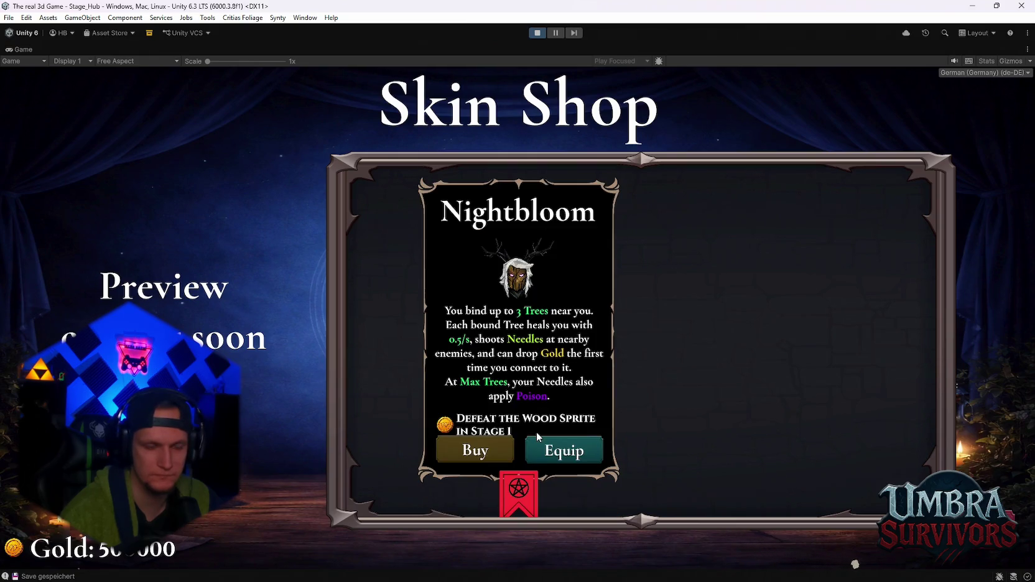
scroll(536, 432, up, 15)
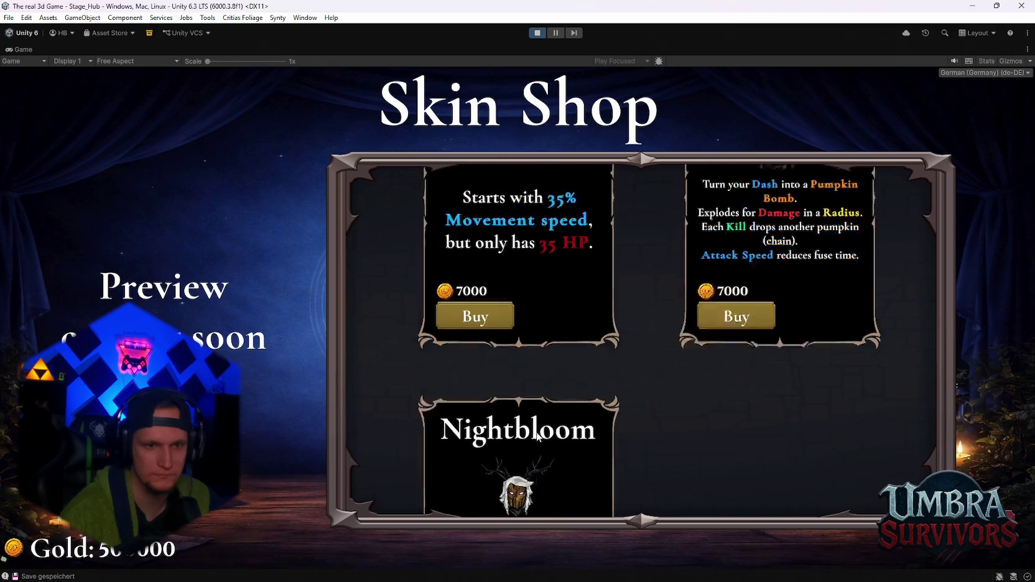
scroll(536, 431, up, 6)
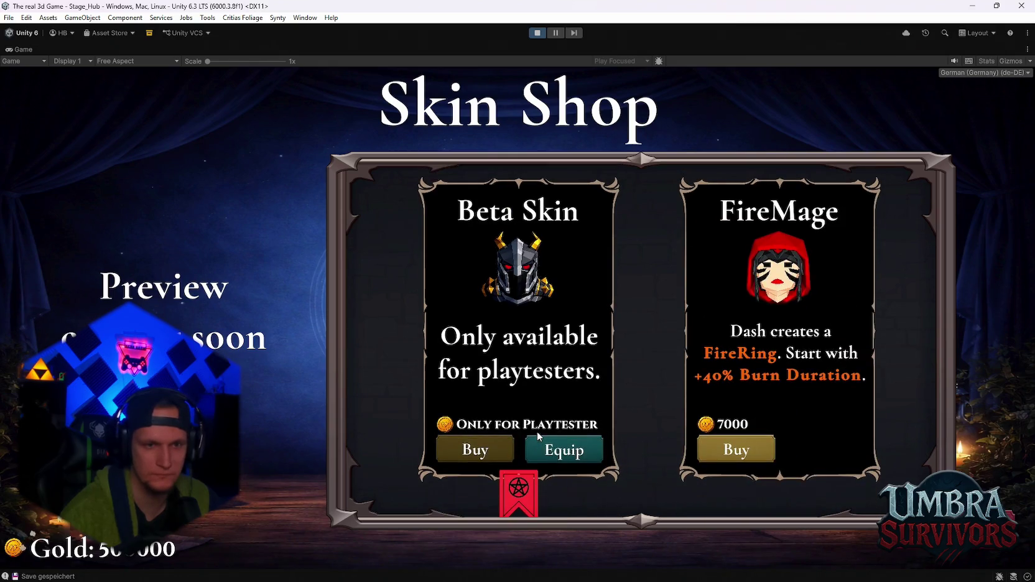
double_click(23, 52)
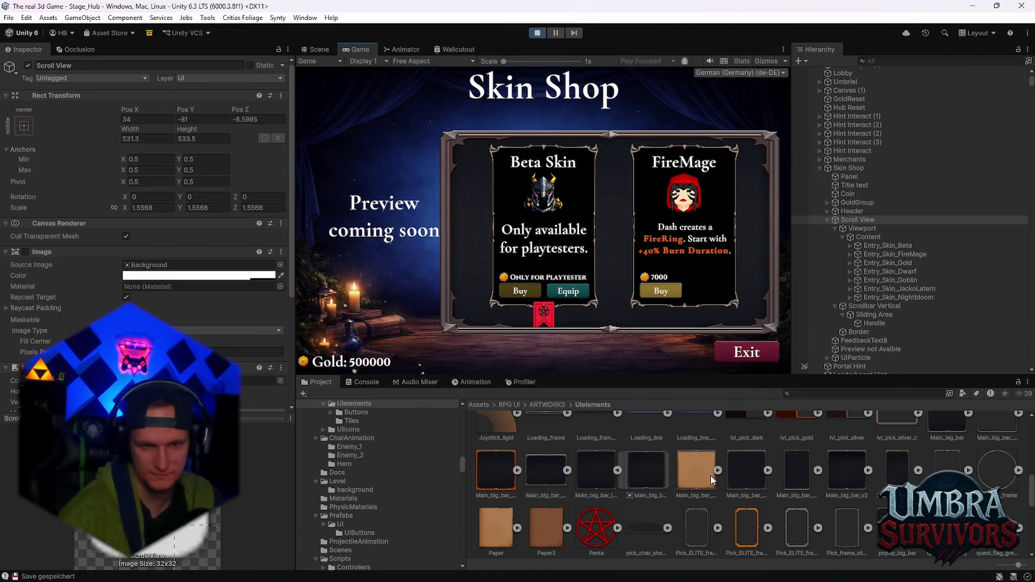
scroll(601, 485, up, 3)
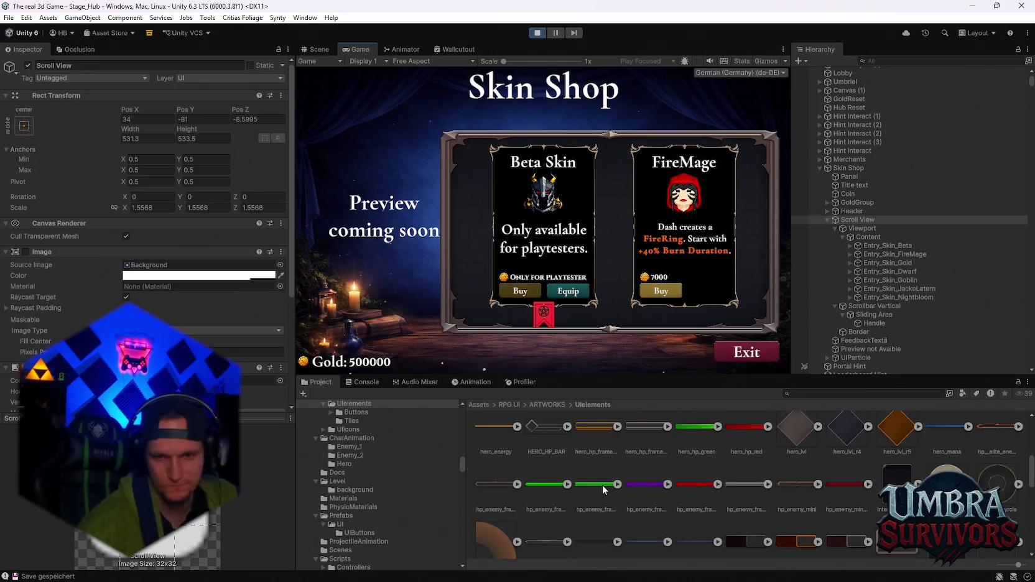
scroll(606, 485, down, 3)
scroll(759, 495, up, 3)
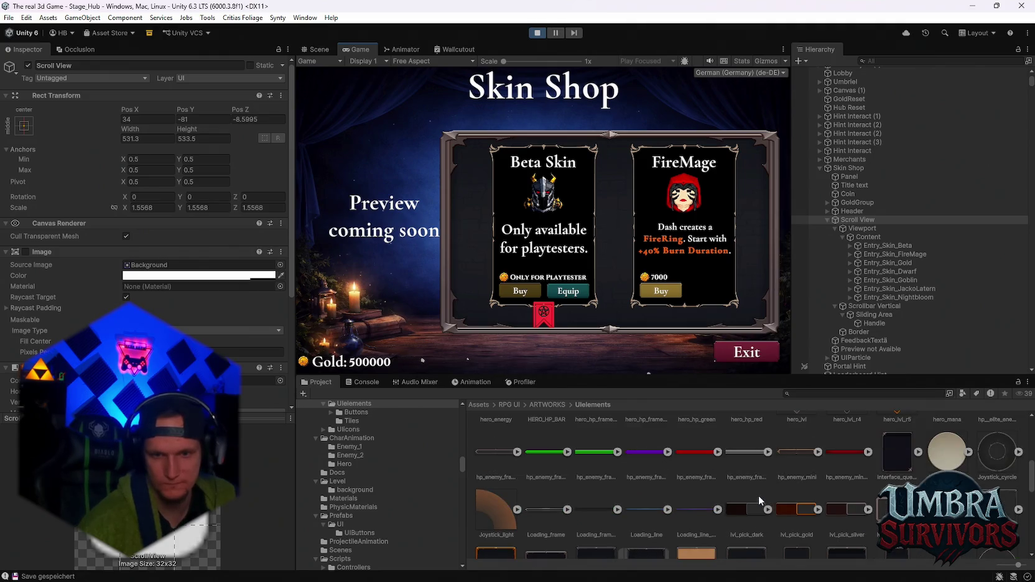
scroll(757, 498, down, 3)
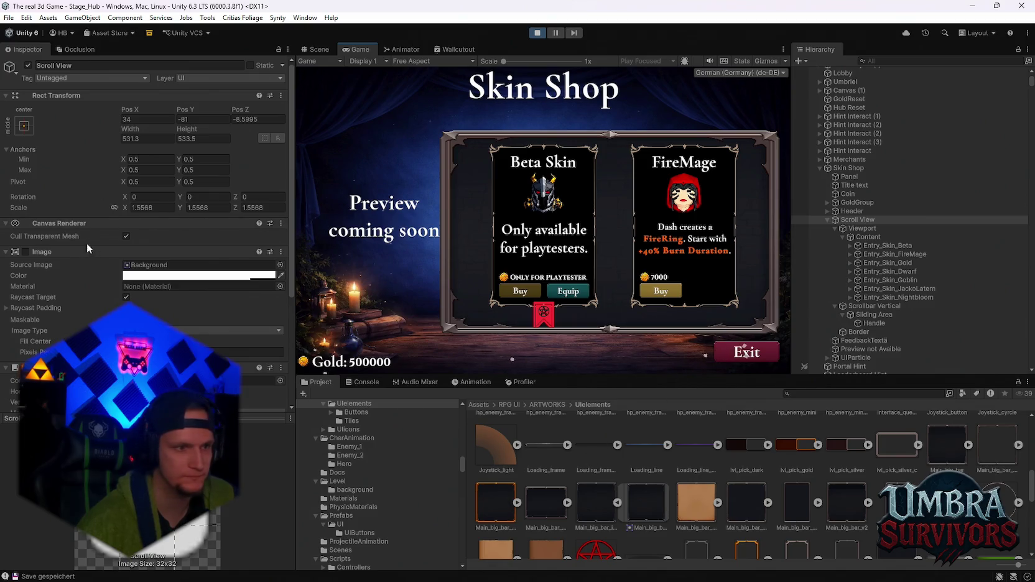
click(141, 270)
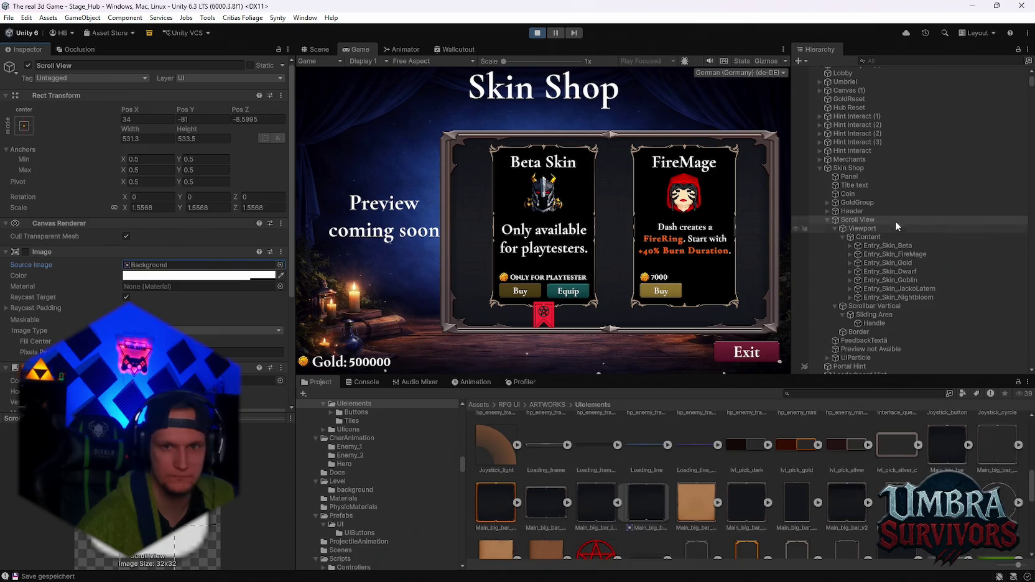
click(865, 229)
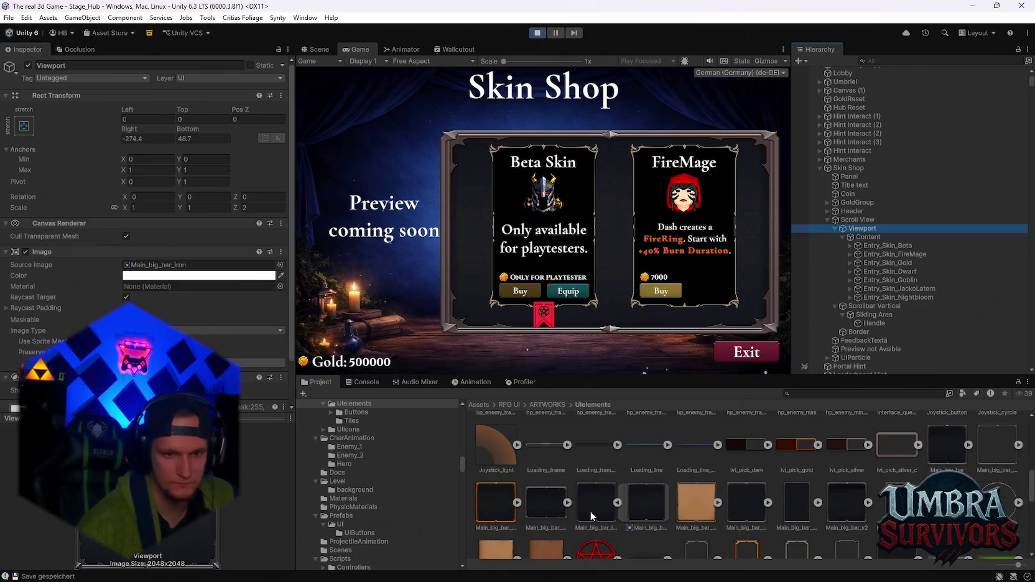
scroll(683, 499, down, 5)
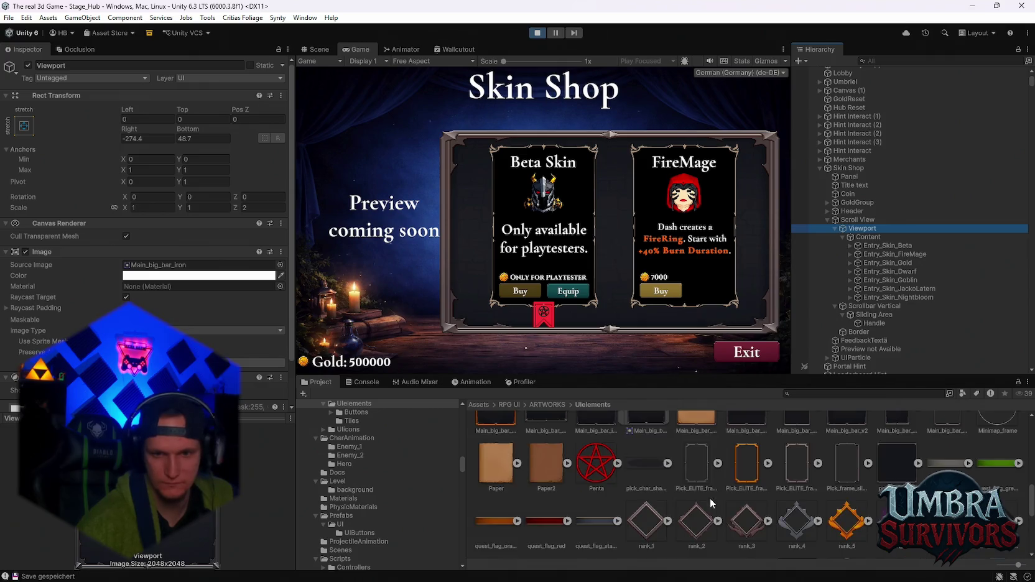
scroll(709, 498, up, 3)
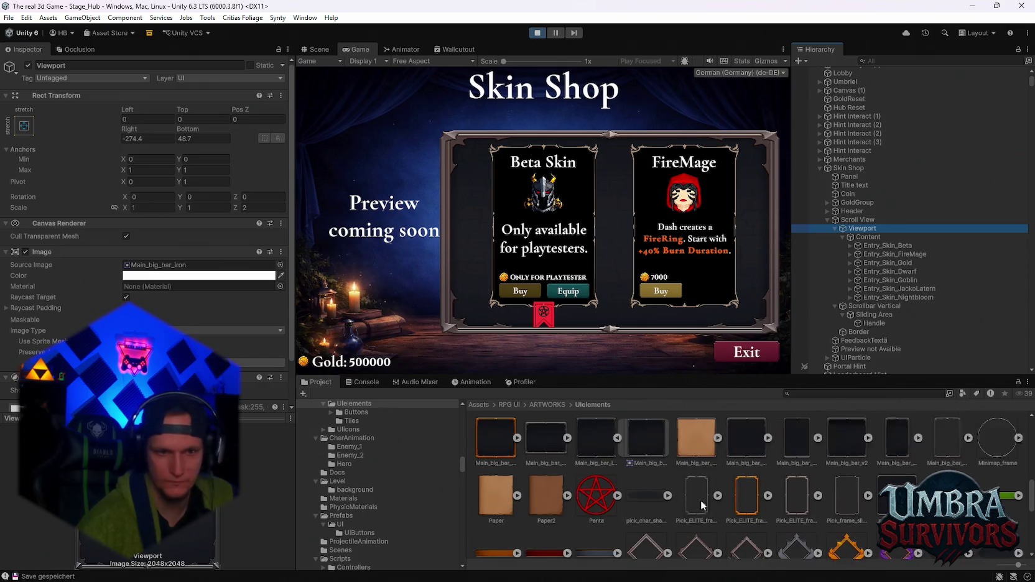
mouse_move(560, 475)
mouse_down()
mouse_move(176, 290)
mouse_move(147, 266)
mouse_up()
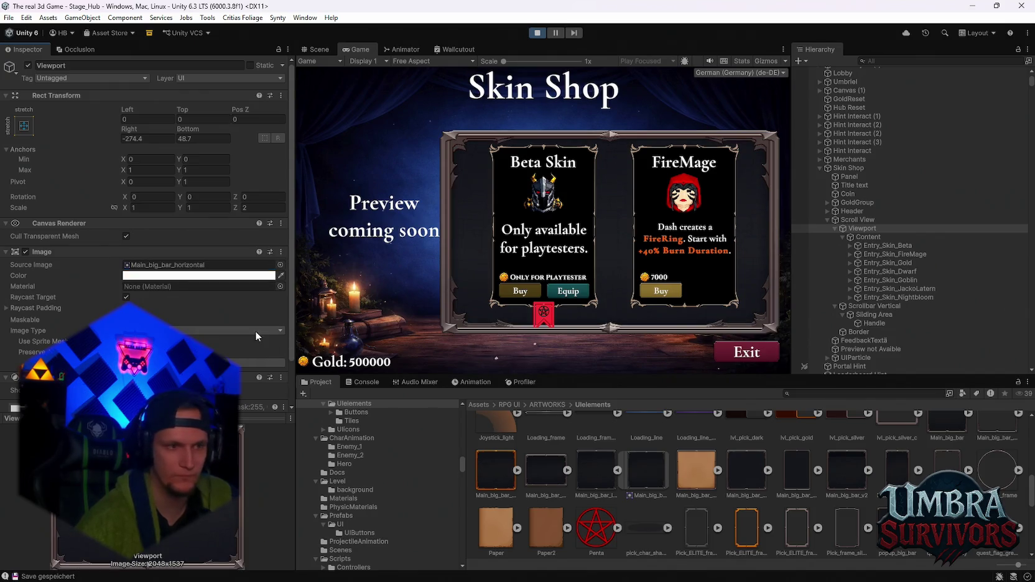
key(ctrl+z)
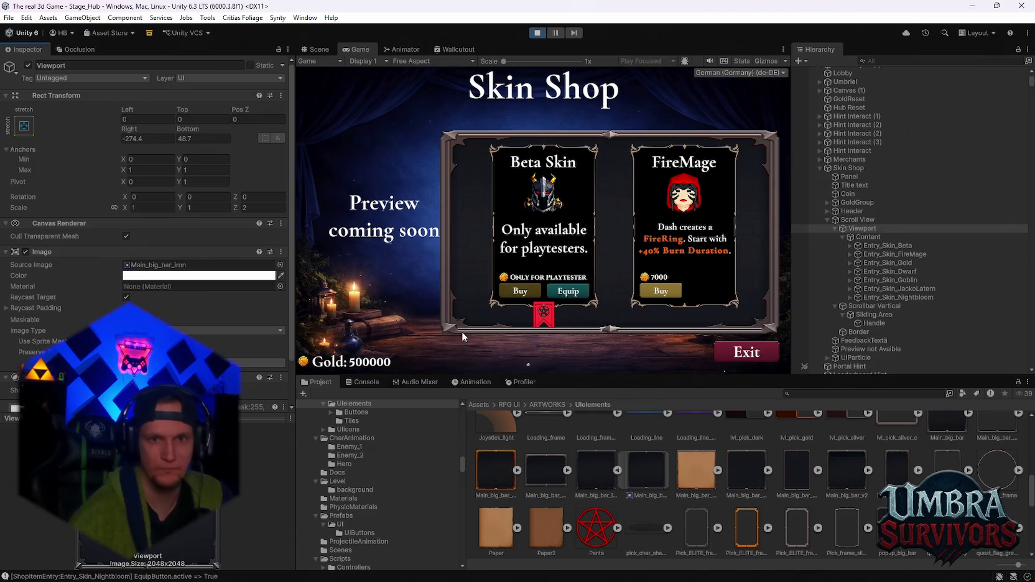
Select Border and switch its Image off and back on to compare the Main_big_bar_frame outline around the cards.
click(869, 331)
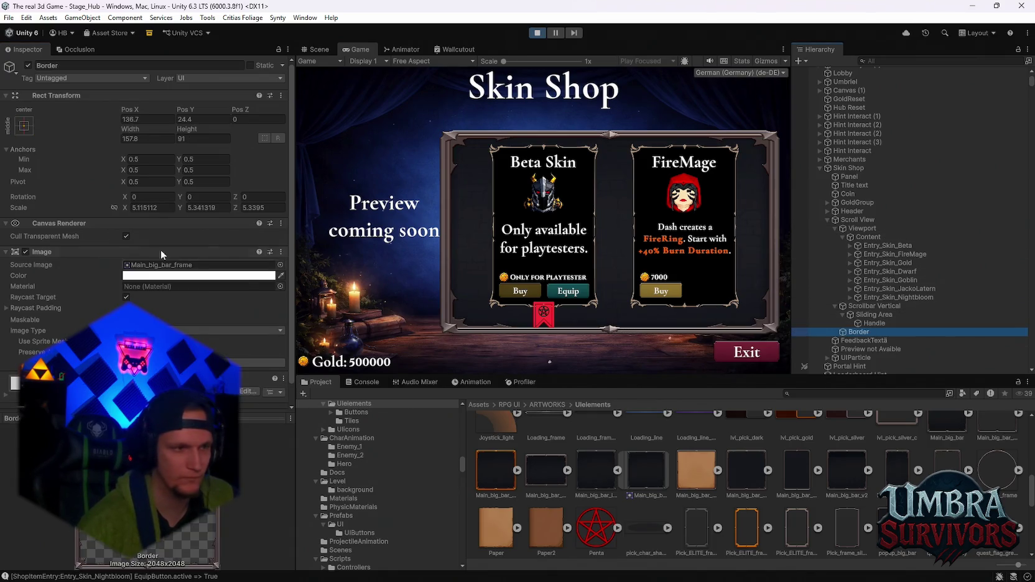
click(25, 252)
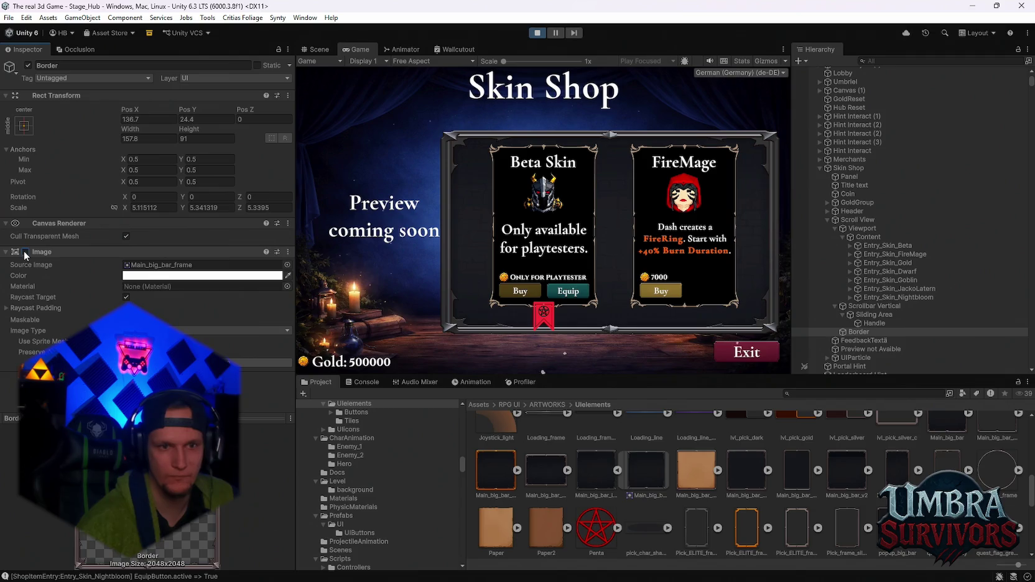
scroll(594, 263, down, 3)
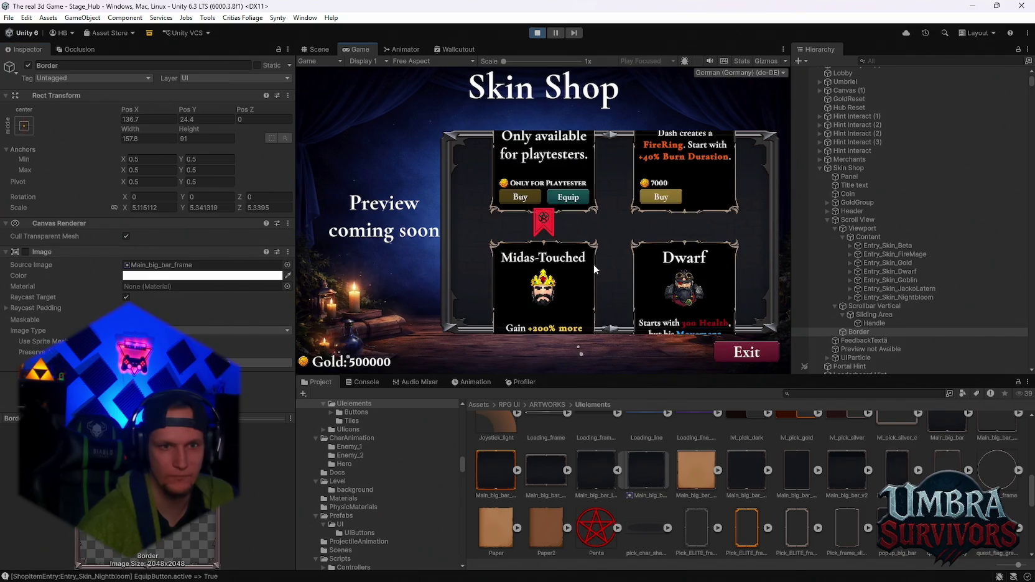
click(25, 252)
scroll(610, 283, down, 1)
scroll(607, 284, up, 3)
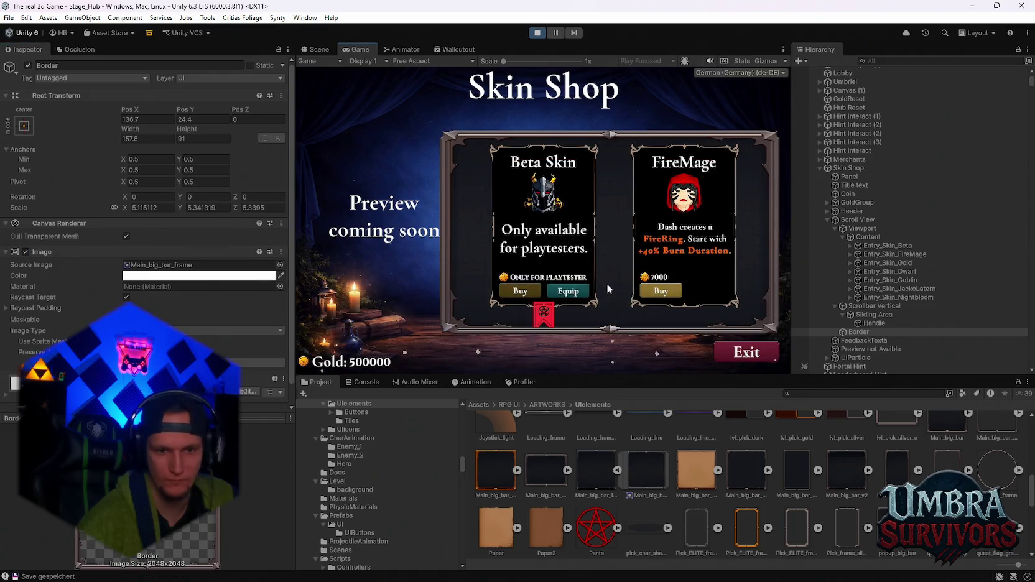
scroll(757, 477, down, 3)
scroll(753, 473, down, 4)
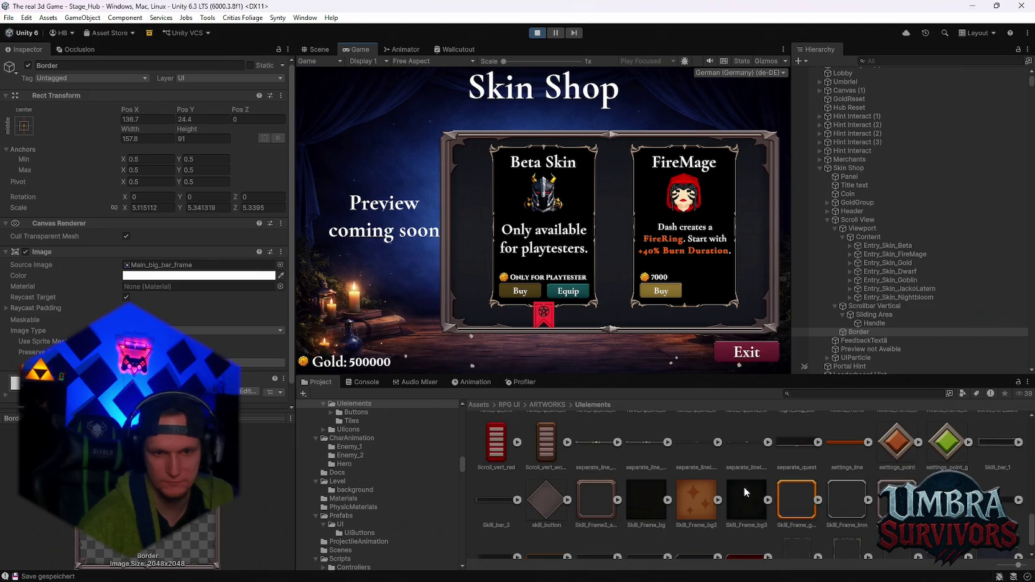
scroll(744, 487, up, 1)
scroll(744, 488, up, 1)
scroll(744, 488, up, 8)
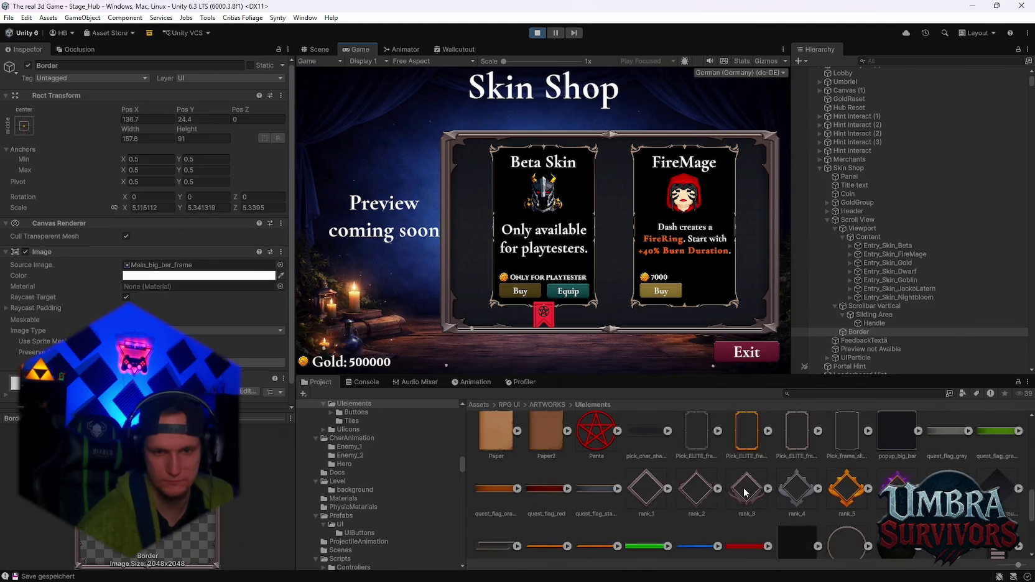
Try Background_medium_v2, then Main_big_bar_horizontal, as the Border's Source Image.
scroll(743, 488, up, 4)
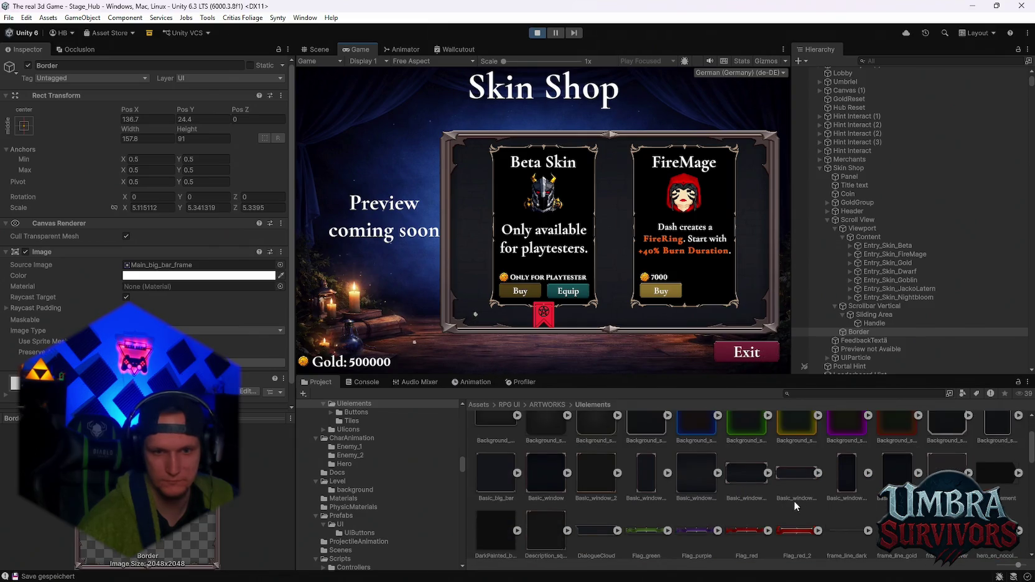
scroll(684, 481, up, 2)
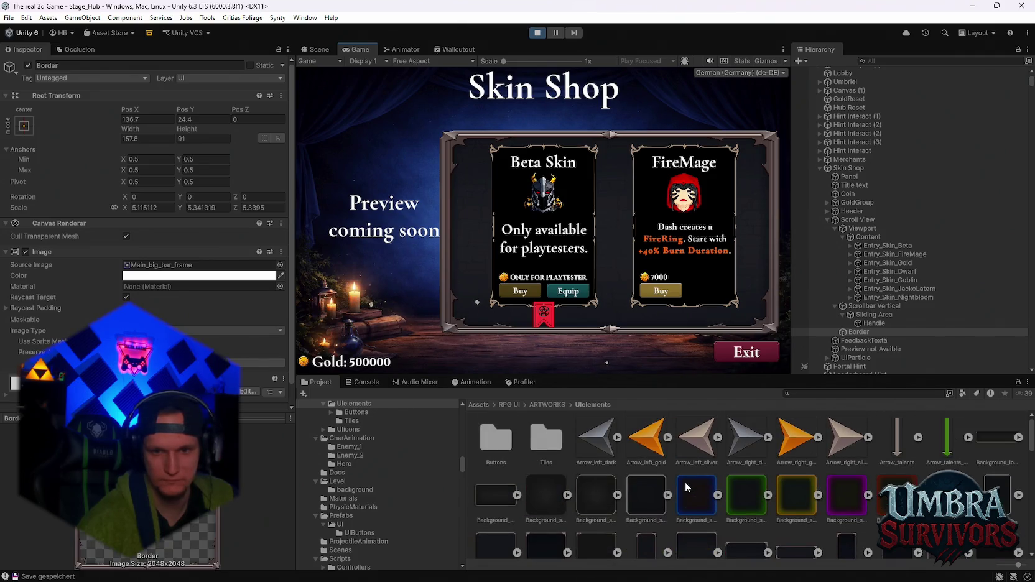
scroll(685, 482, down, 1)
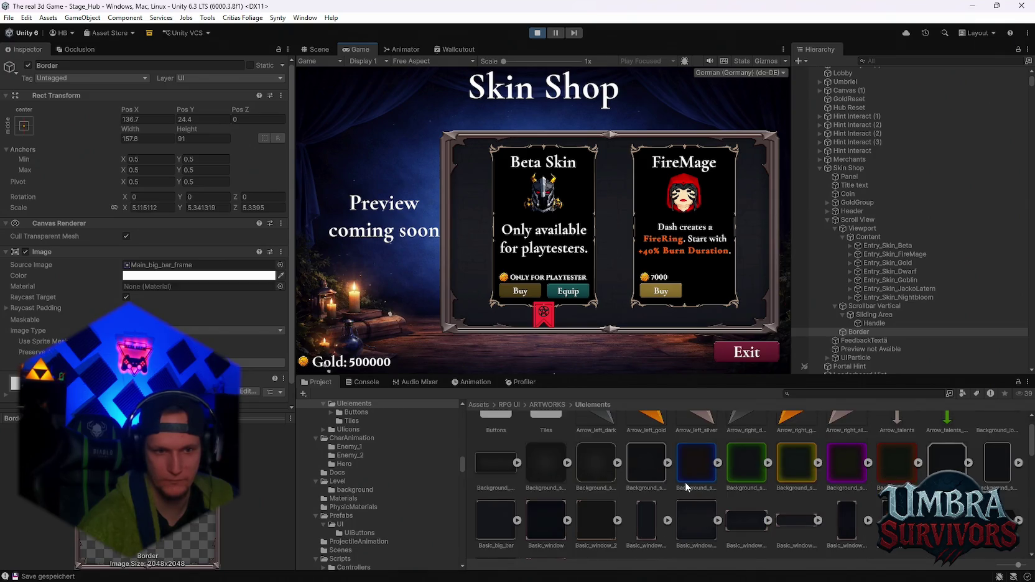
drag(157, 276, 187, 265)
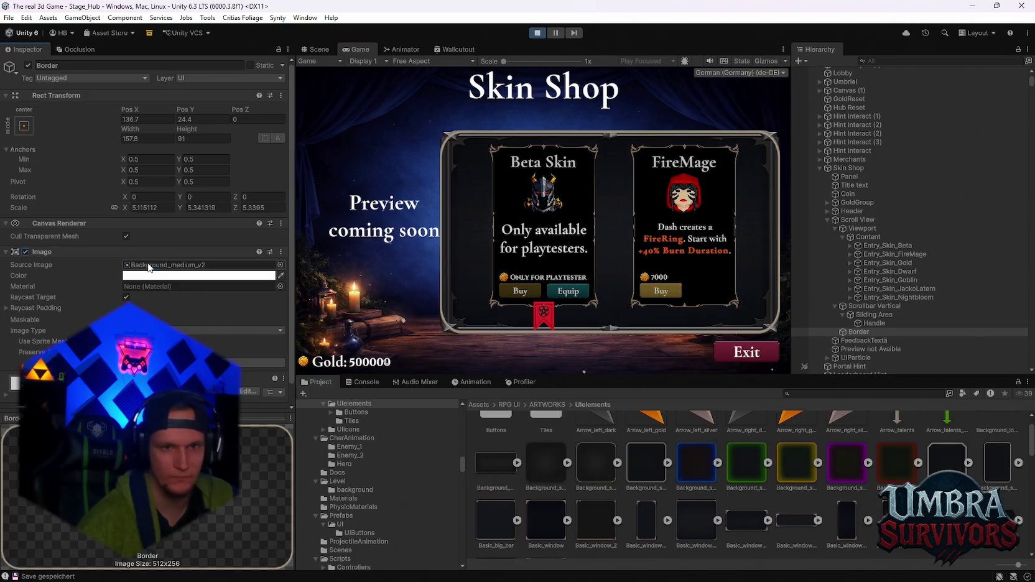
scroll(684, 478, down, 5)
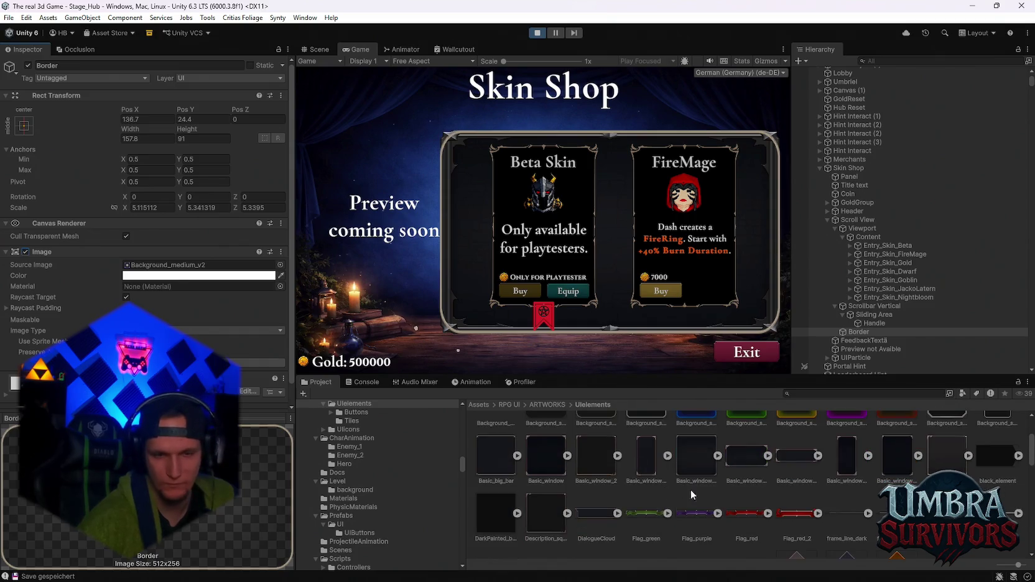
scroll(672, 467, down, 2)
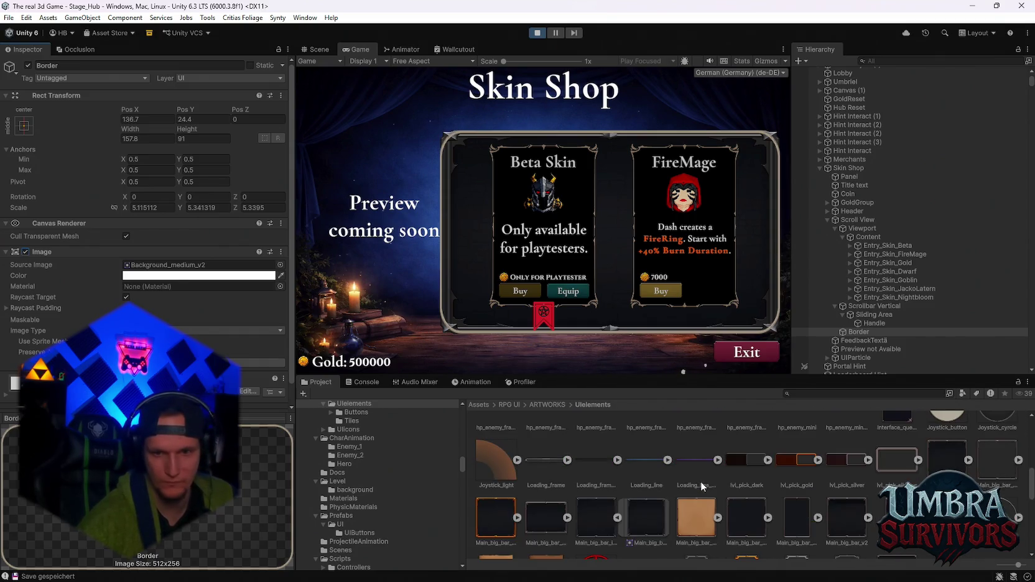
drag(556, 527, 177, 276)
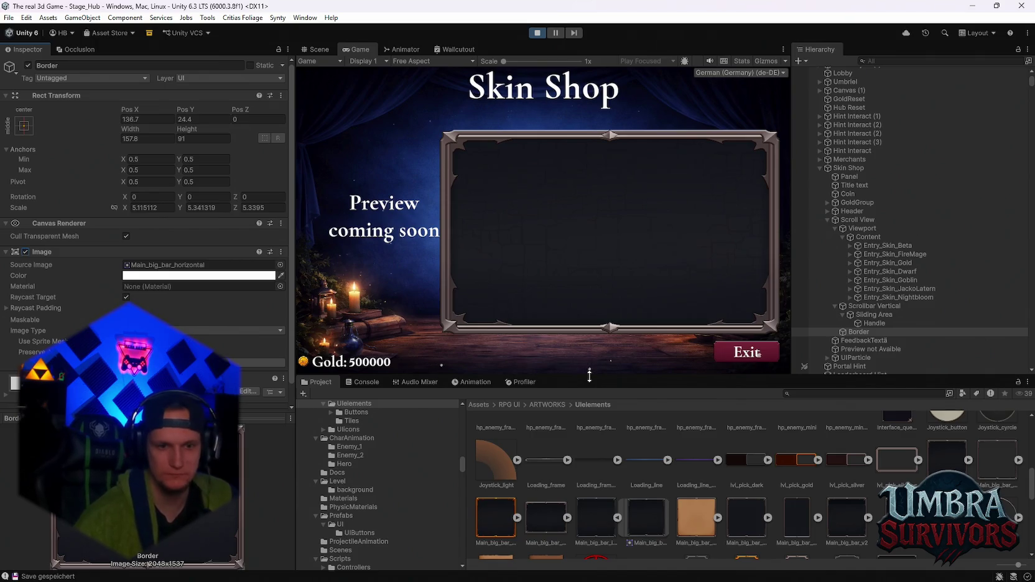
Swap the Border sprite to Main_big_bar_vert_frame, then Minimap_frame, then another frame sprite.
scroll(681, 485, down, 3)
scroll(706, 494, up, 2)
mouse_move(948, 459)
mouse_down()
mouse_move(190, 289)
mouse_move(186, 268)
mouse_up()
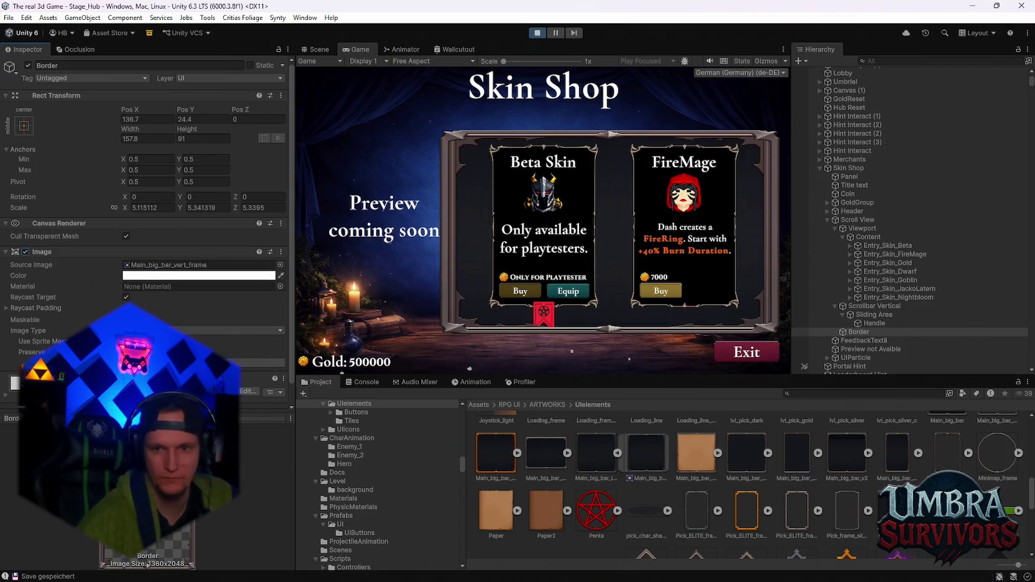
scroll(996, 460, up, 1)
drag(997, 462, 186, 267)
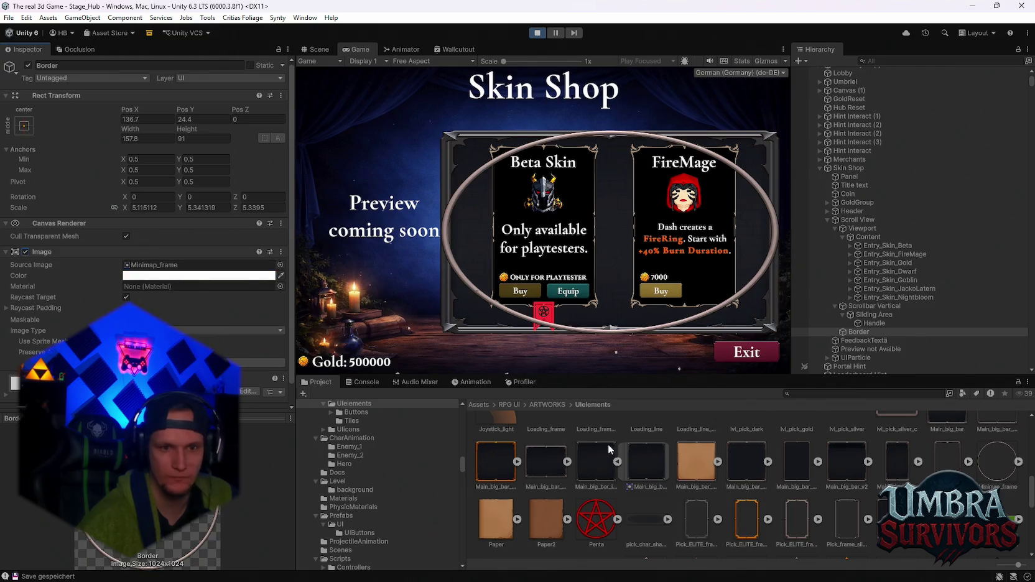
scroll(673, 465, down, 2)
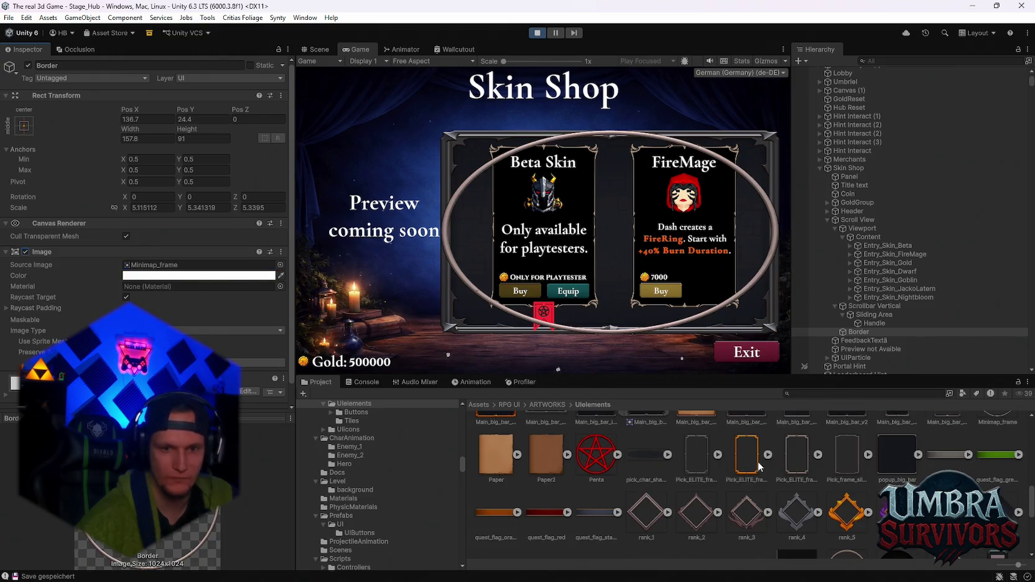
drag(697, 457, 186, 265)
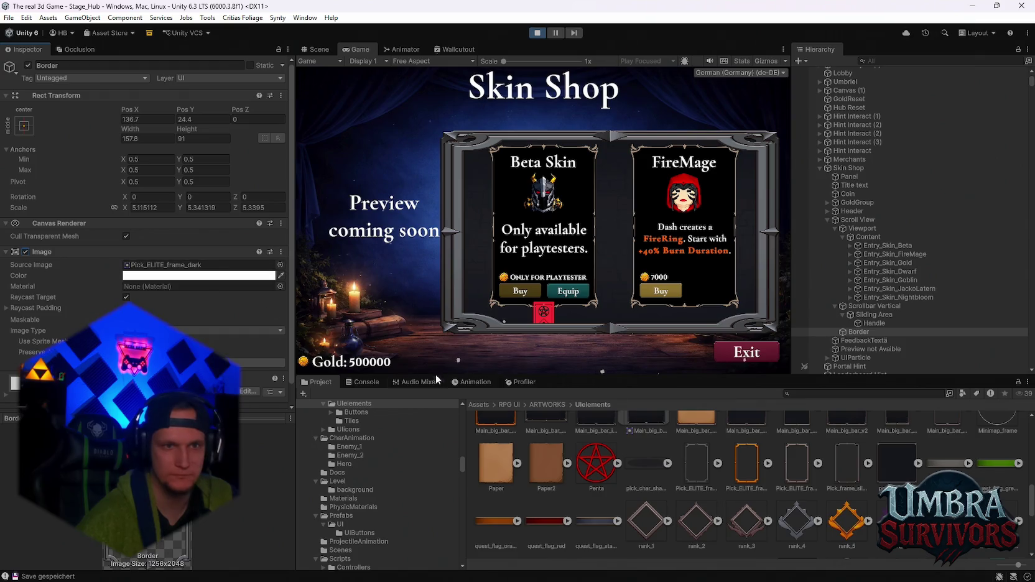
Try Skill_Frame_silver_dark, then settle the Border on separate_line_silver.
scroll(626, 444, down, 1)
scroll(625, 444, down, 3)
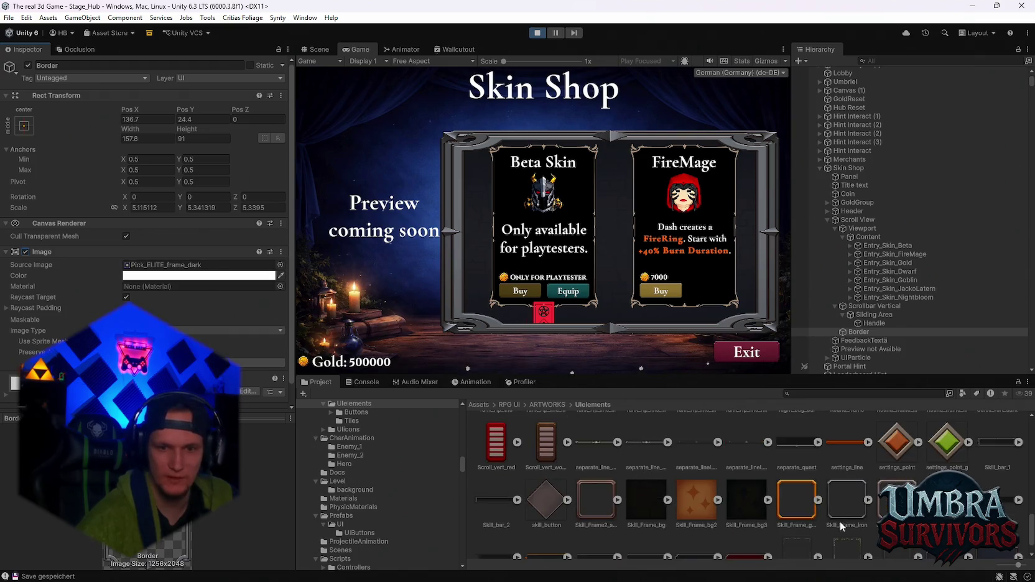
mouse_move(896, 499)
mouse_down()
mouse_move(497, 385)
mouse_move(187, 265)
mouse_up()
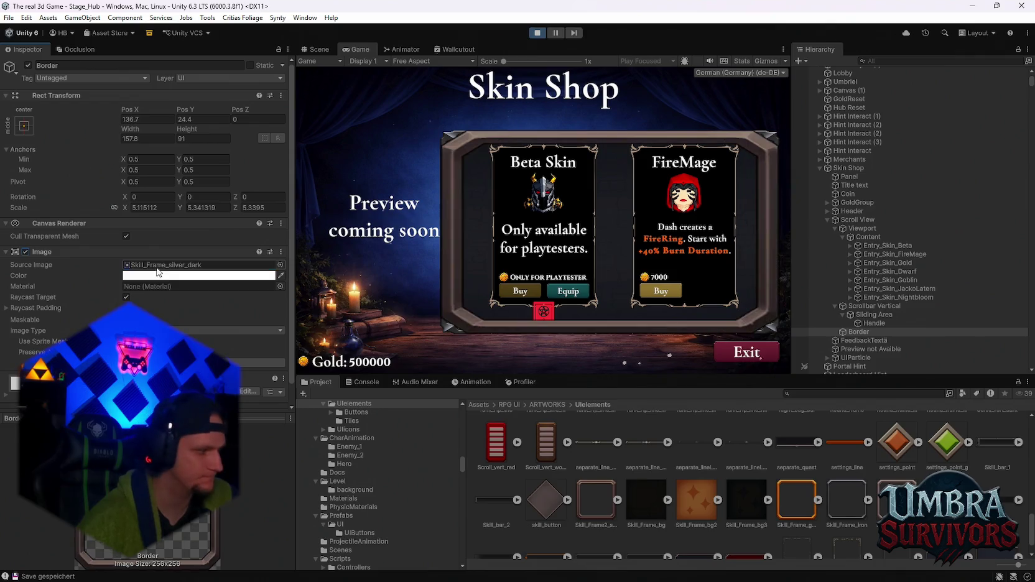
scroll(622, 442, down, 1)
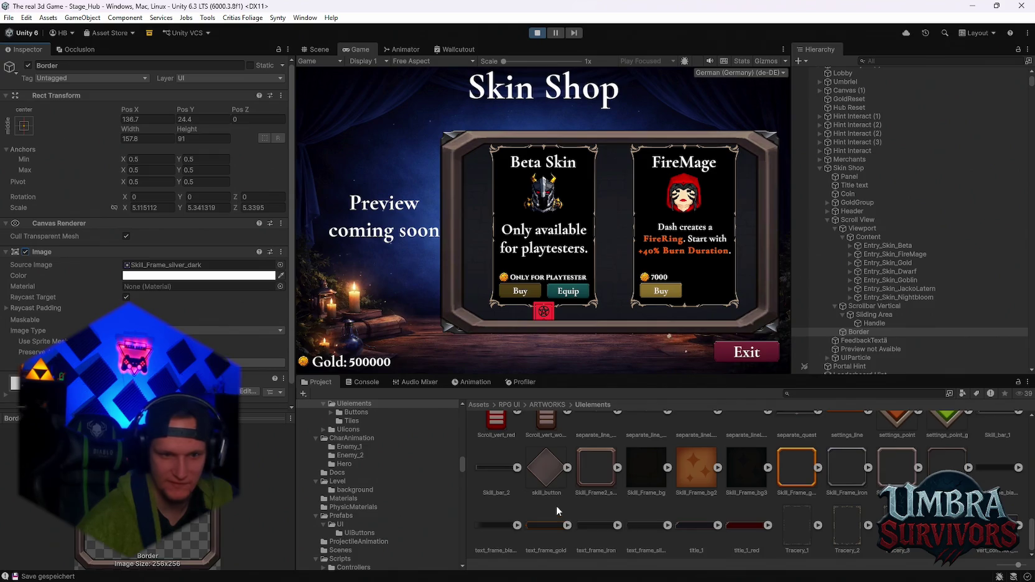
scroll(589, 495, up, 1)
scroll(646, 480, up, 1)
mouse_move(592, 482)
mouse_down()
mouse_move(249, 311)
mouse_move(199, 265)
mouse_up()
scroll(666, 484, up, 1)
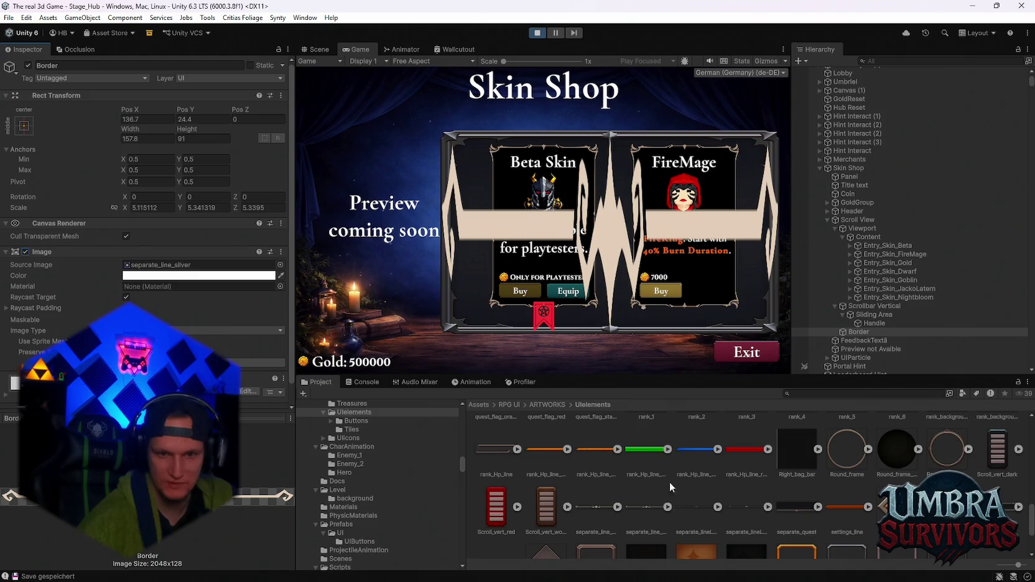
mouse_move(797, 507)
mouse_down()
mouse_move(386, 411)
mouse_move(163, 267)
mouse_up()
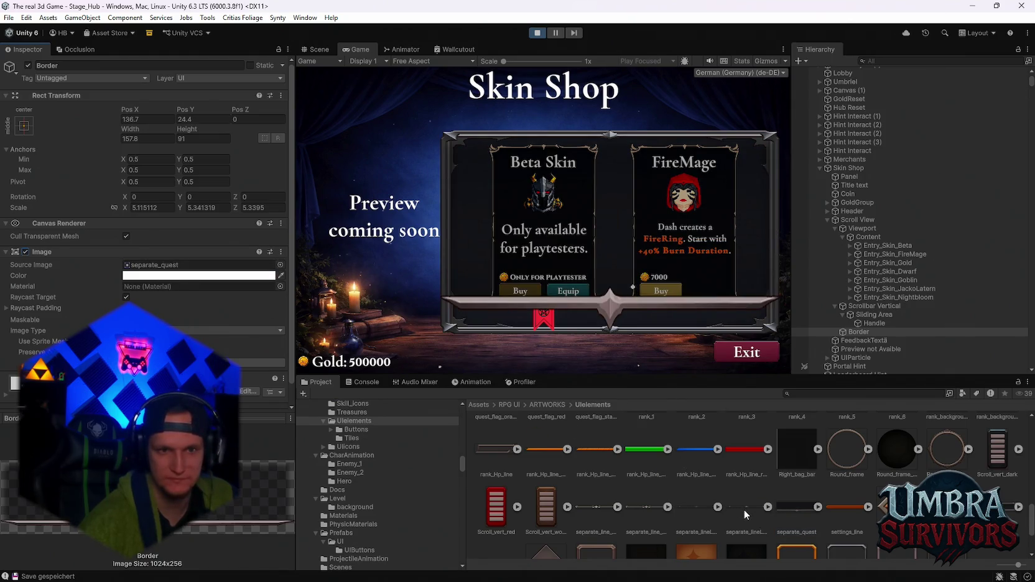
scroll(745, 510, up, 4)
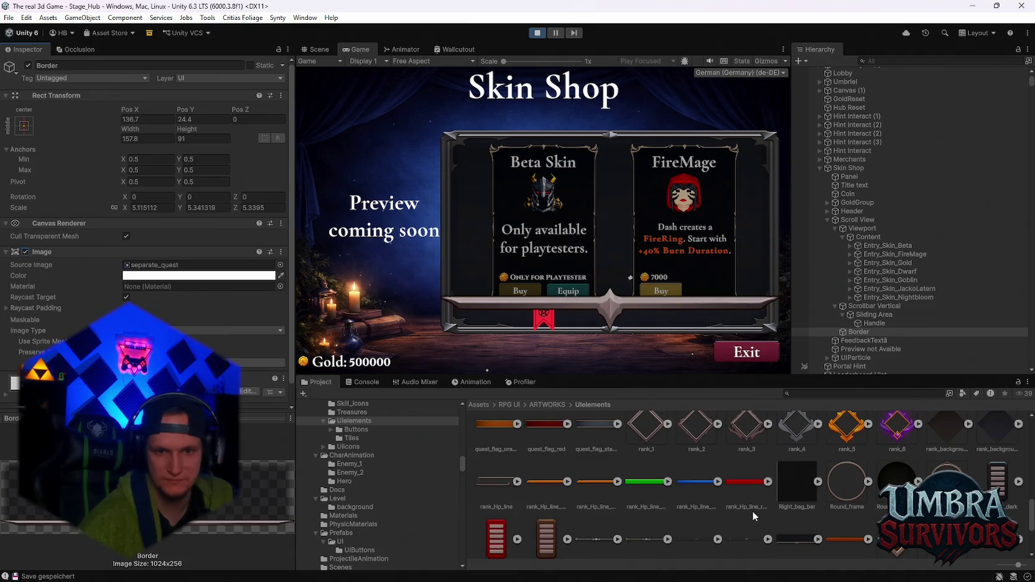
scroll(754, 517, up, 3)
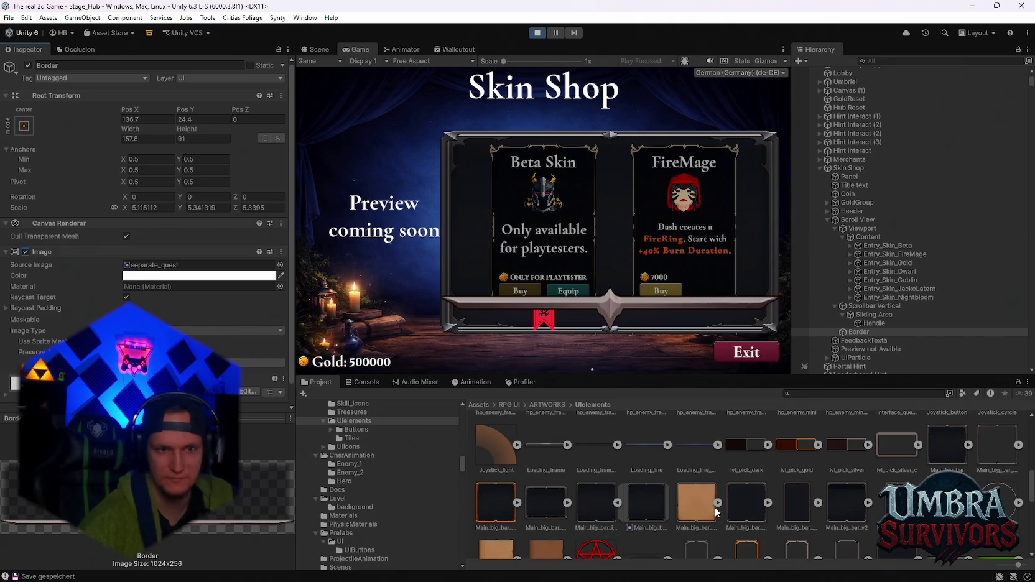
scroll(715, 507, down, 1)
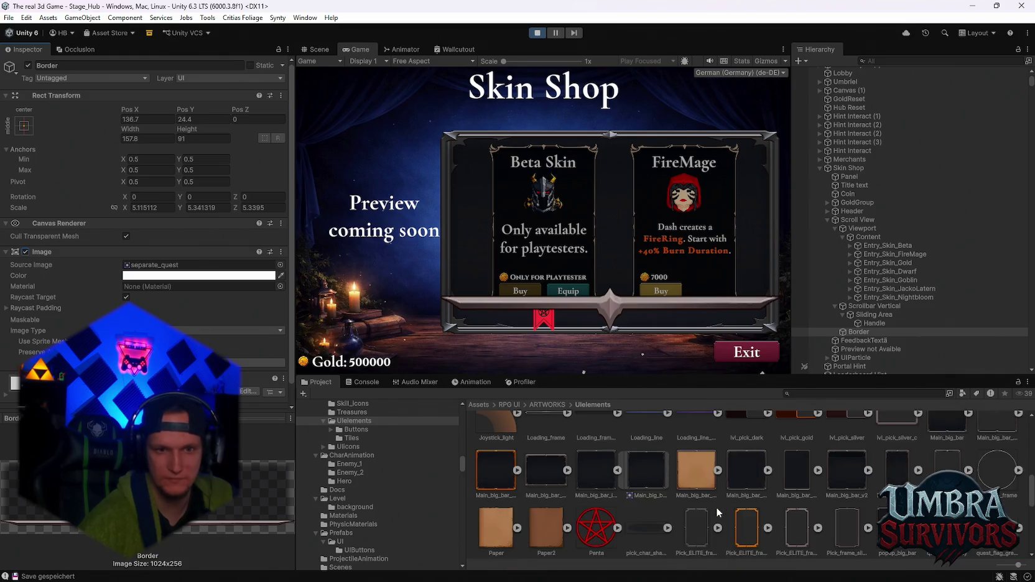
scroll(726, 501, up, 1)
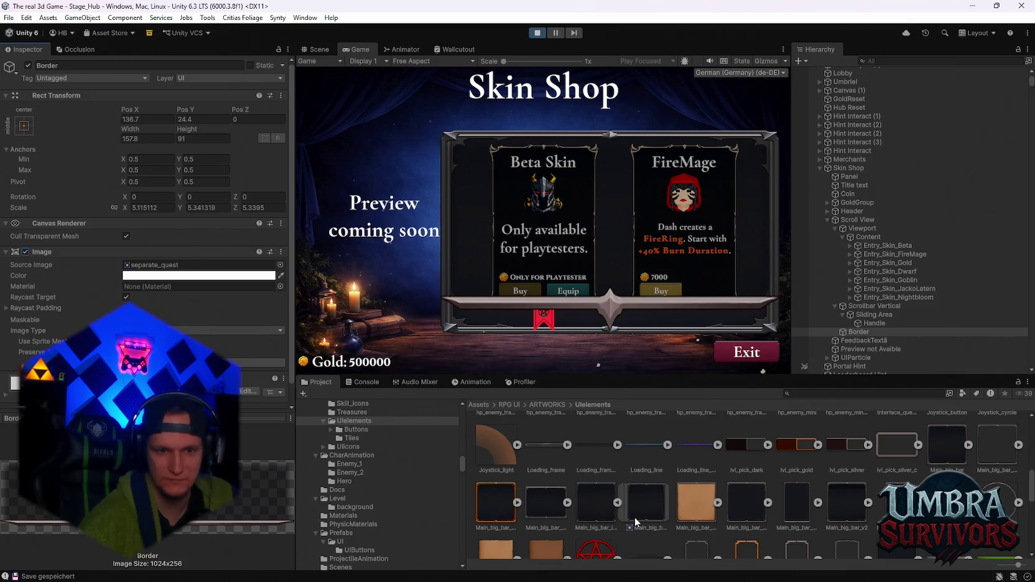
mouse_move(590, 505)
mouse_down()
mouse_move(163, 496)
mouse_move(168, 265)
mouse_up()
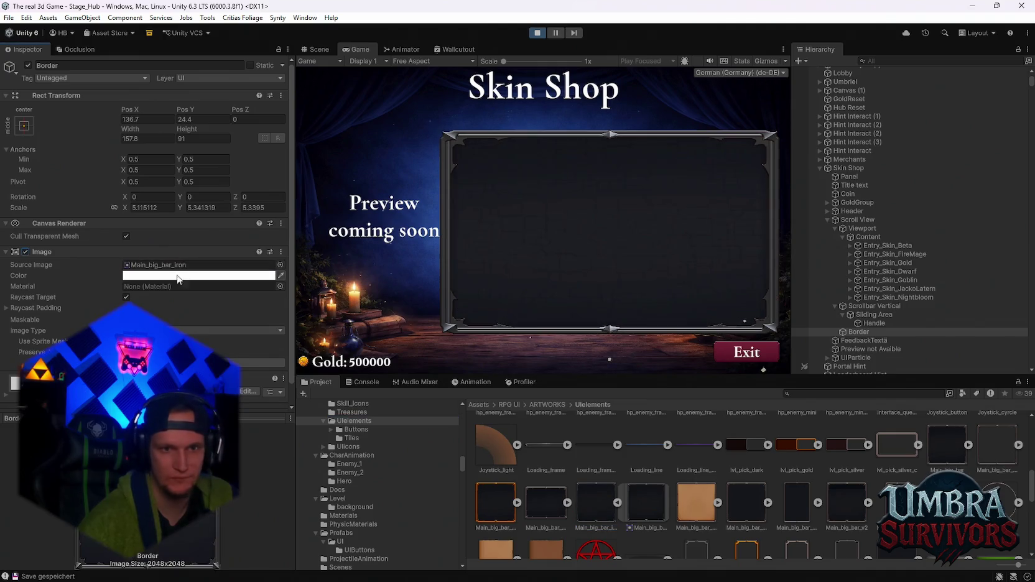
scroll(771, 504, down, 4)
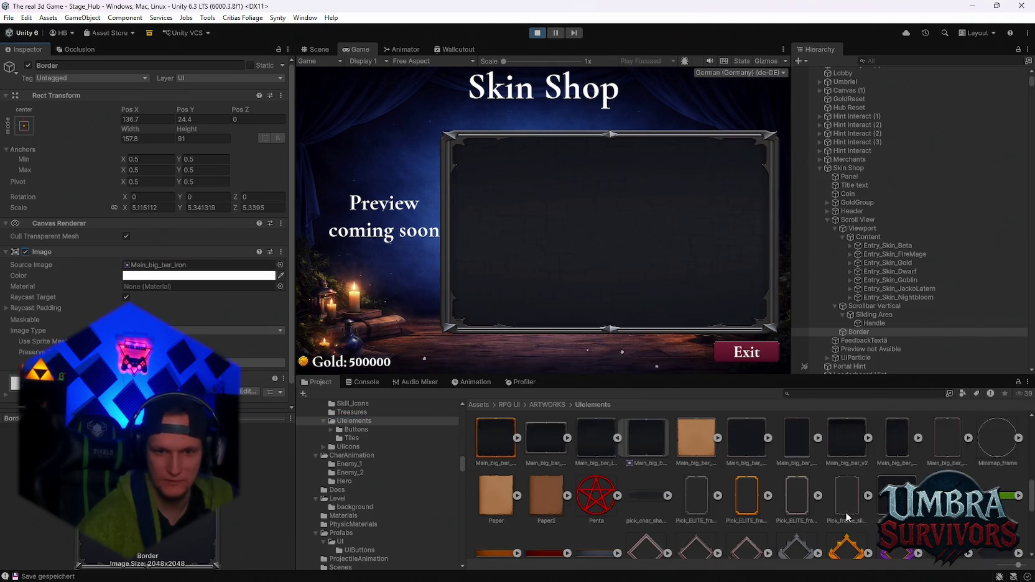
scroll(757, 514, up, 2)
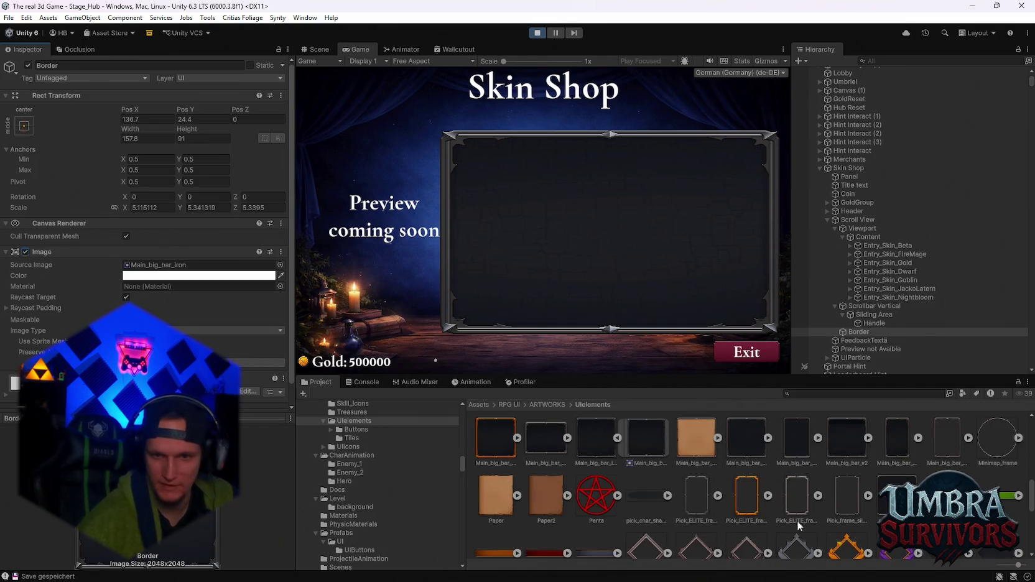
scroll(828, 509, down, 6)
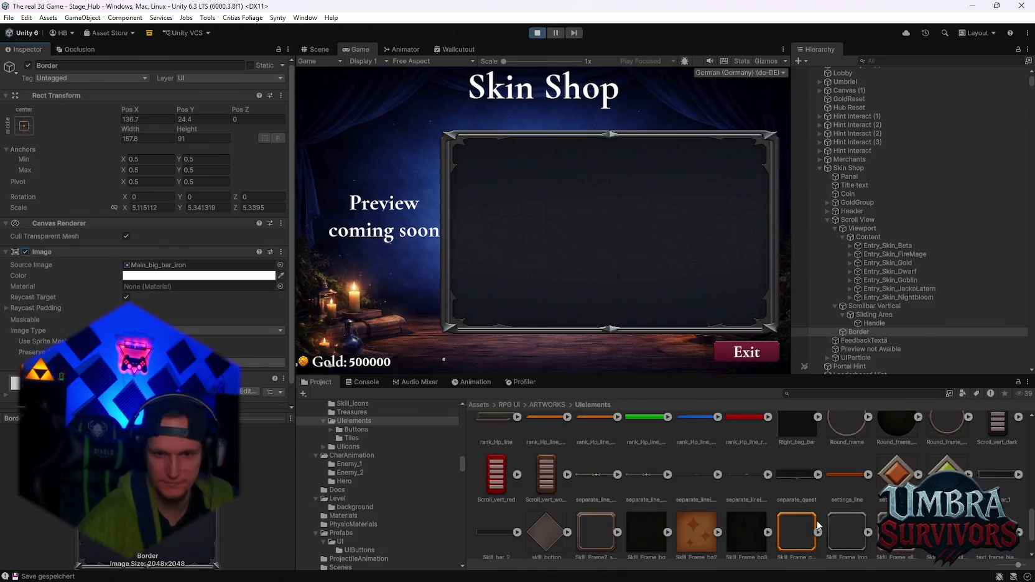
scroll(824, 519, down, 8)
scroll(818, 517, up, 4)
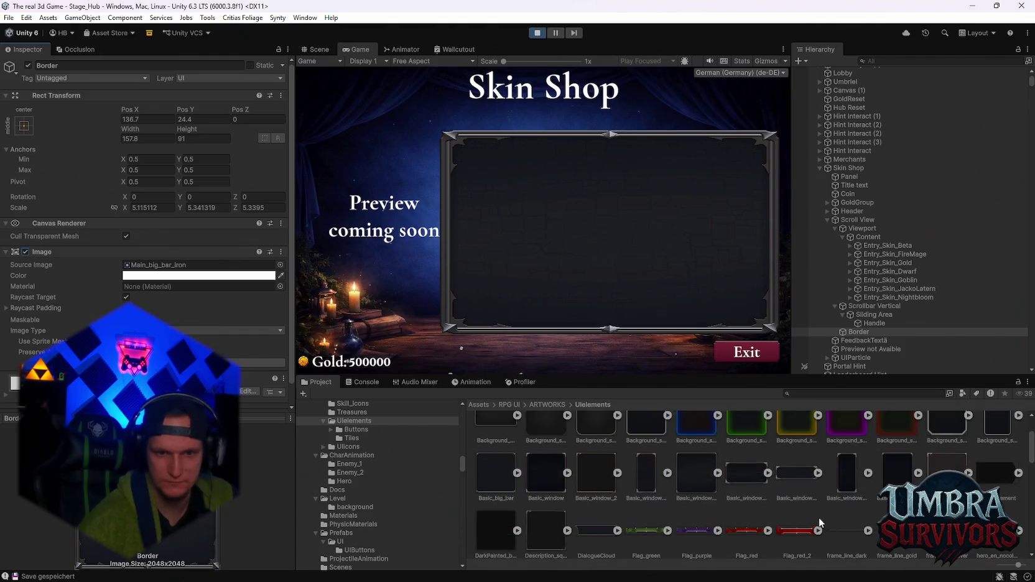
scroll(809, 514, up, 5)
scroll(762, 493, down, 10)
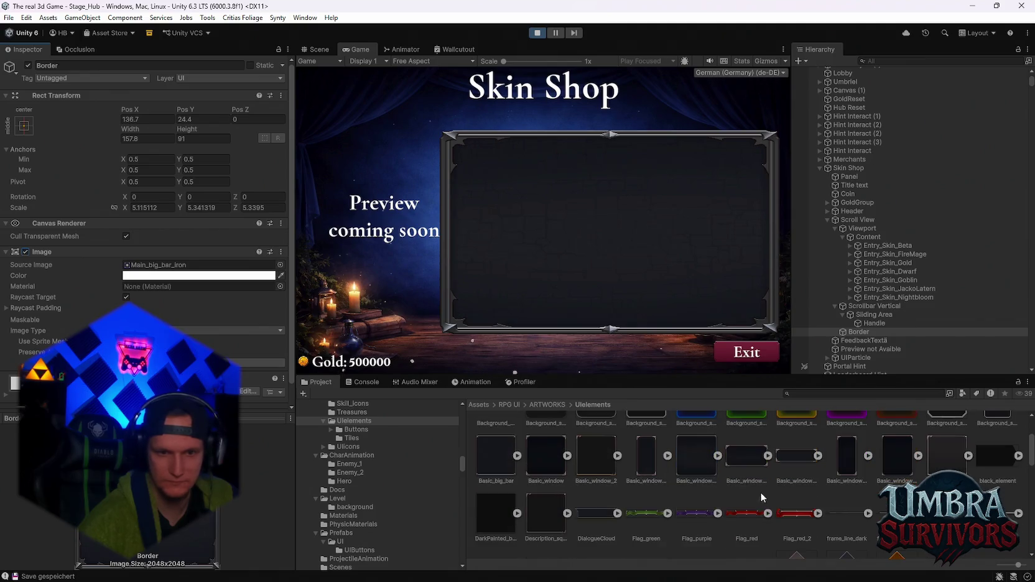
scroll(721, 485, down, 4)
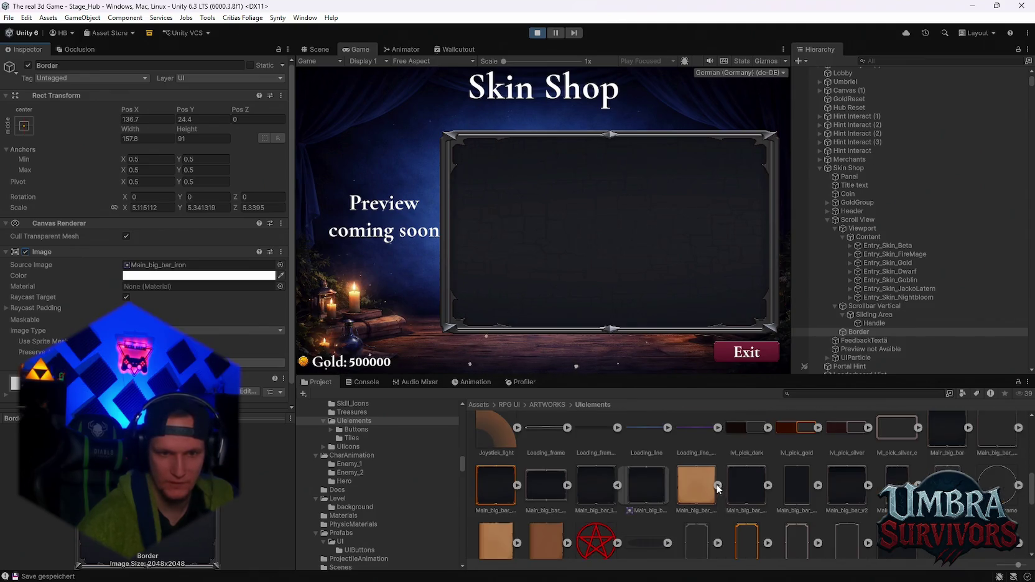
scroll(697, 507, up, 2)
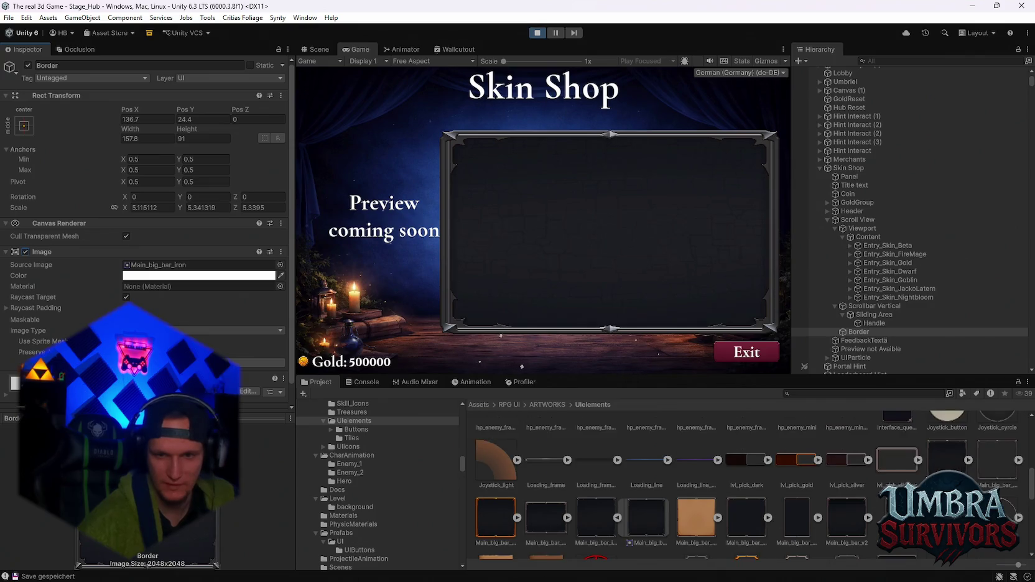
drag(374, 324, 149, 267)
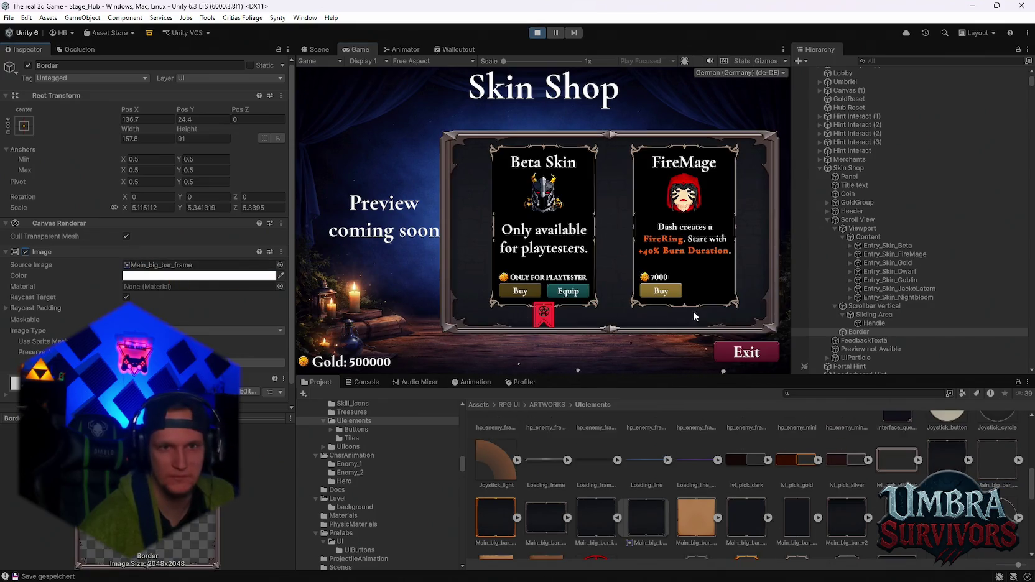
Scroll the Game view shop list to review every skin card through Nightbloom inside the frame.
scroll(634, 226, down, 6)
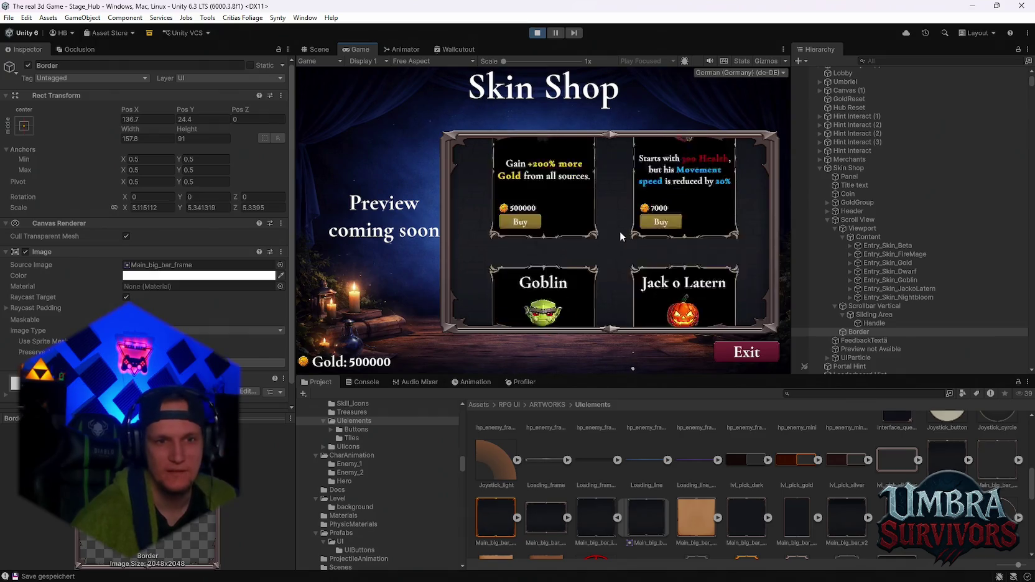
scroll(621, 230, up, 6)
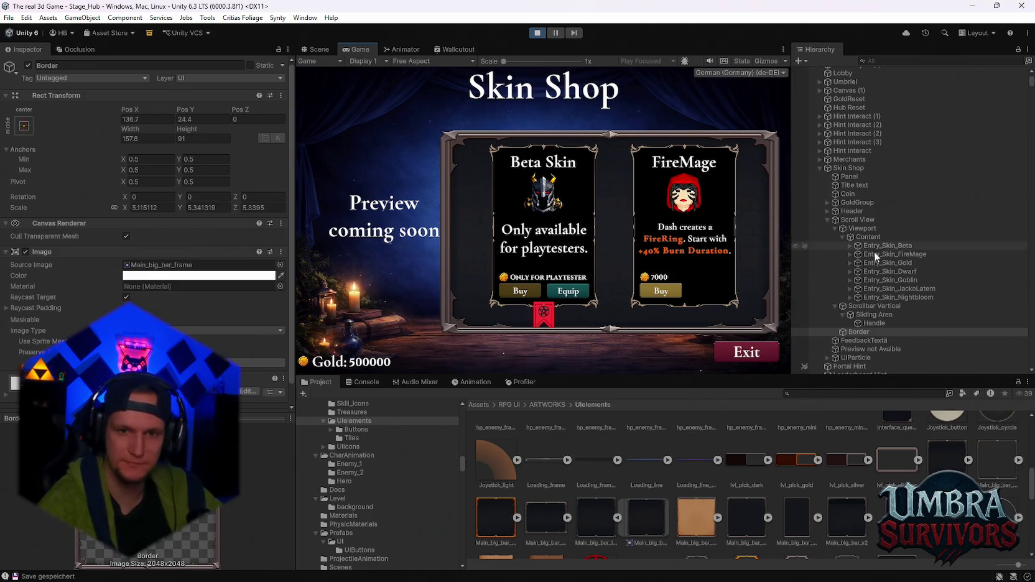
scroll(627, 274, down, 5)
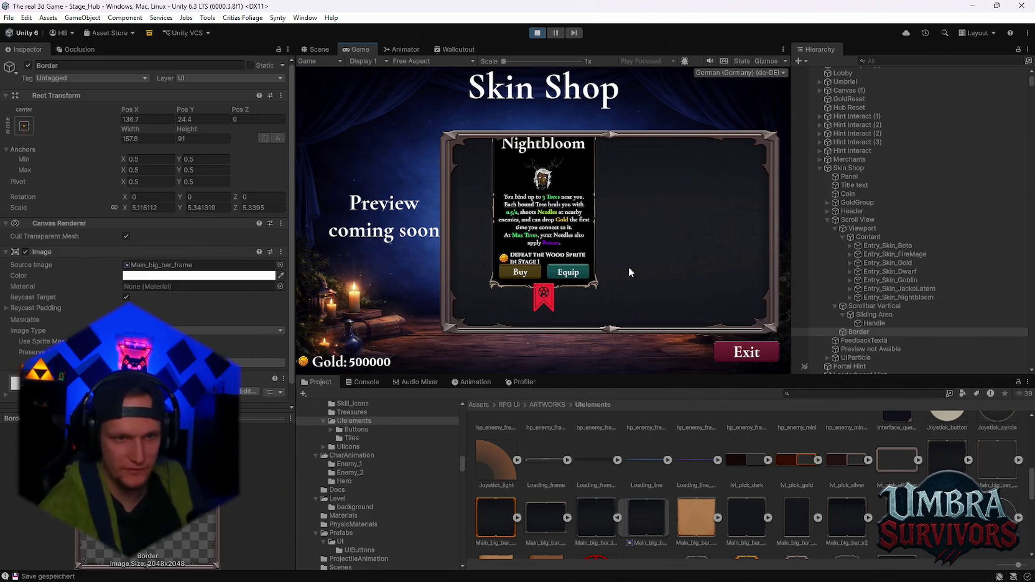
scroll(588, 227, up, 2)
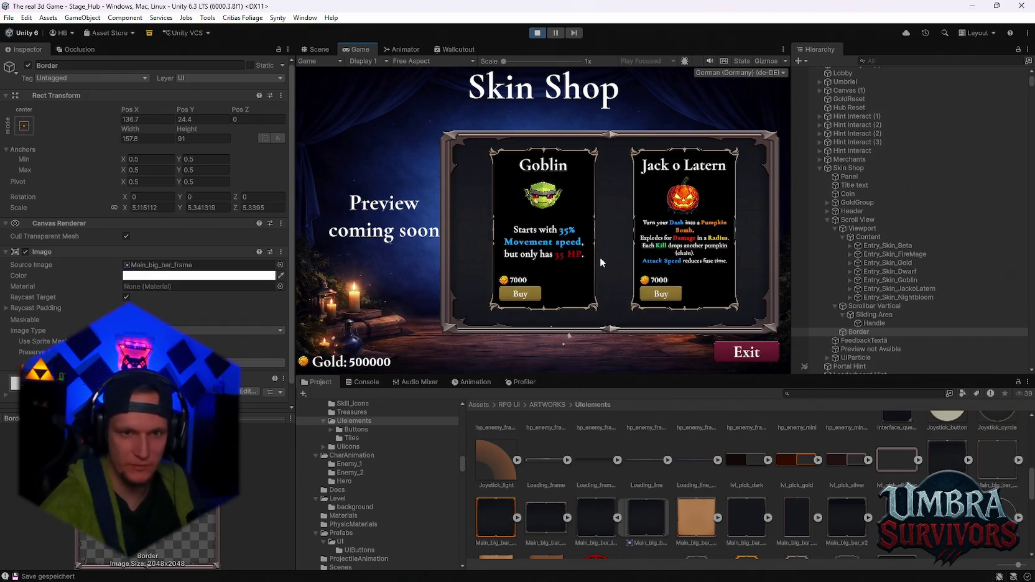
scroll(600, 257, down, 3)
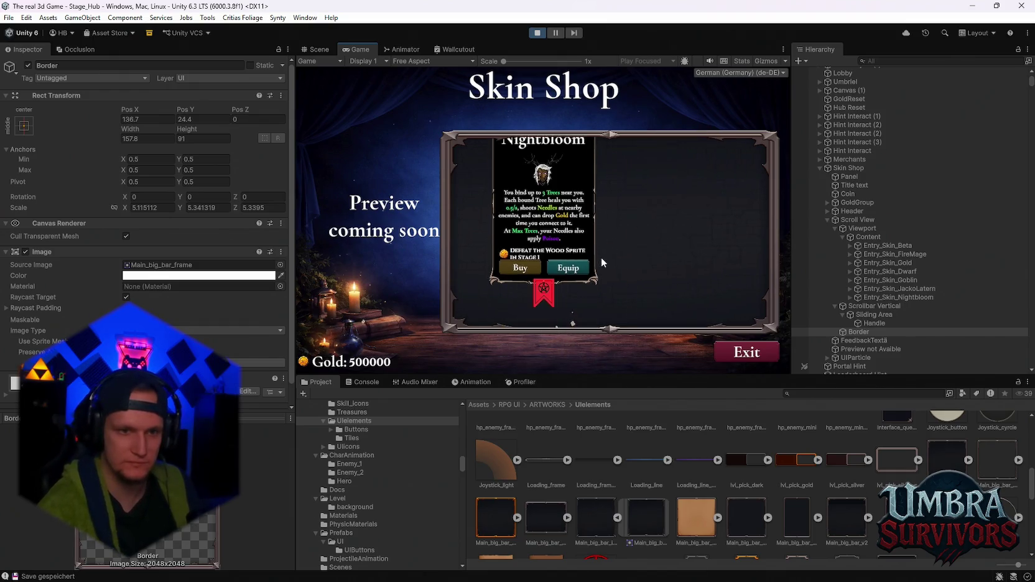
scroll(601, 257, up, 3)
scroll(623, 285, up, 3)
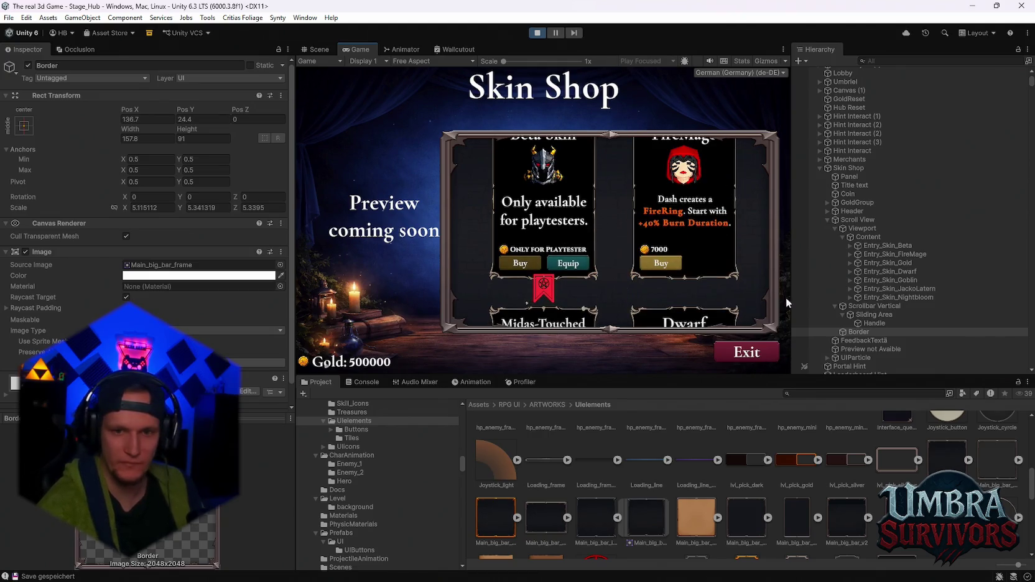
scroll(635, 286, up, 1)
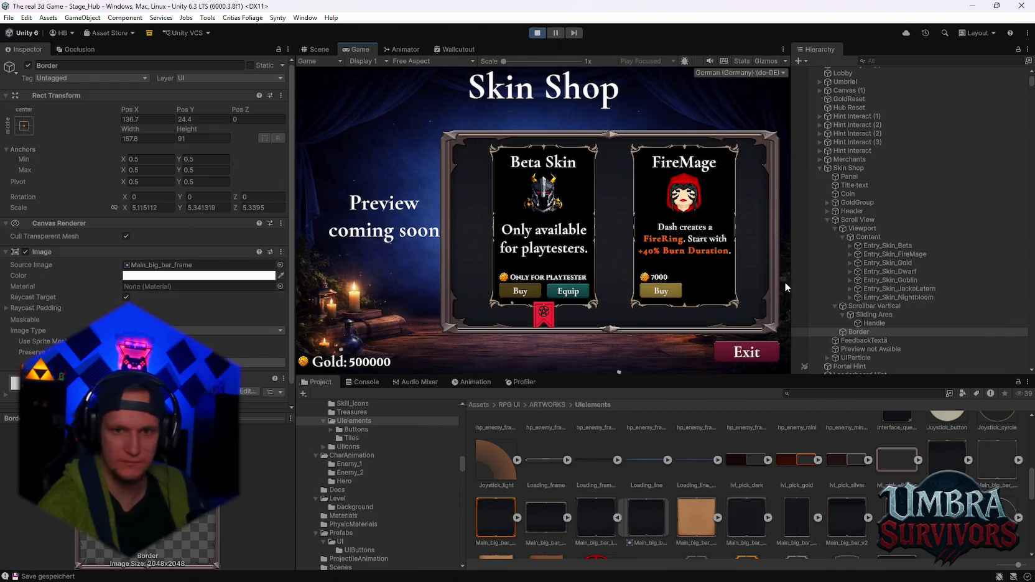
scroll(658, 271, down, 2)
scroll(658, 269, down, 3)
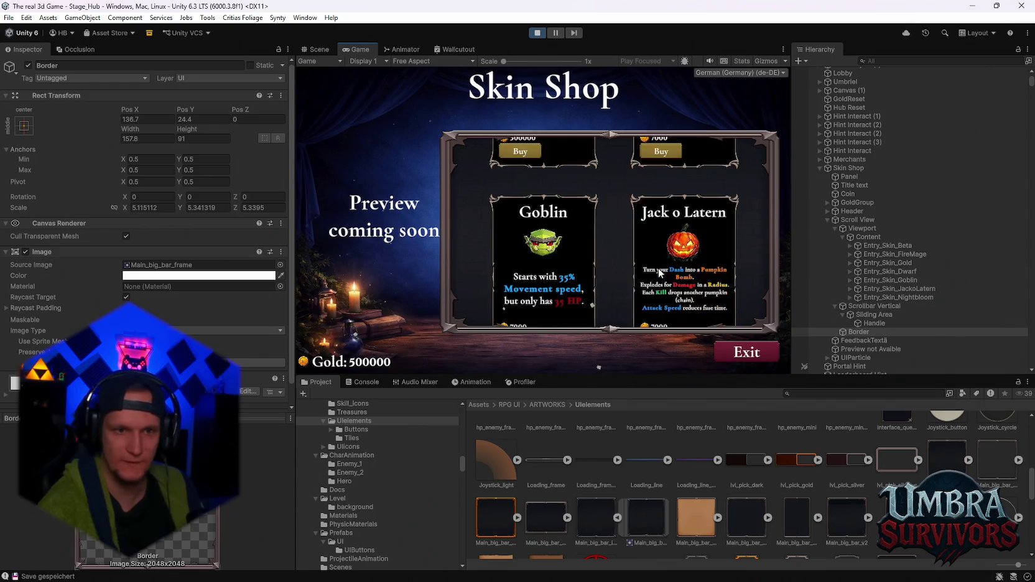
click(858, 220)
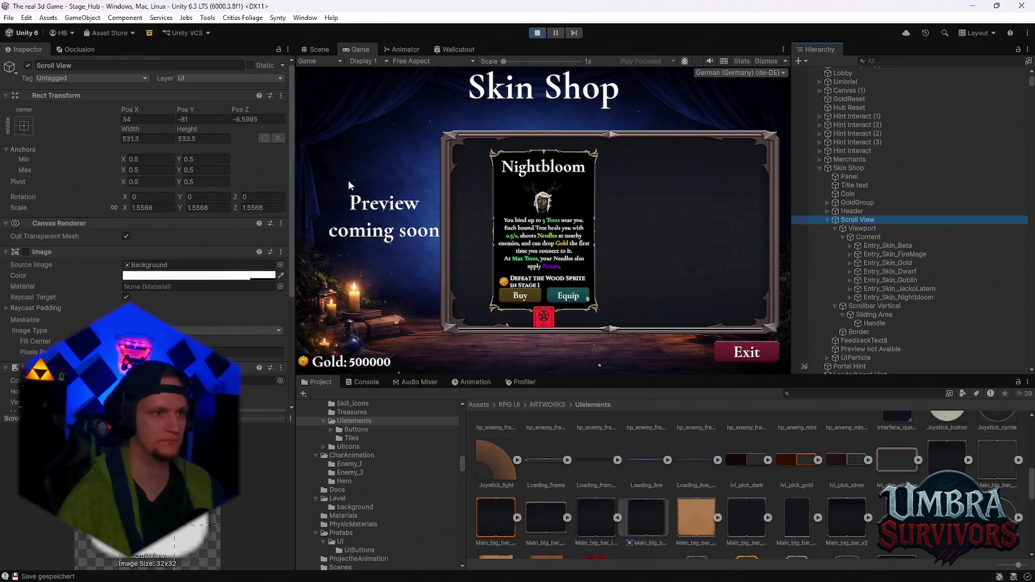
Collapse the Image section and snip the Scroll View's scrolling settings as a screenshot.
key(super+shift+s)
key(Escape)
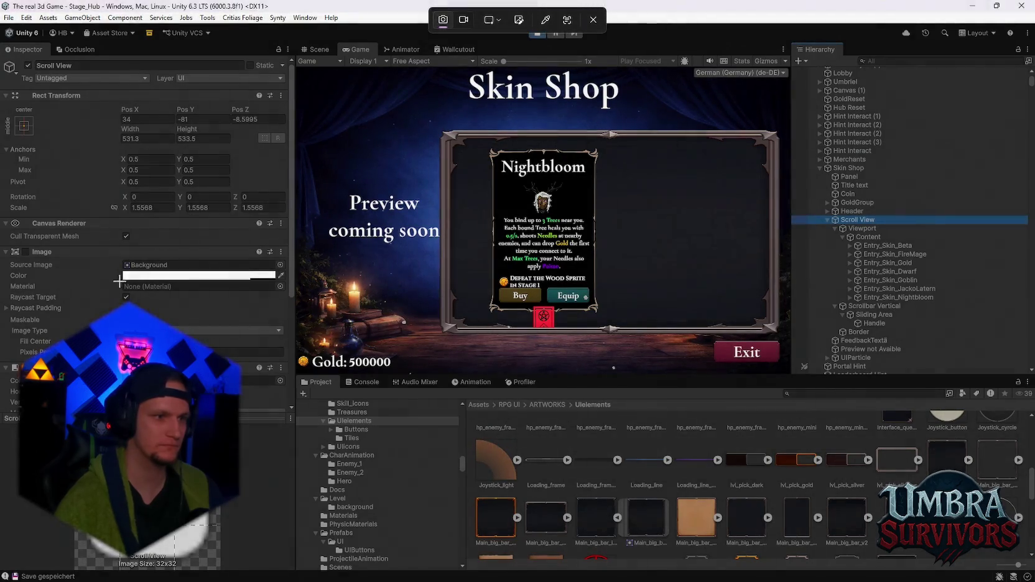
click(107, 248)
key(super+shift+s)
drag(304, 39, 3, 526)
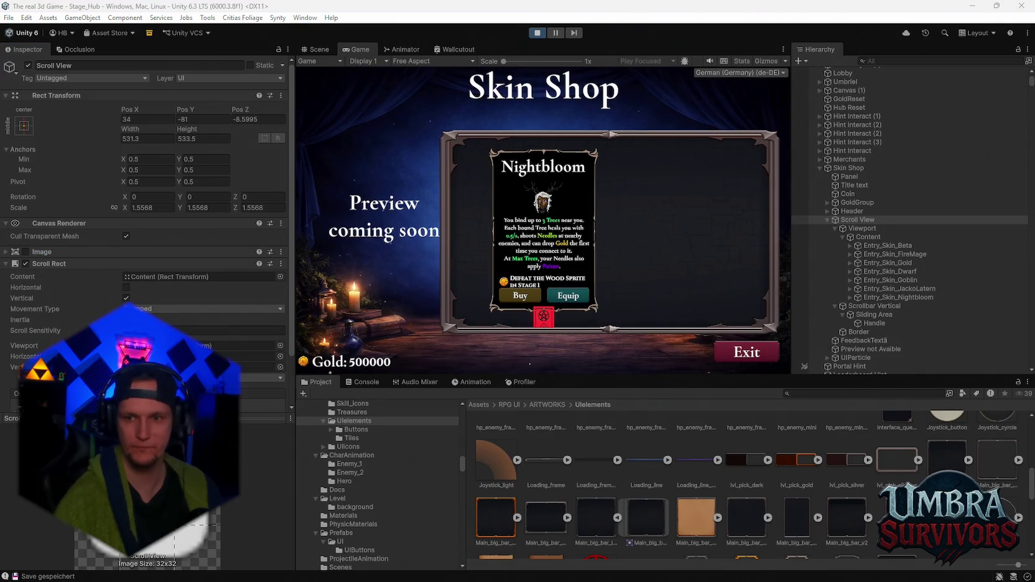
Snip the Viewport's Inspector values, then switch its Image off and on to test masking.
click(862, 229)
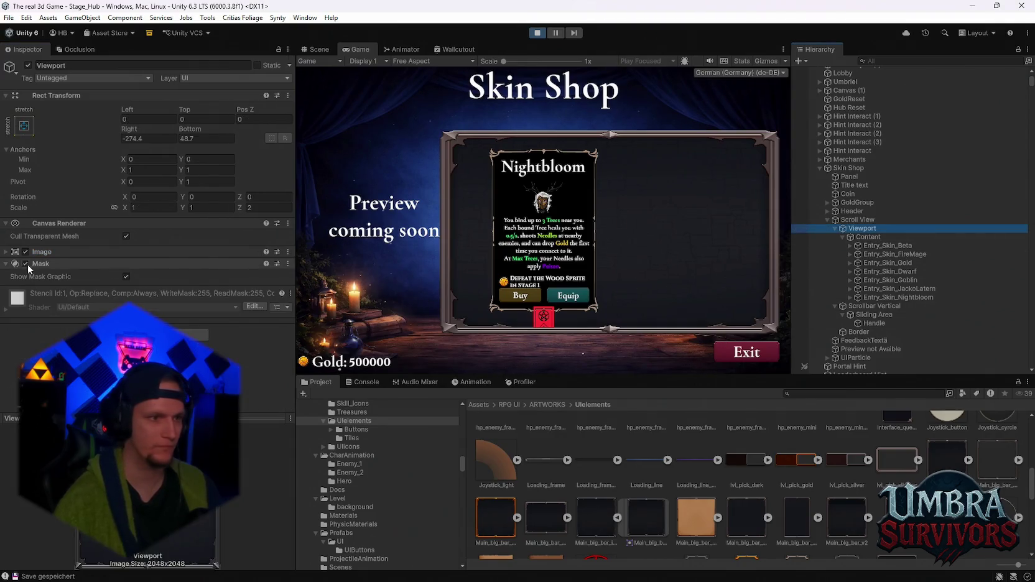
key(super+shift+s)
drag(309, 42, 2, 580)
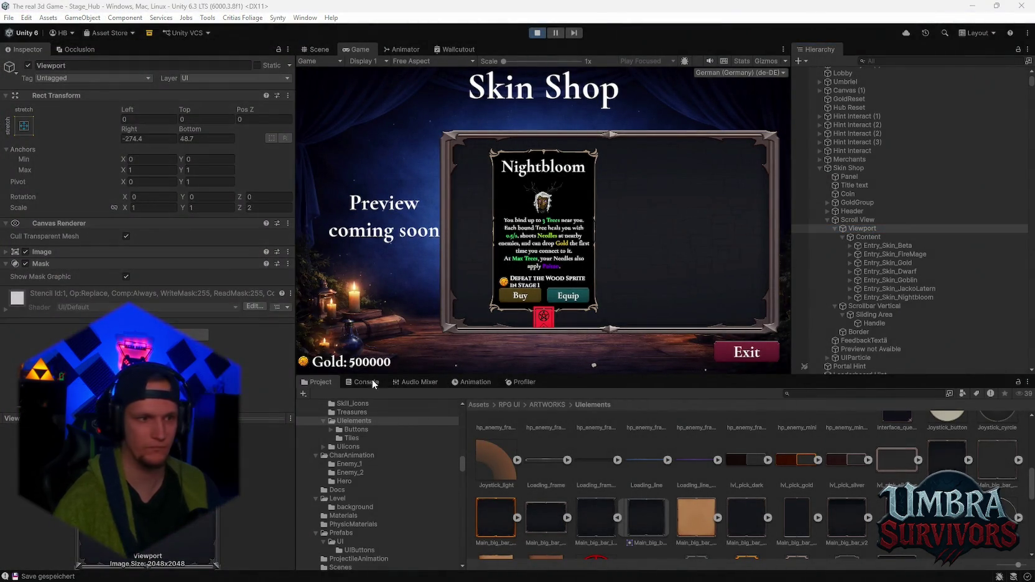
click(5, 252)
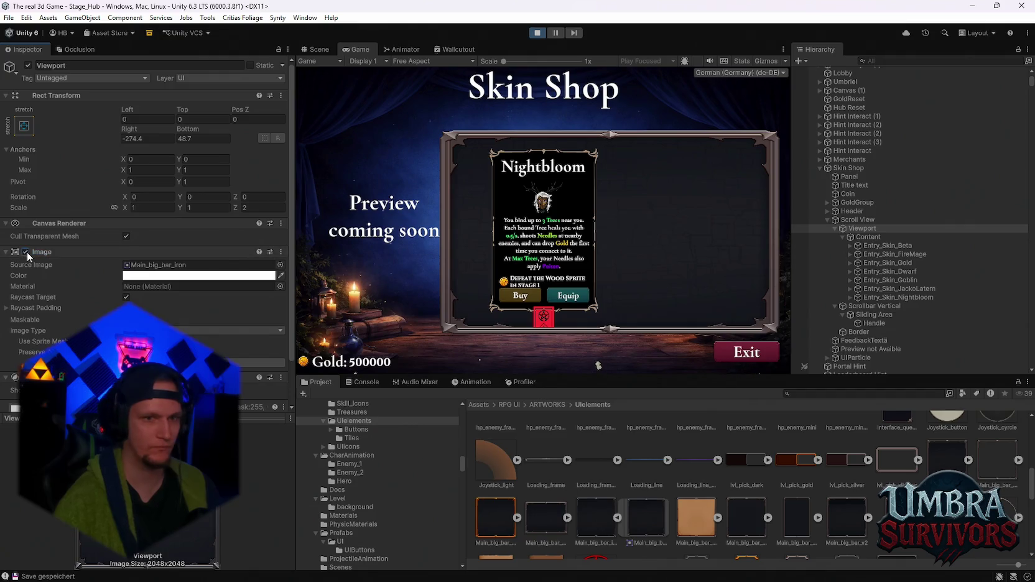
click(27, 253)
click(27, 252)
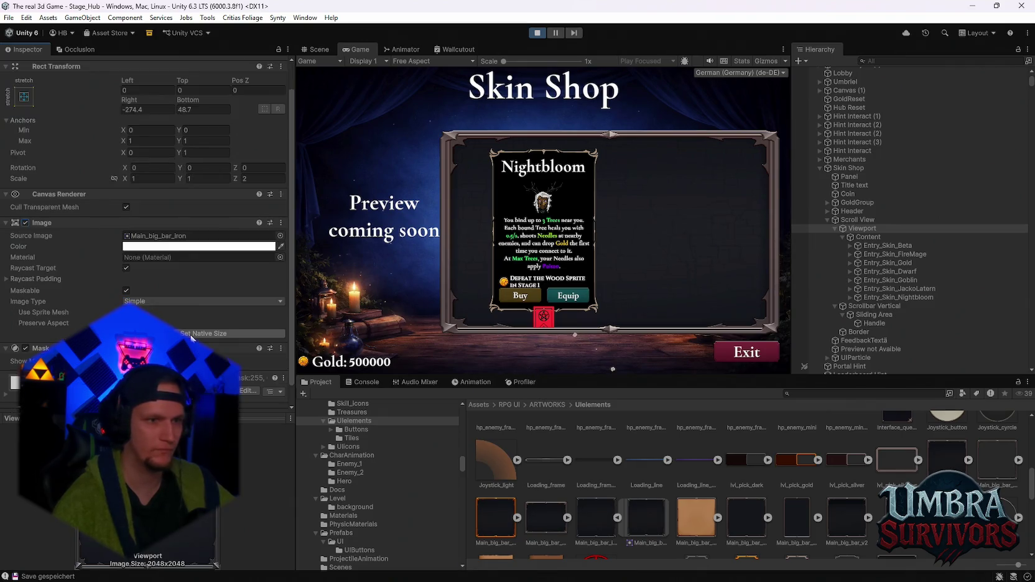
Snip the Content grid layout values (padding Left 4, Right 81, Top 64, Bottom 106).
click(868, 237)
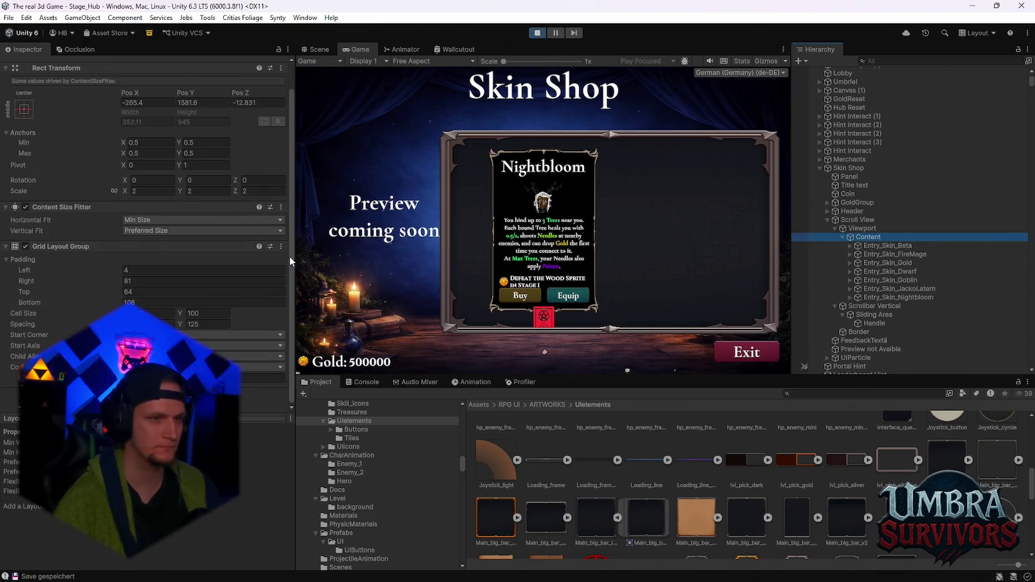
key(super+shift+s)
drag(309, 41, 106, 297)
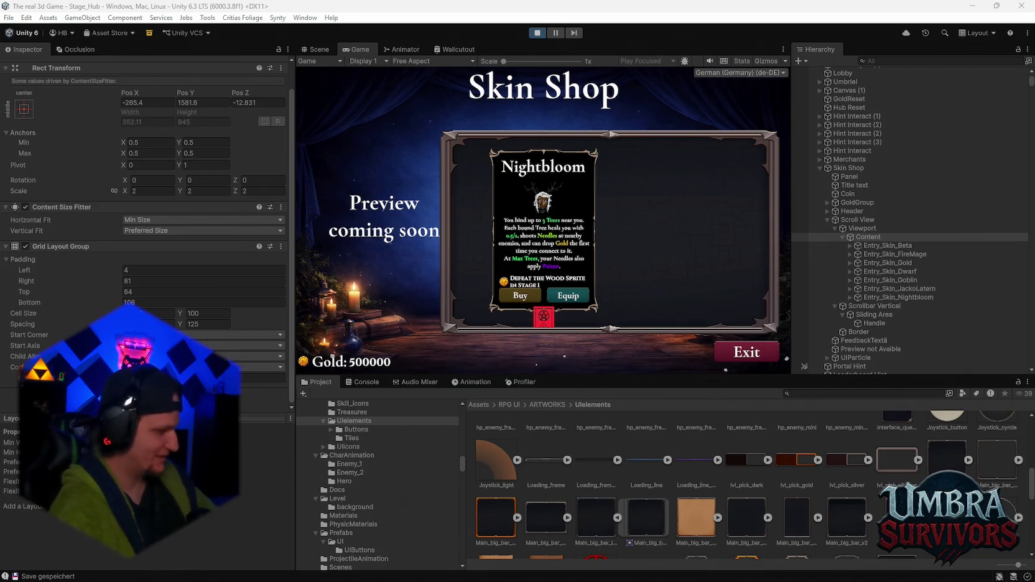
Snip the Border's Inspector with Win+Shift+S, then stop play mode so Border reverts to 100 by 100.
click(865, 305)
click(862, 330)
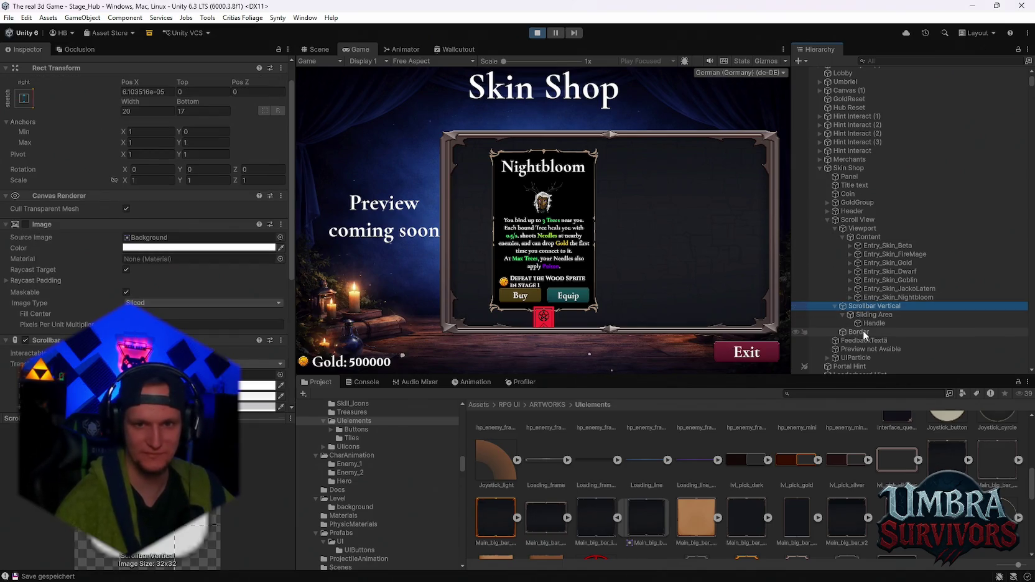
key(super+shift+s)
drag(310, 42, 1, 482)
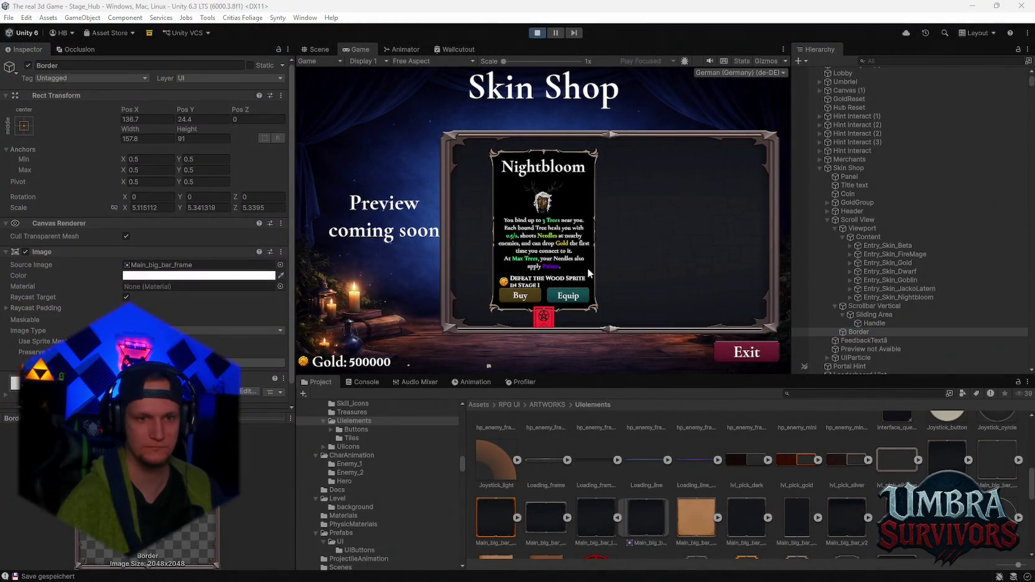
key(super+shift+s)
click(540, 353)
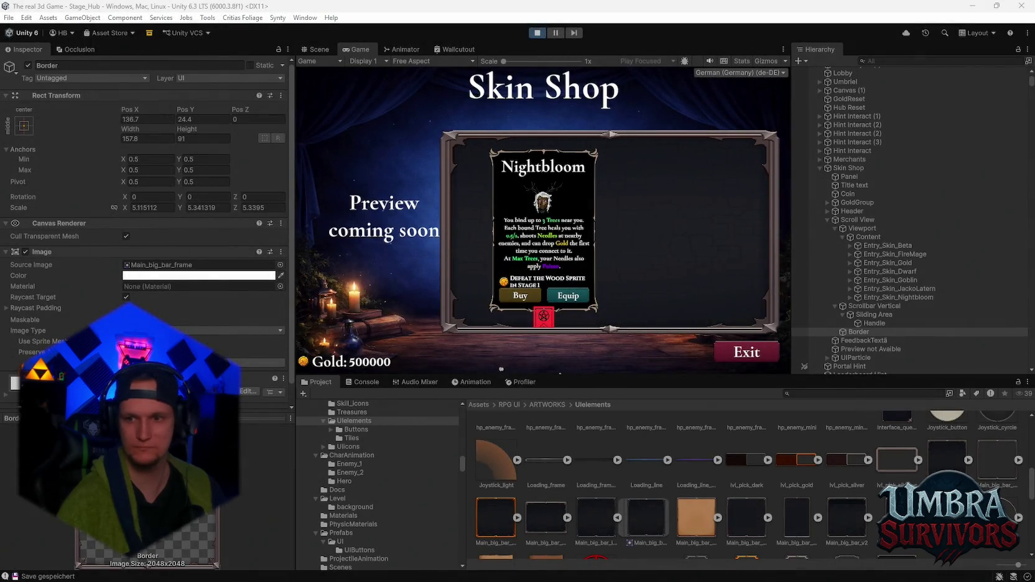
click(538, 36)
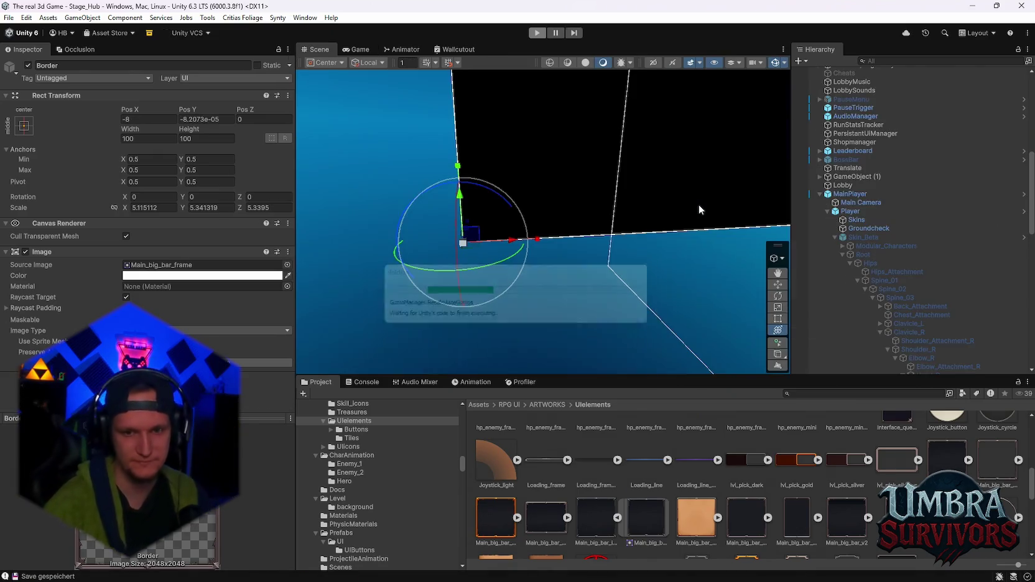
Open Skin Shop with Prefab > Open Asset in Isolation from its Hierarchy context menu.
scroll(874, 248, down, 15)
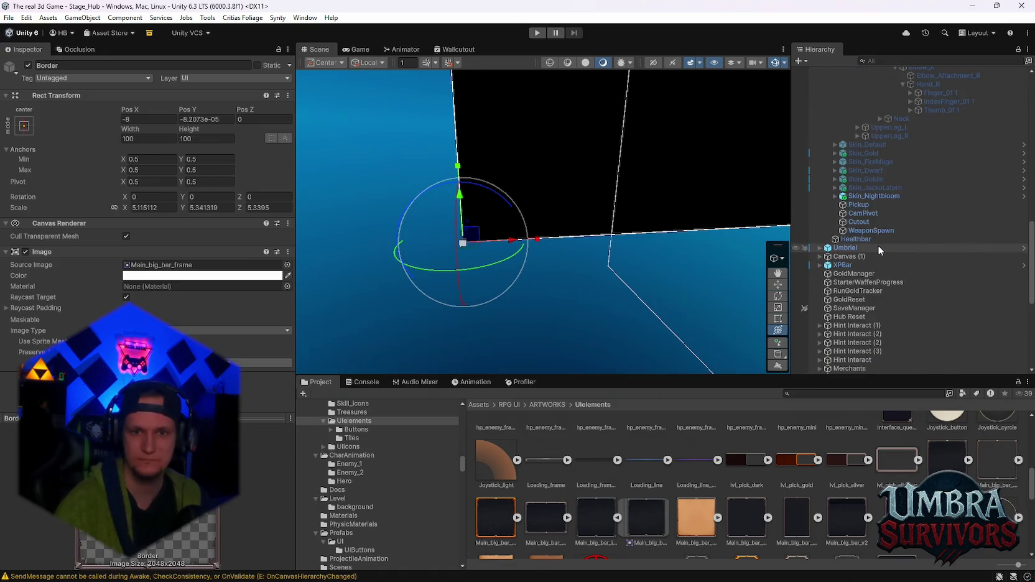
right_click(833, 128)
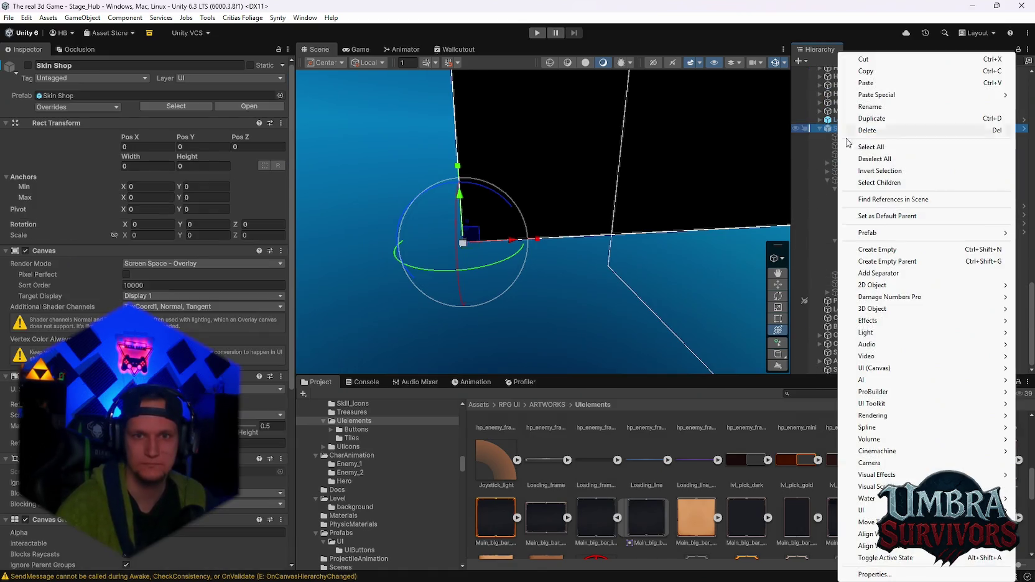
mouse_move(908, 240)
click(782, 245)
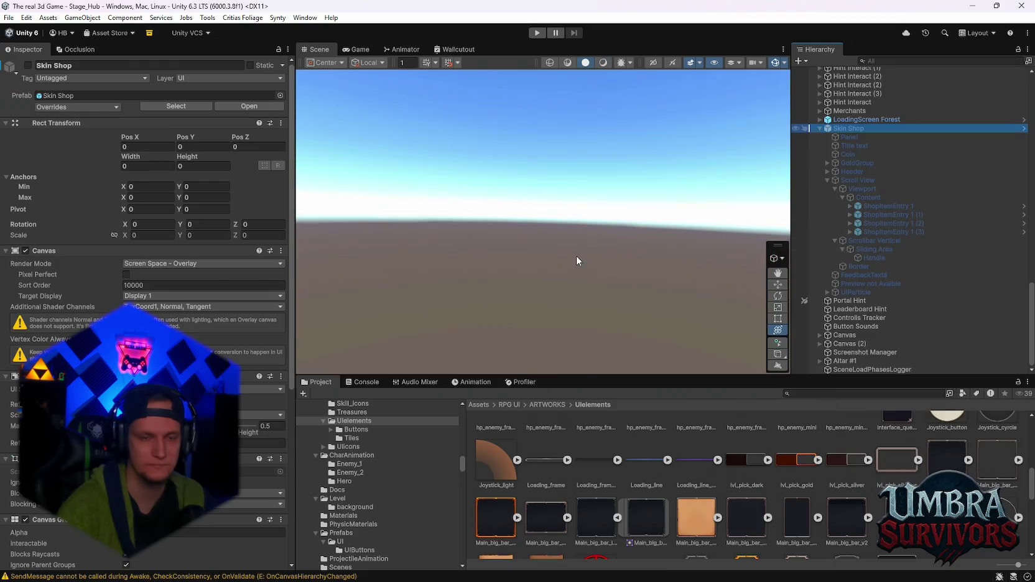
scroll(639, 231, up, 3)
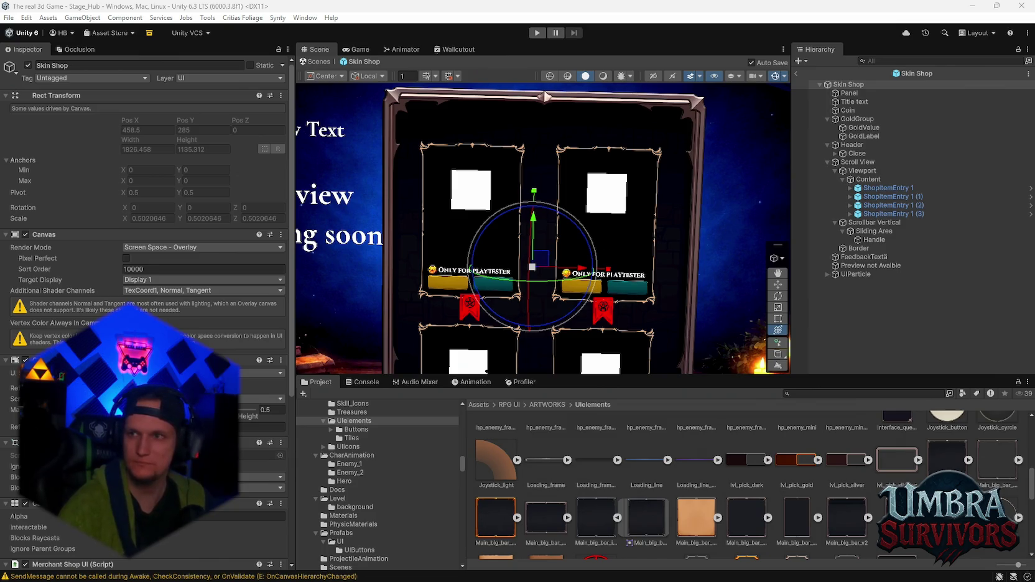
Change the prefab Scroll View's Scroll Rect Scroll Sensitivity to 9.
click(859, 162)
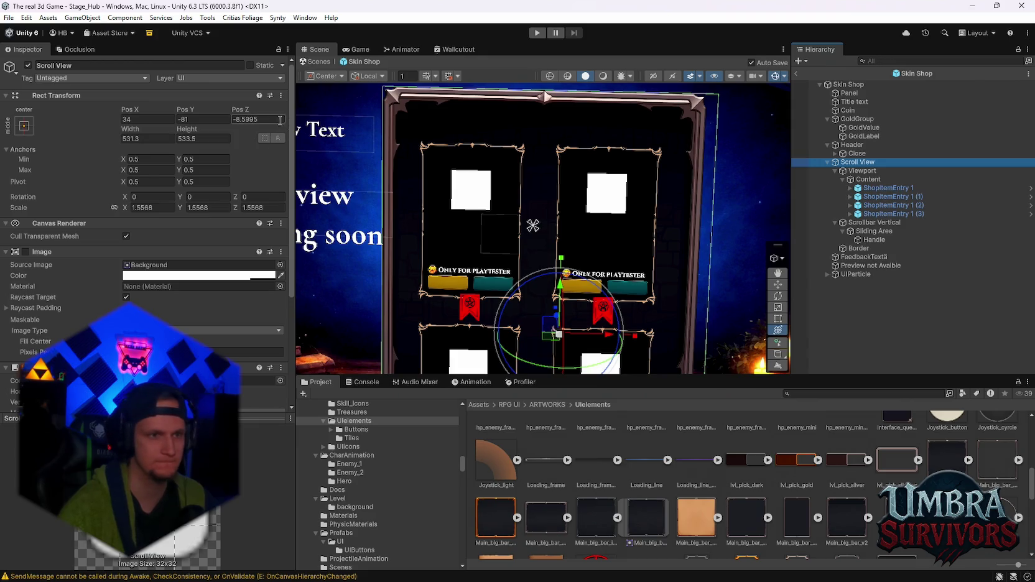
scroll(214, 243, down, 5)
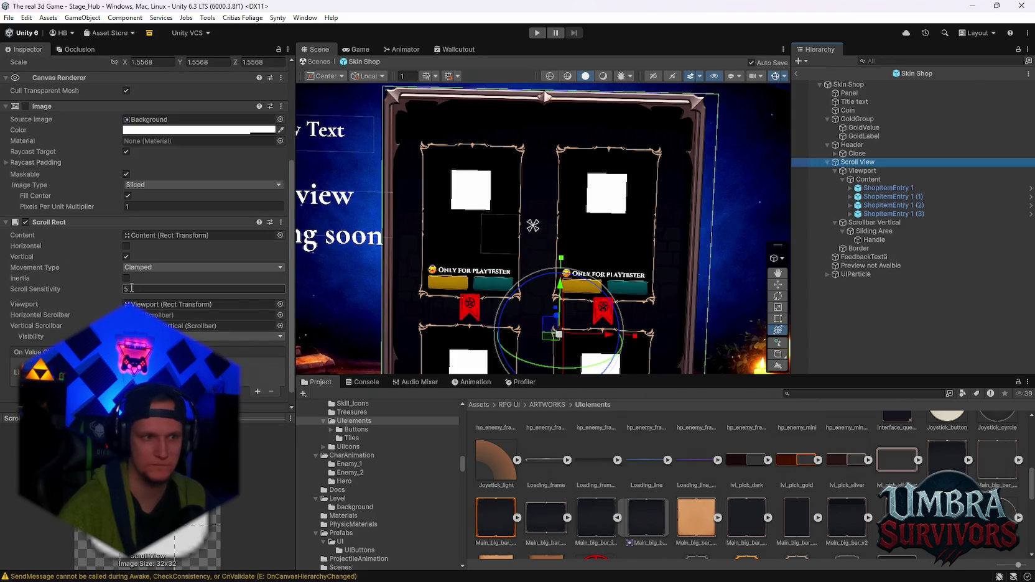
click(131, 287)
text(9)
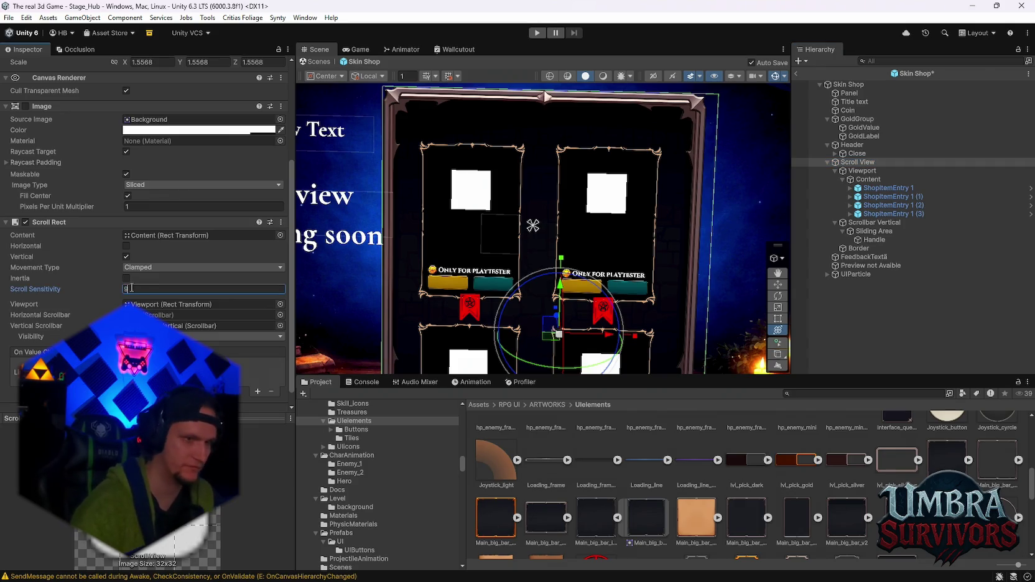
key(Return)
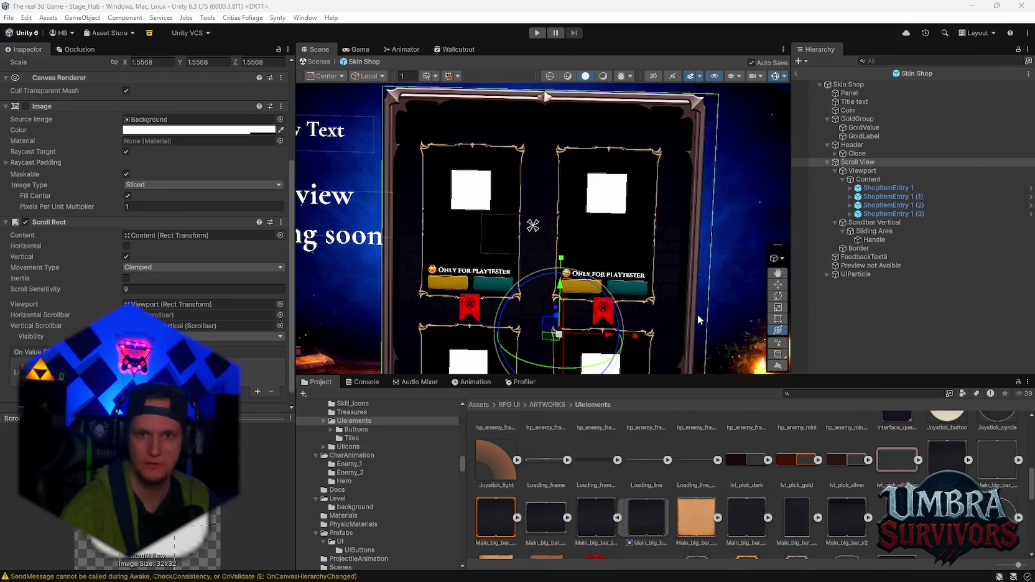
Give the prefab's Viewport a Rect Transform Right of -274.4 and Bottom of 48.7.
click(881, 168)
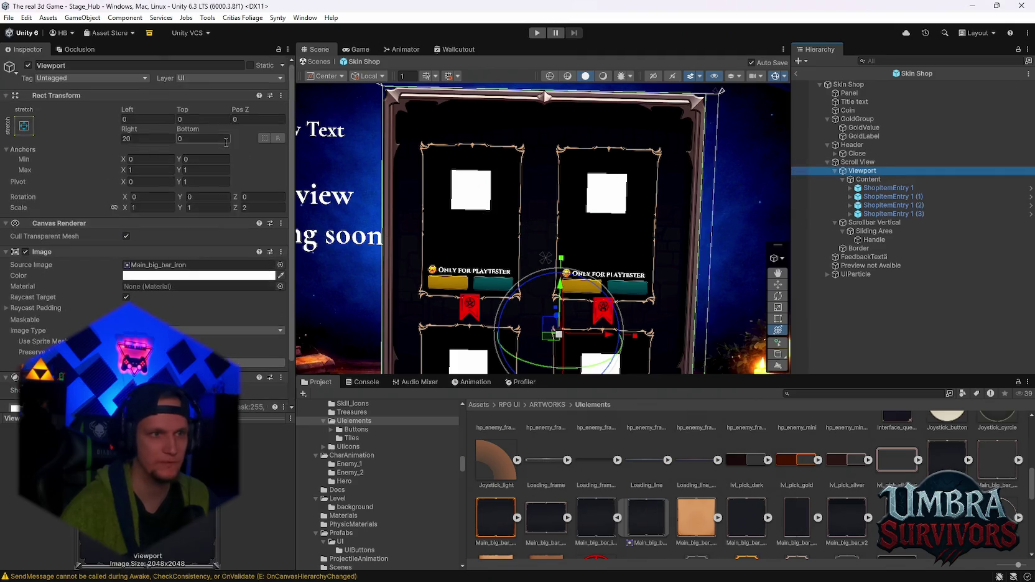
click(160, 137)
click(151, 136)
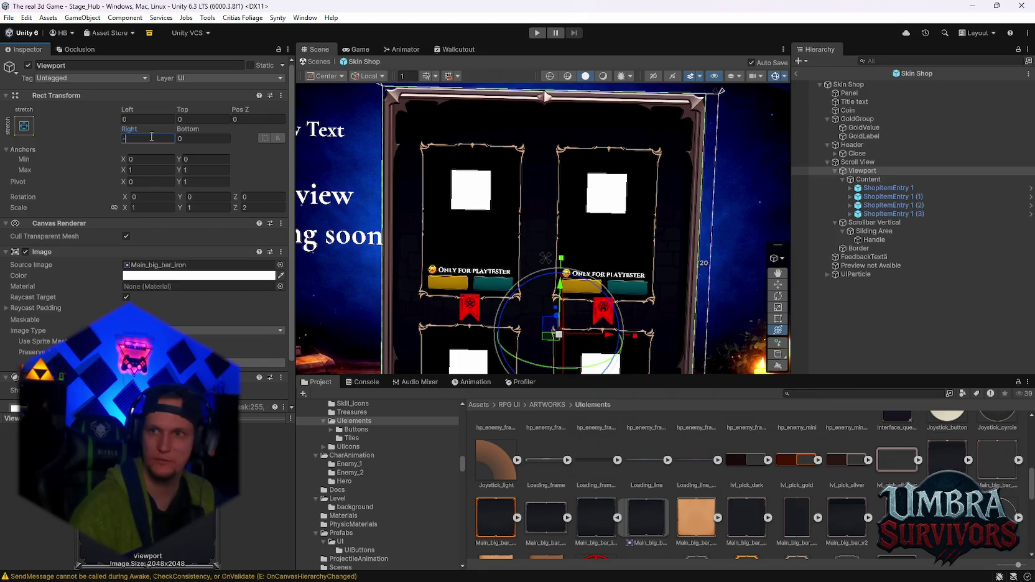
text(27)
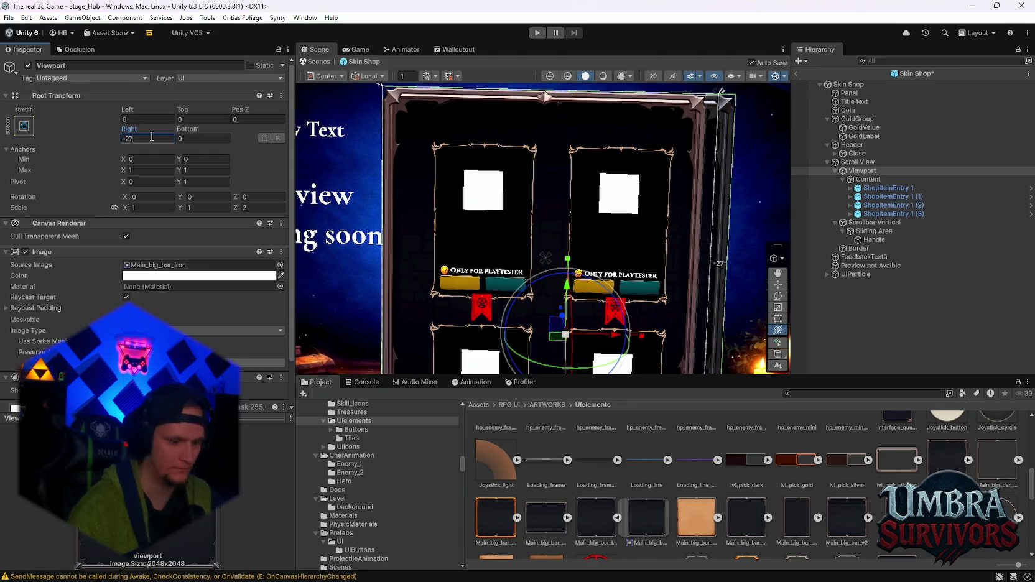
text(4.4)
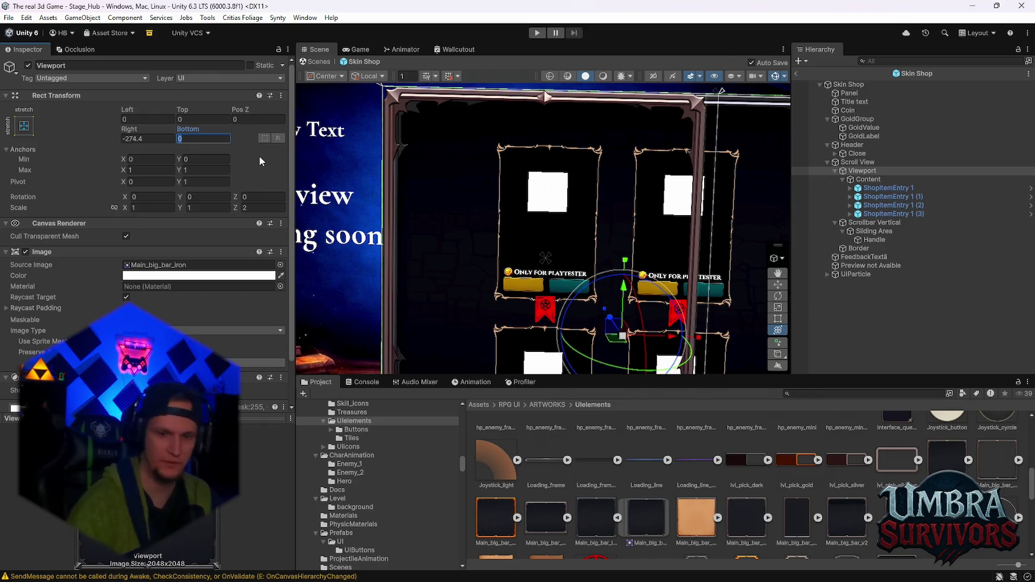
text(48)
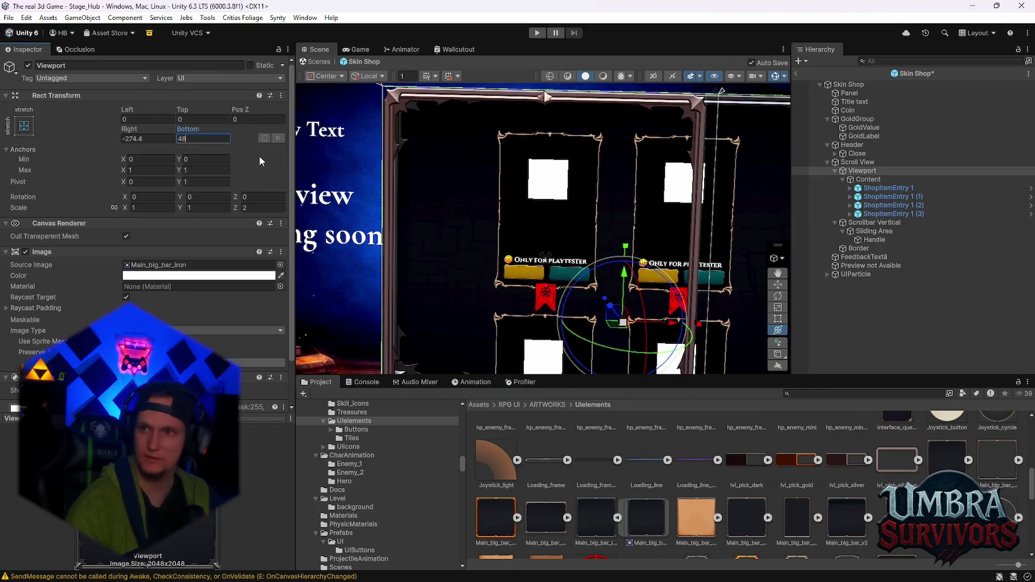
text(.7)
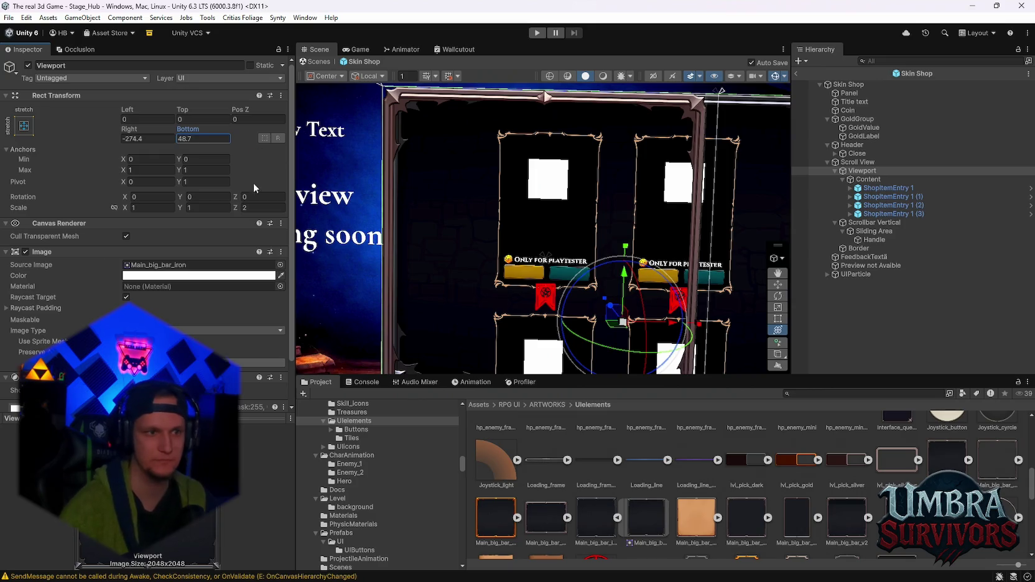
scroll(185, 295, down, 2)
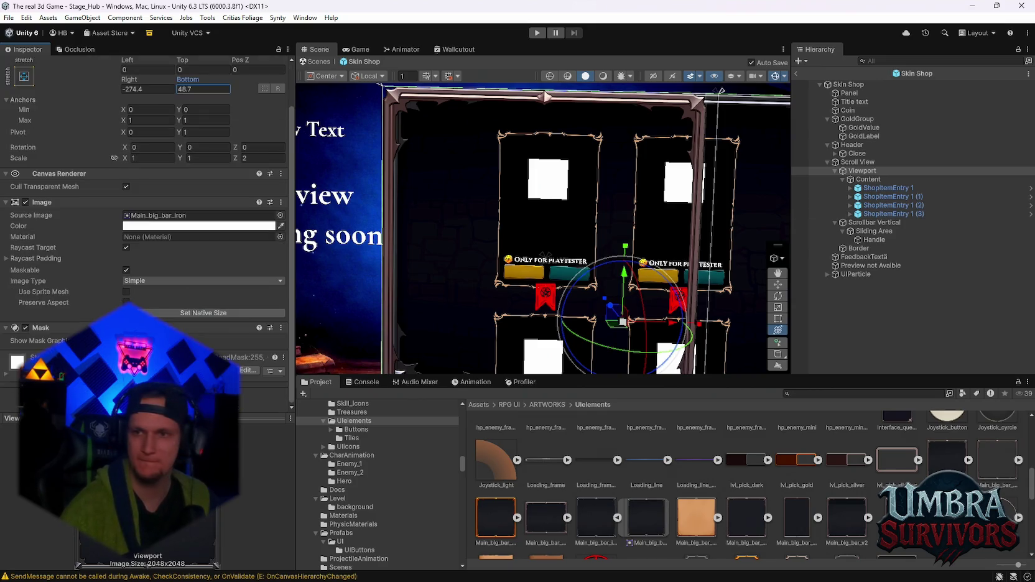
key(Return)
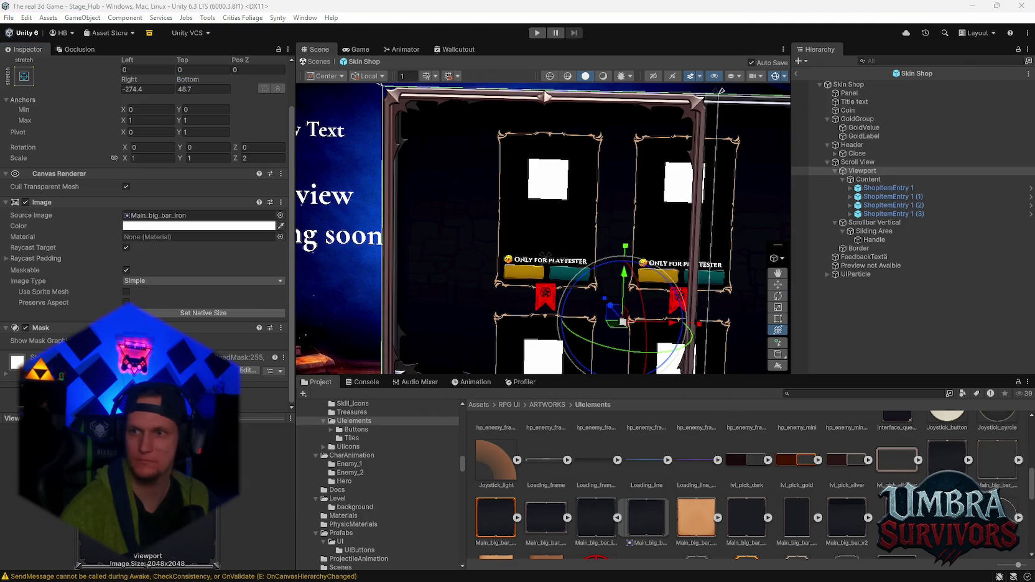
scroll(603, 270, down, 3)
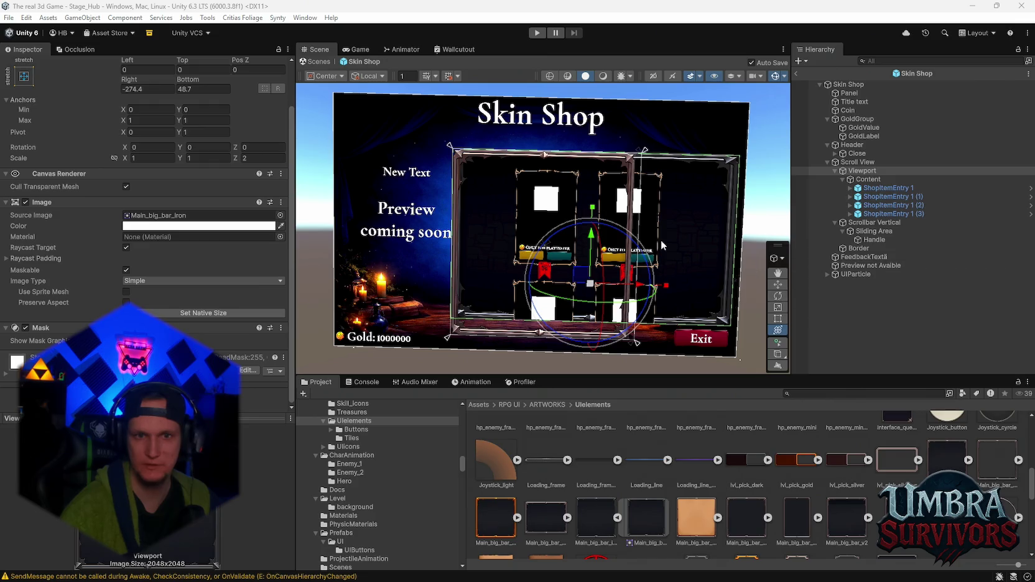
scroll(679, 241, up, 3)
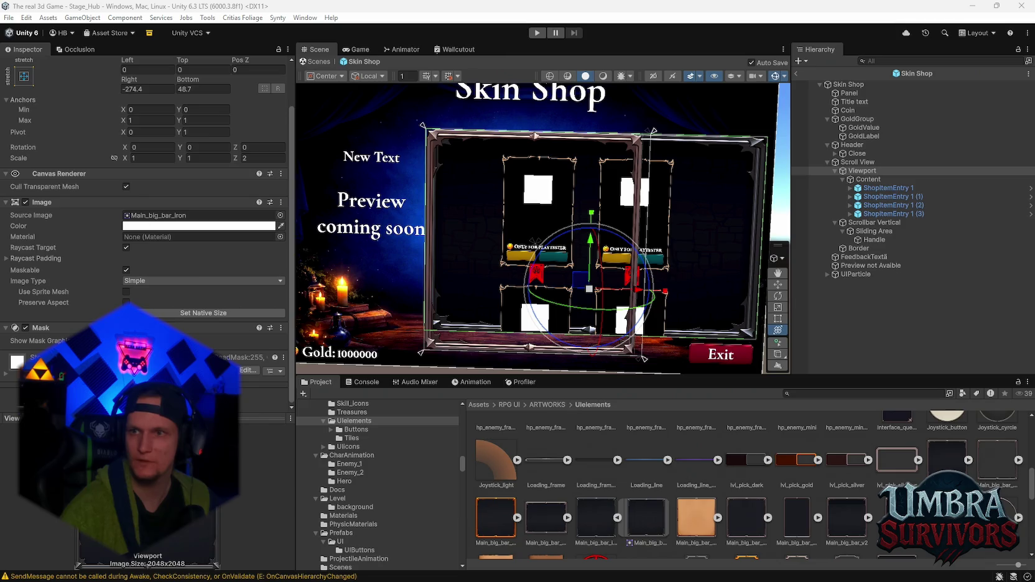
click(868, 179)
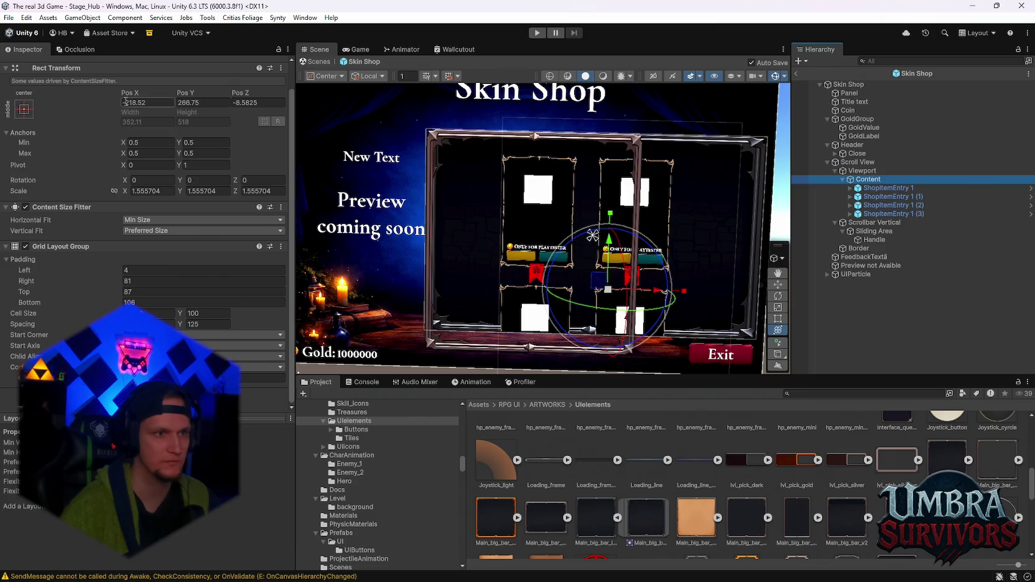
Move Content to Pos X -265.4 and Pos Z -12.831, and scale it to 2 on every axis.
click(152, 102)
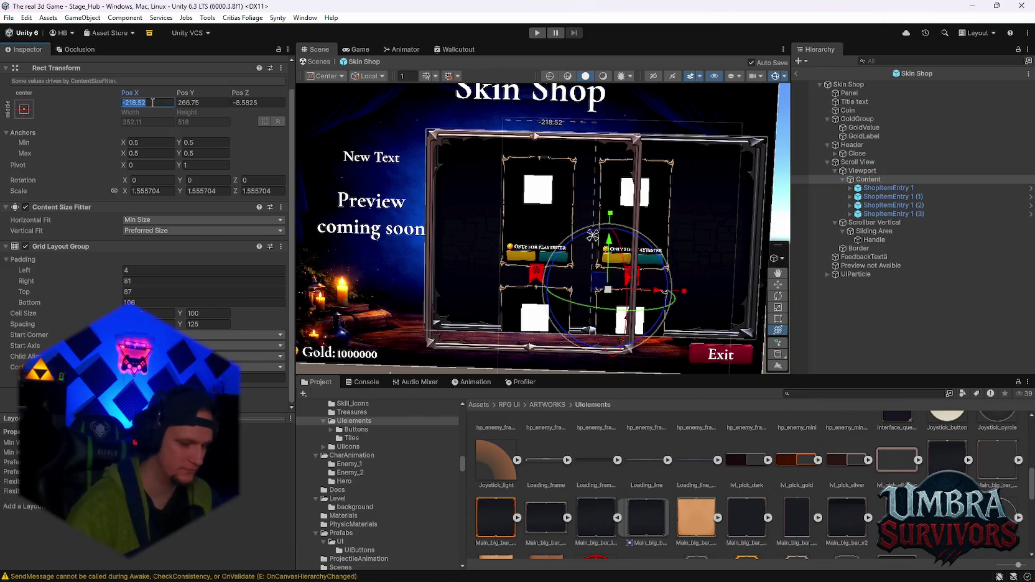
text(-2)
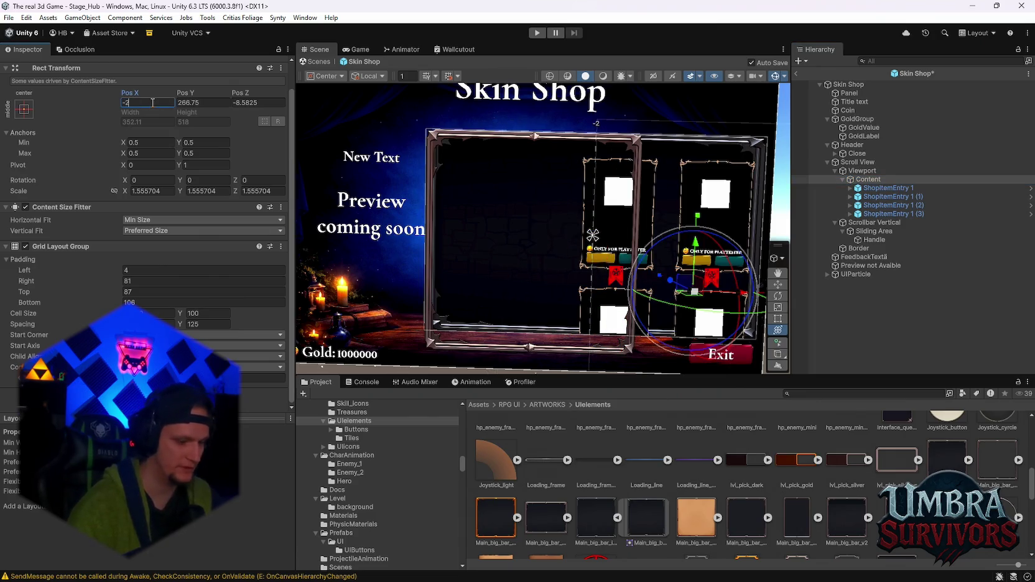
text(65.4)
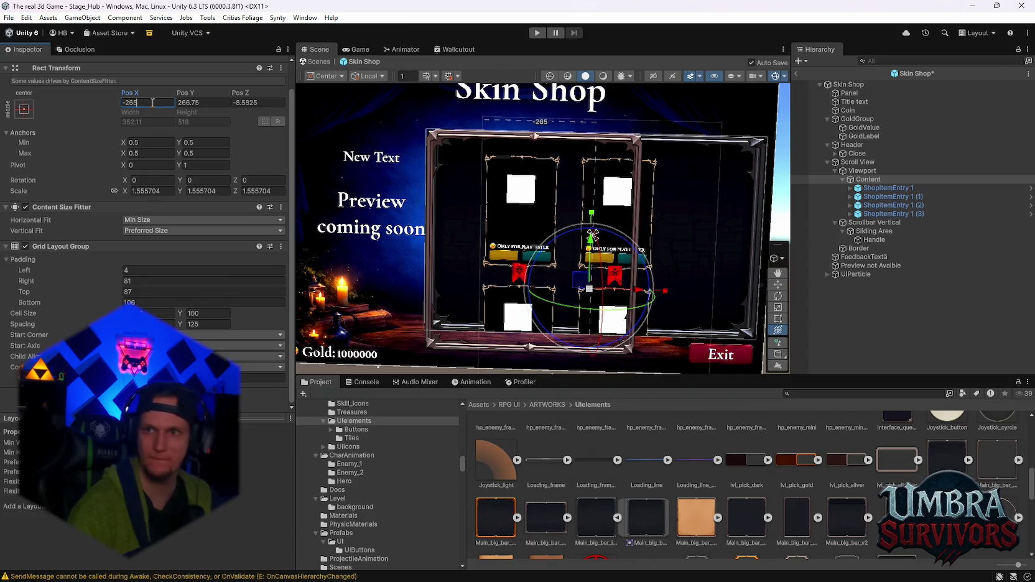
key(Tab)
text(15)
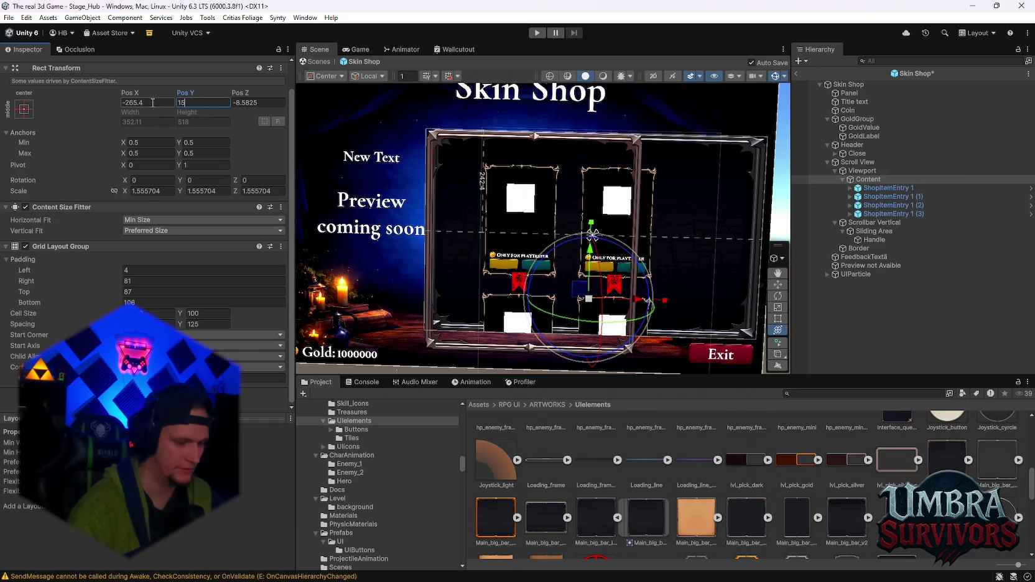
text(81.6)
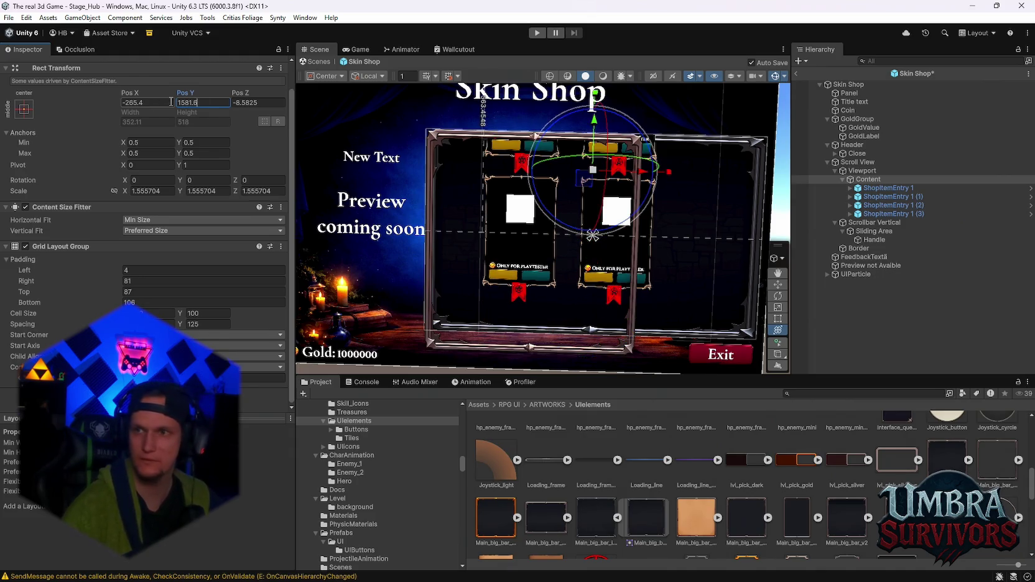
click(266, 103)
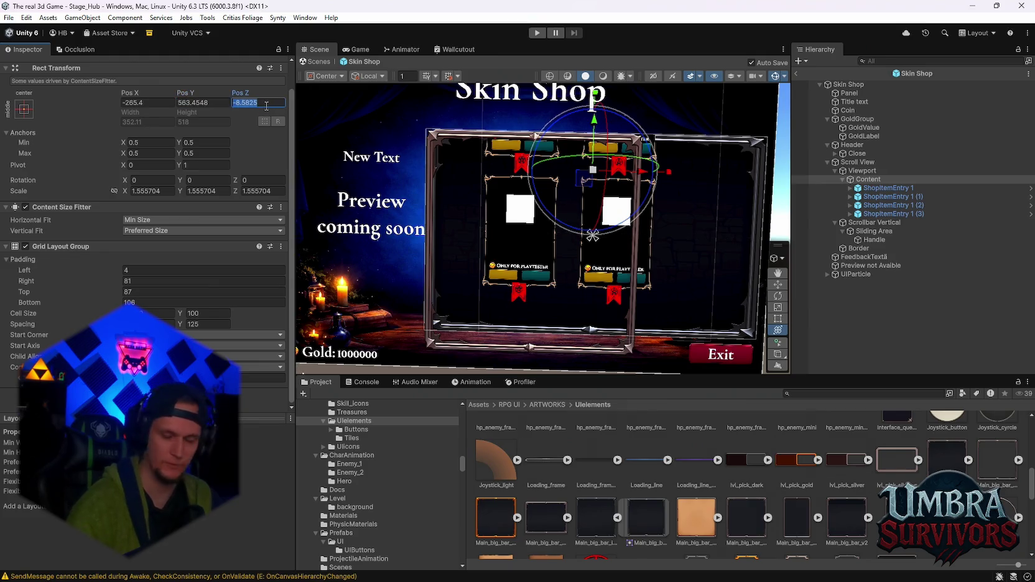
text(-12)
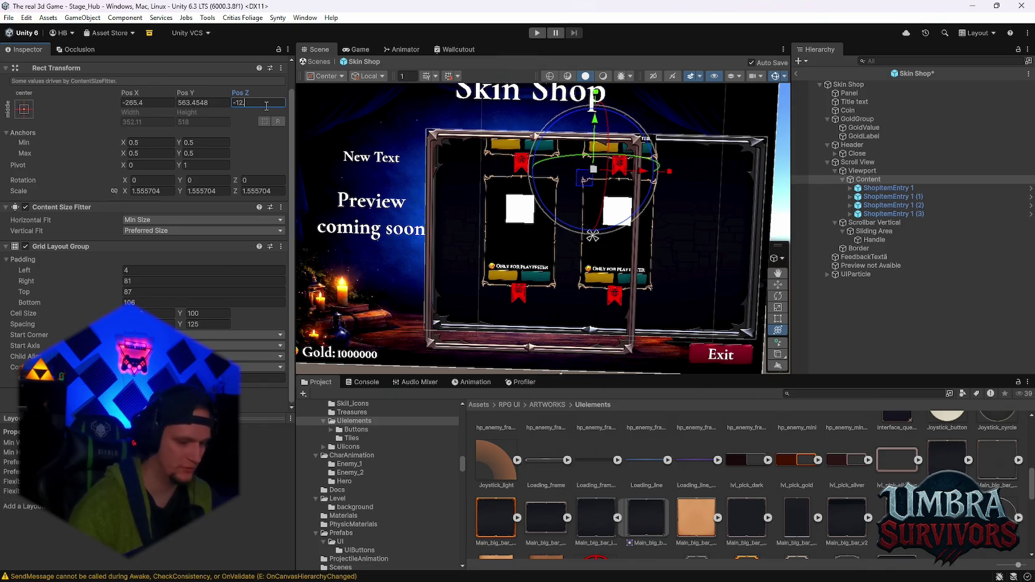
text(.831)
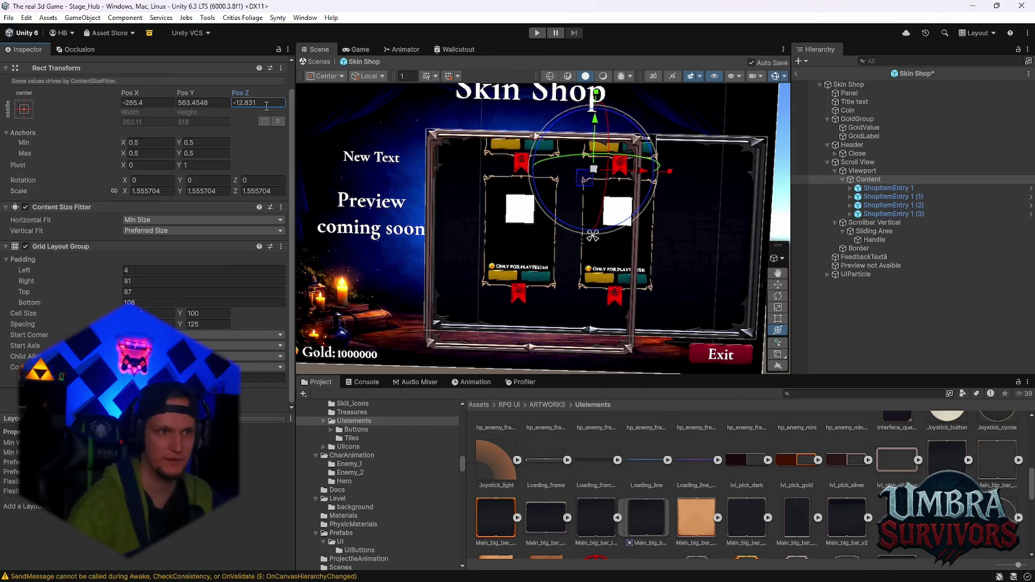
click(132, 191)
text(2)
key(Tab)
key(Tab)
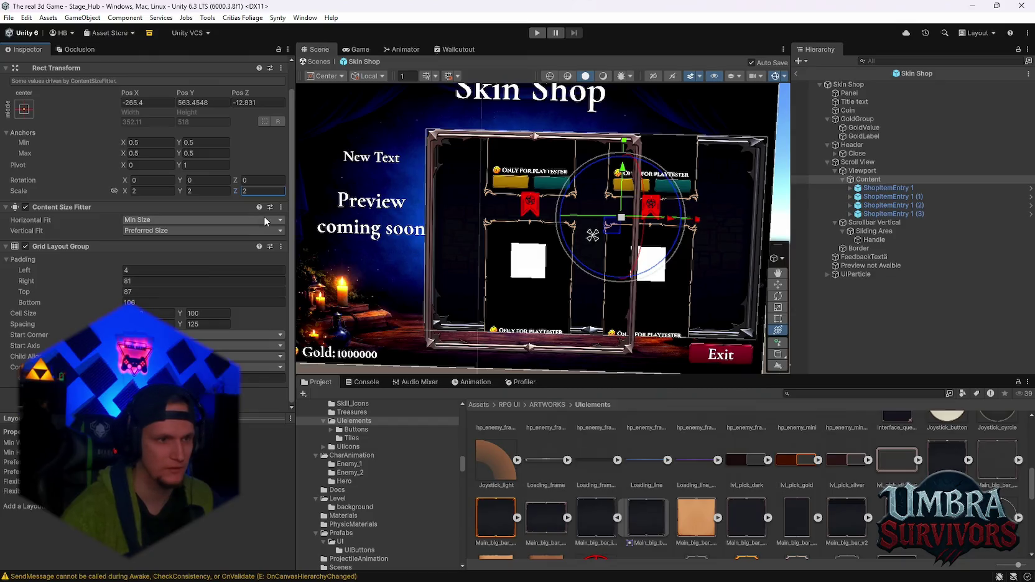
Lower the Content Grid Layout Group's top padding from 87 to 64.
click(150, 291)
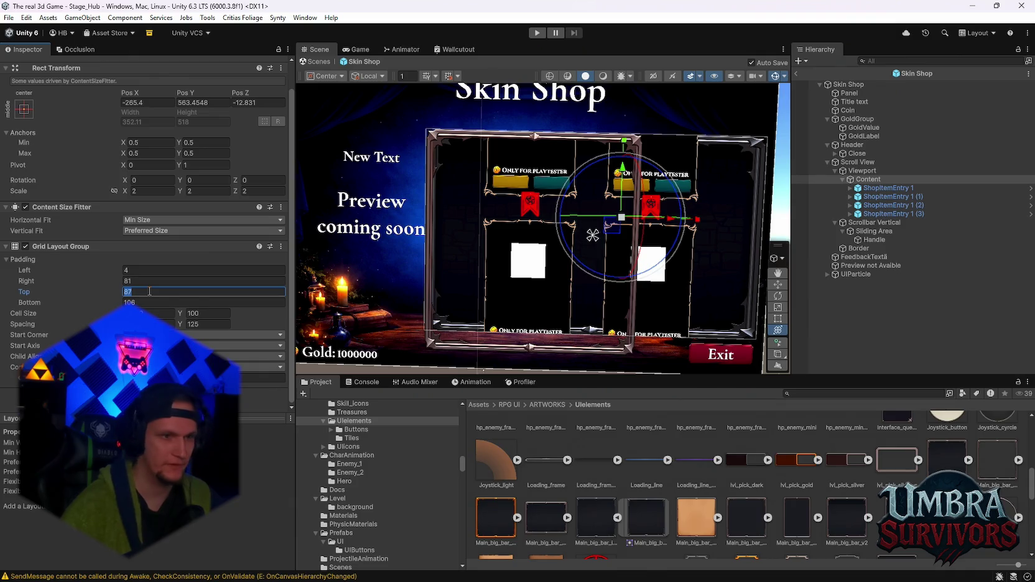
text(64)
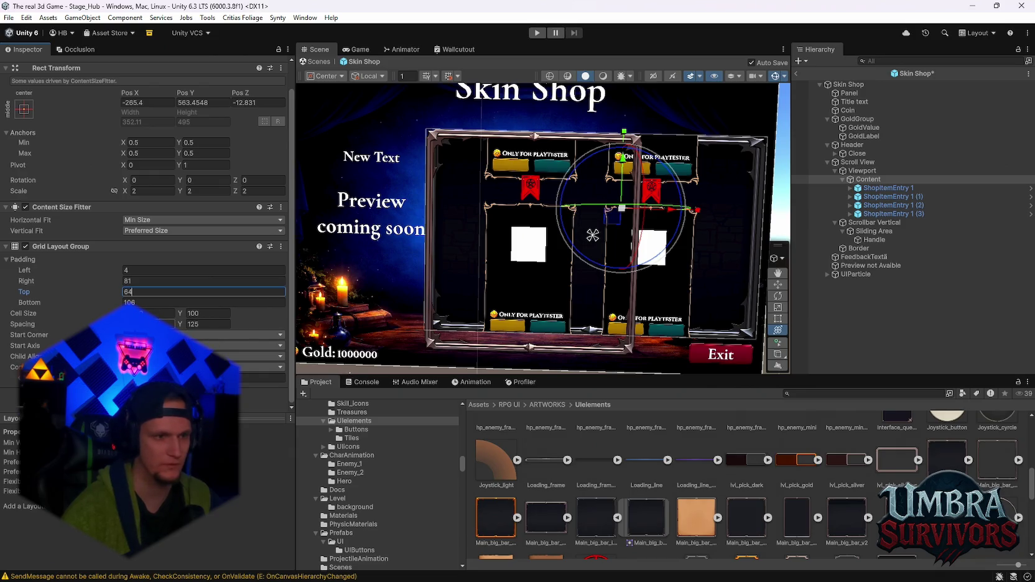
key(Return)
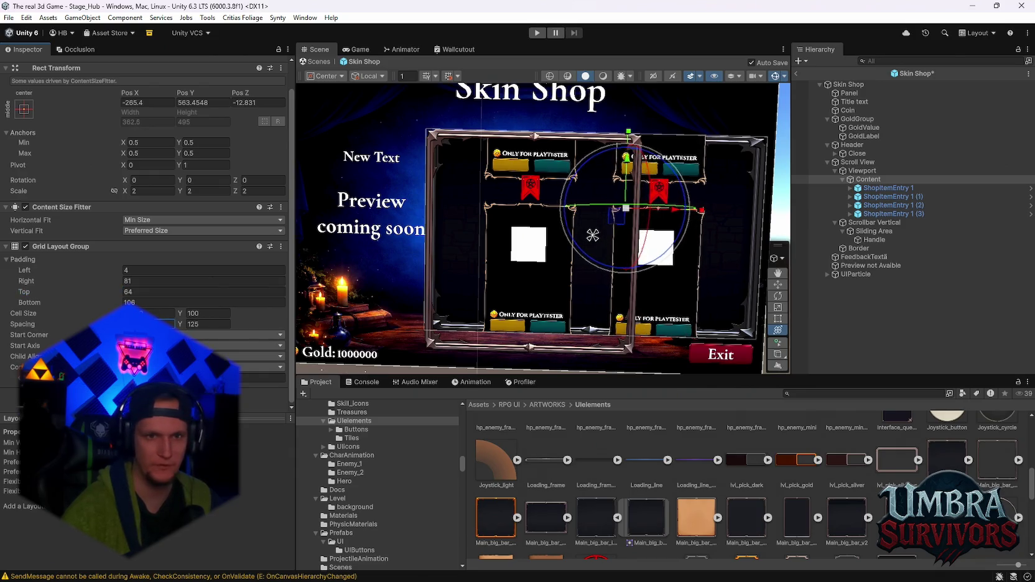
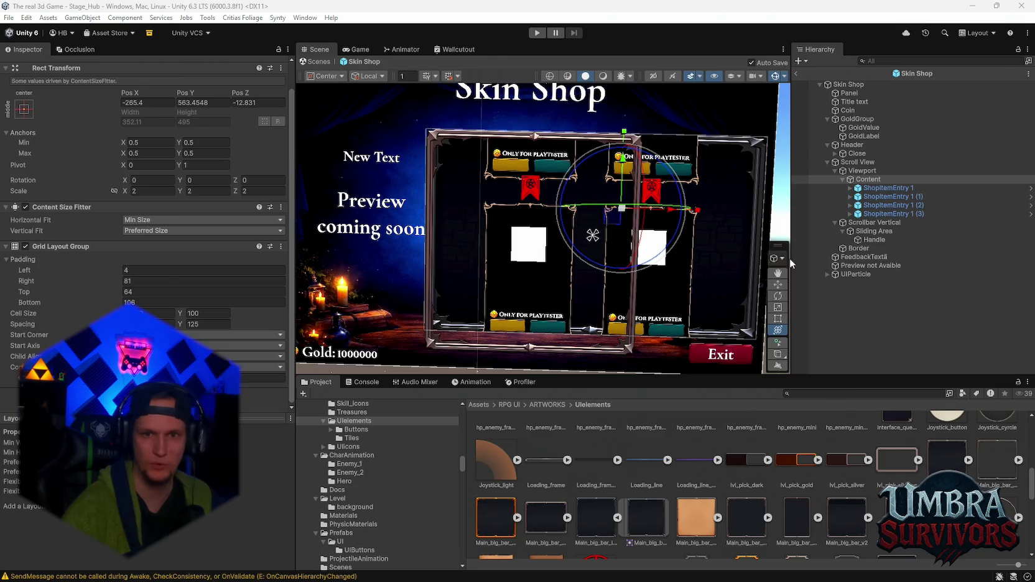
Set Border's Rect Transform to Pos X 136.7, Pos Y 24, Width 157.8, Height 91.
click(868, 248)
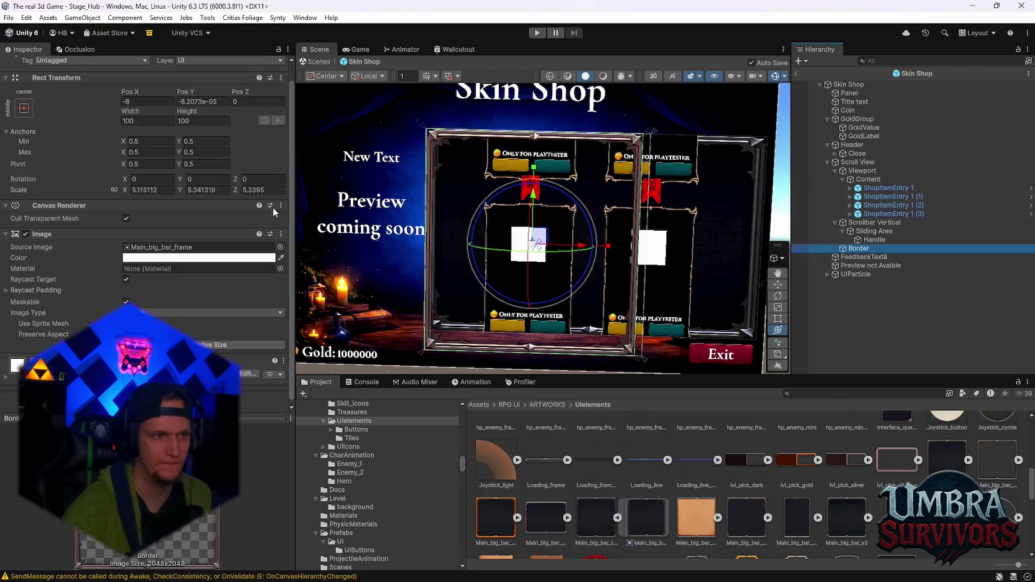
click(156, 104)
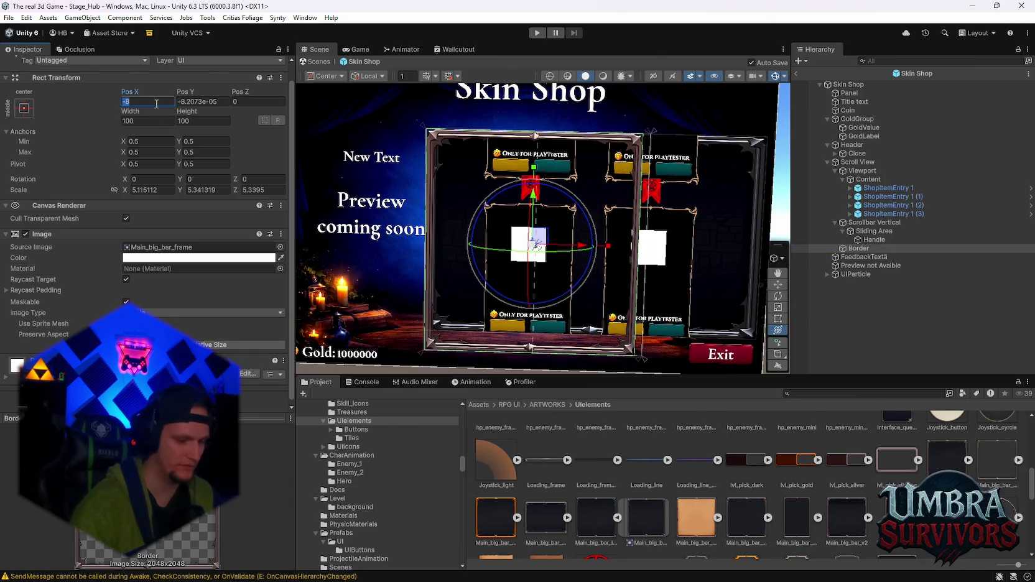
text(136)
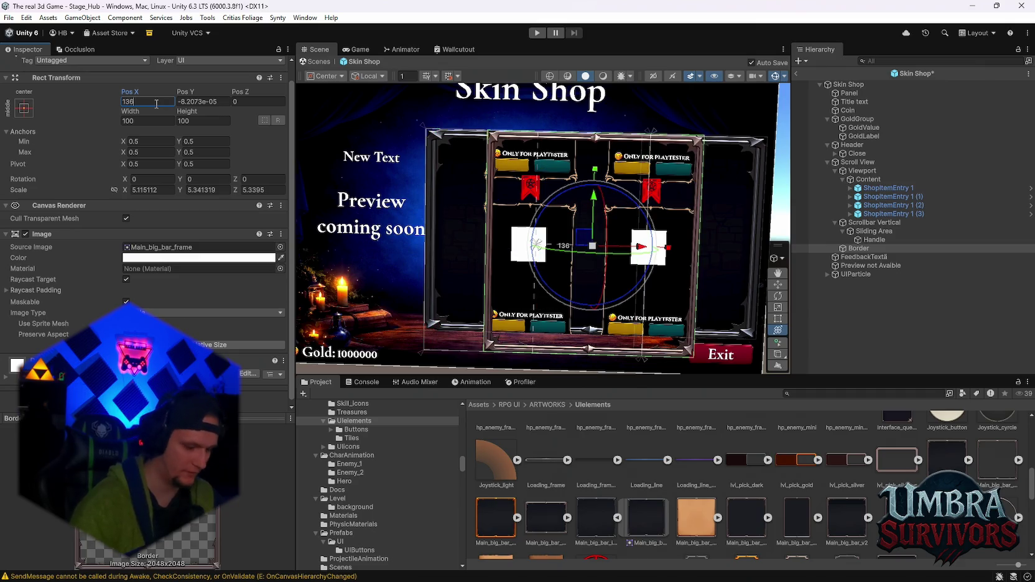
text(.7)
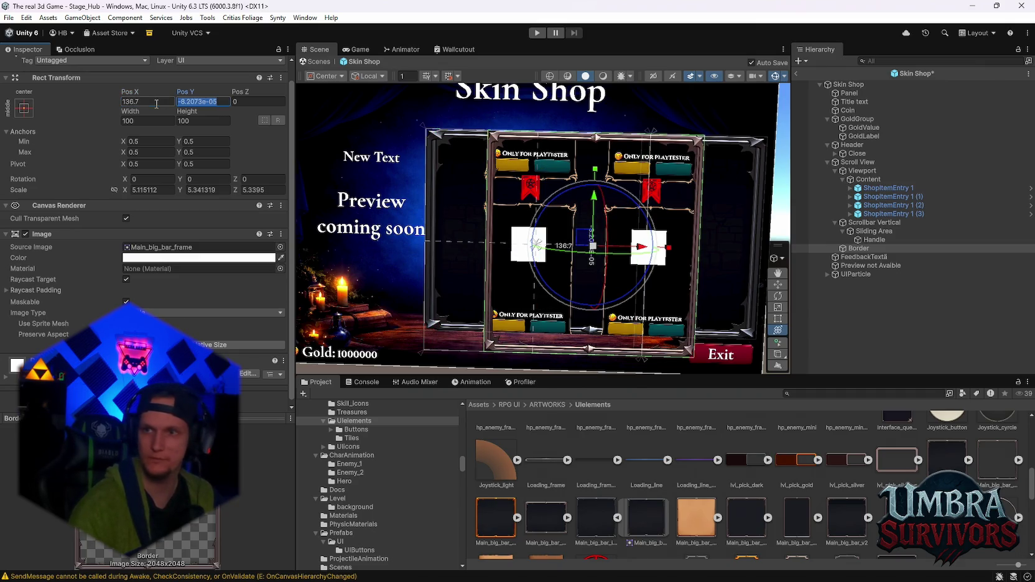
key(Tab)
text(24)
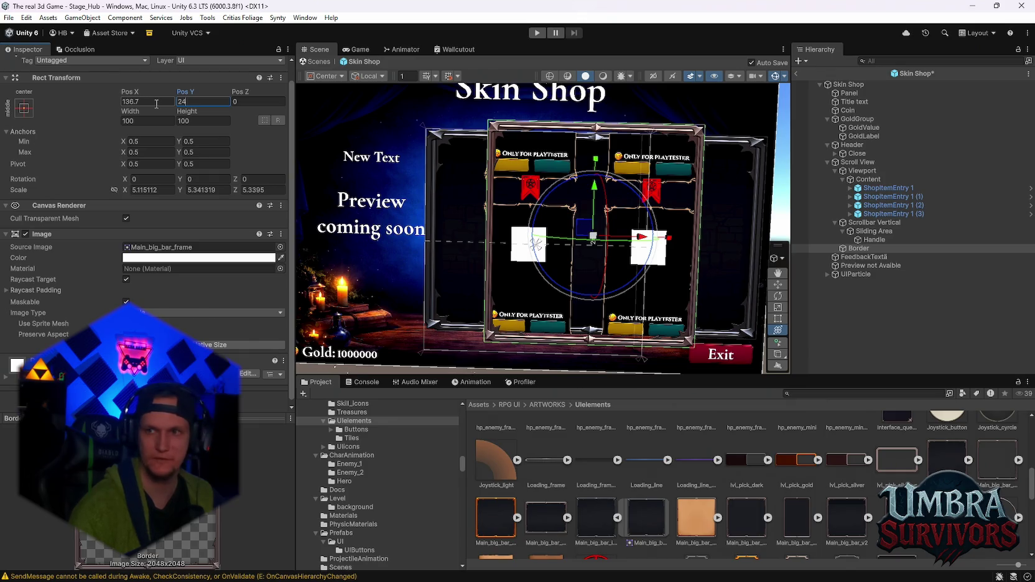
click(151, 120)
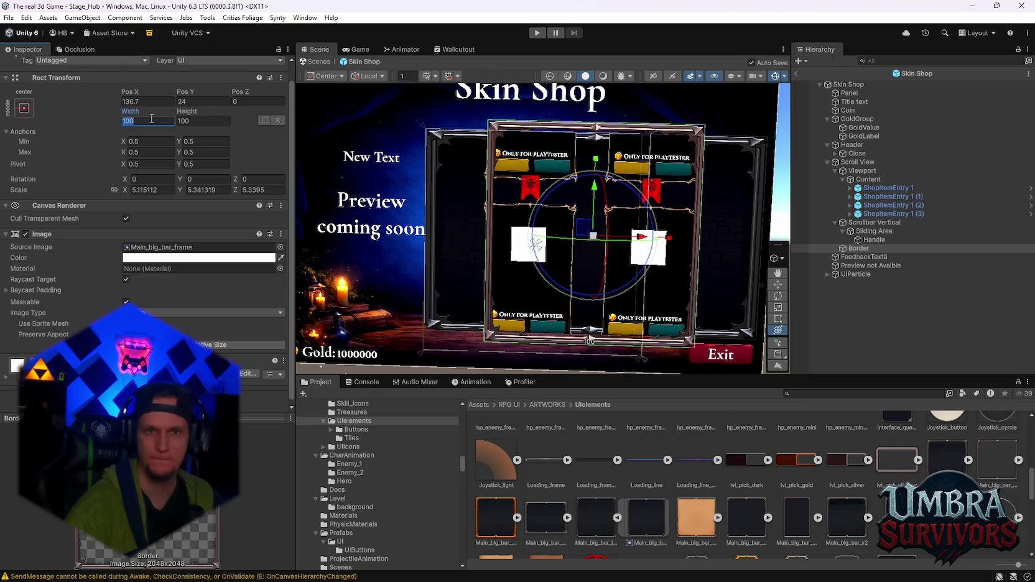
text(157)
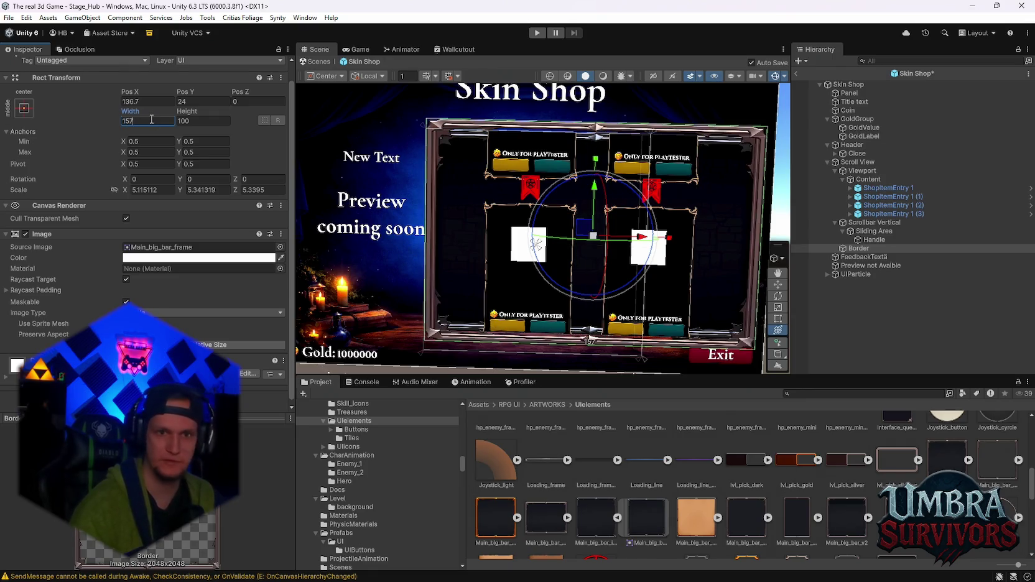
text(.8)
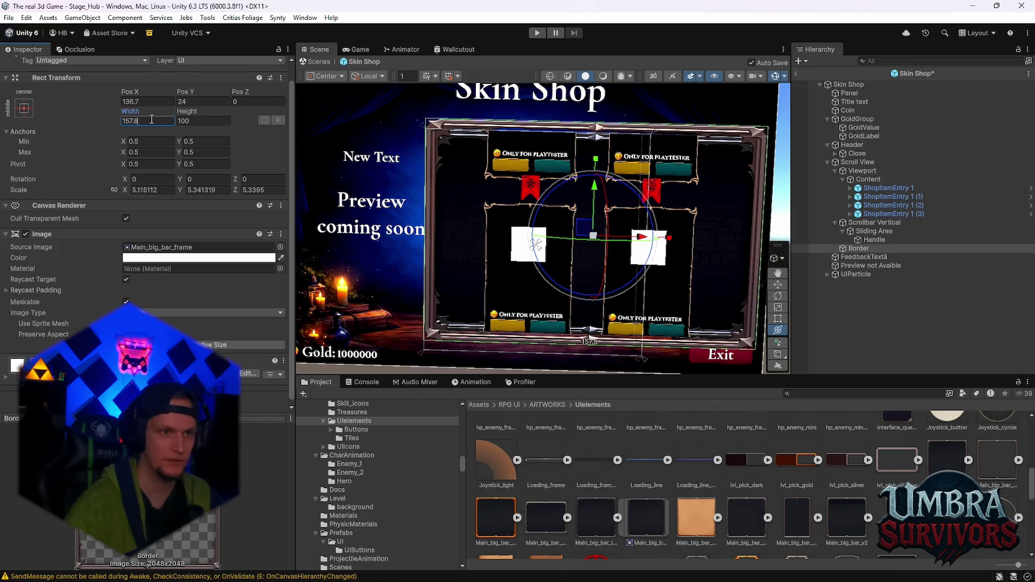
click(201, 115)
click(209, 120)
text(91)
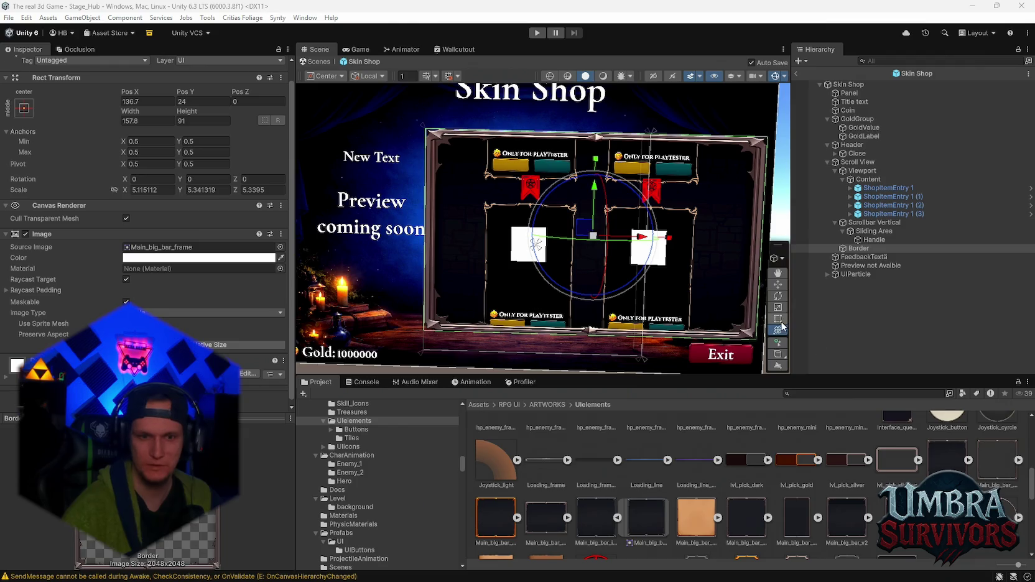
scroll(709, 480, down, 5)
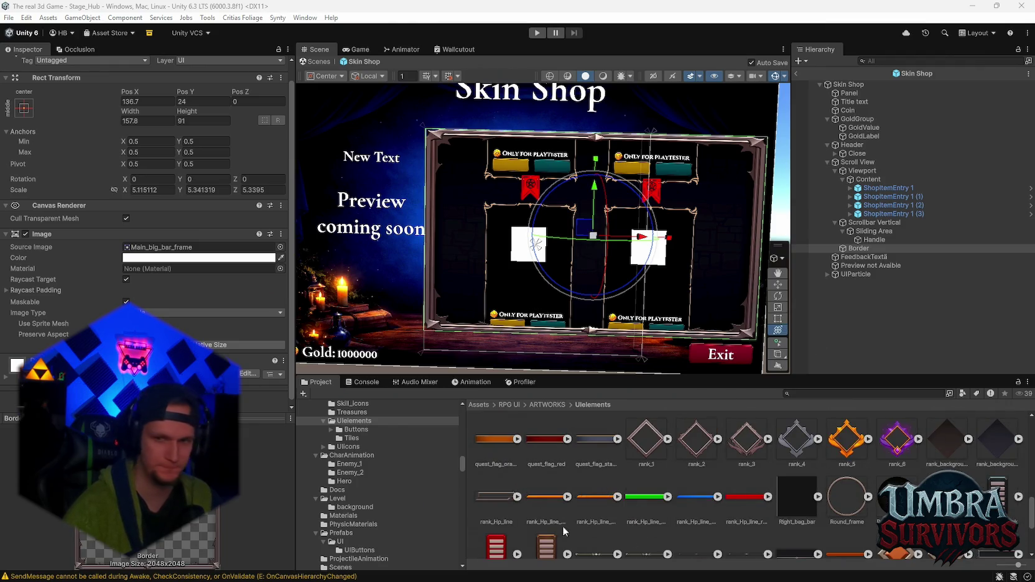
Open the ShopItemEntry 1 prefab asset from the last shop entry via Prefab > Open Asset.
click(868, 214)
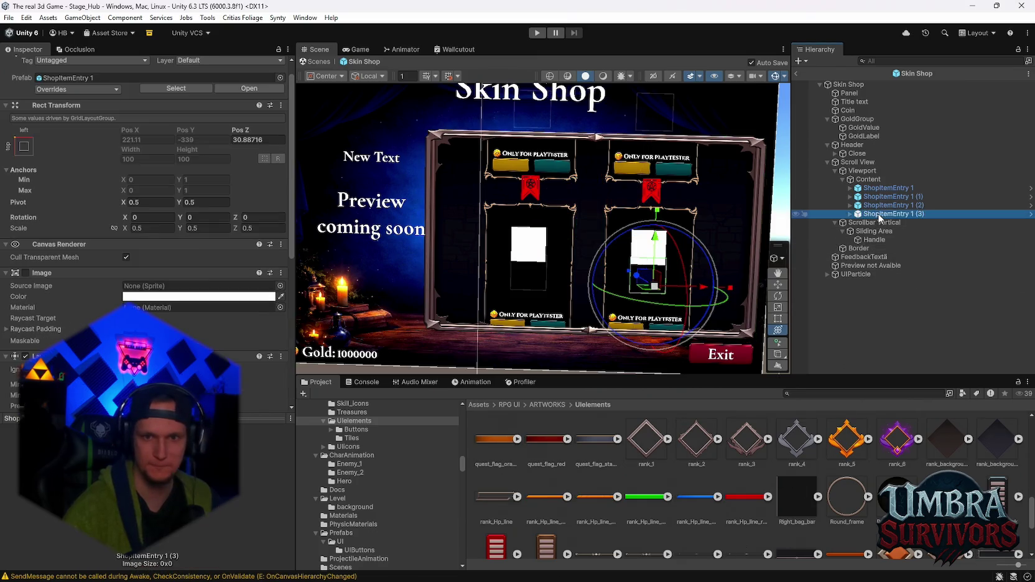
right_click(868, 214)
mouse_move(894, 229)
click(802, 233)
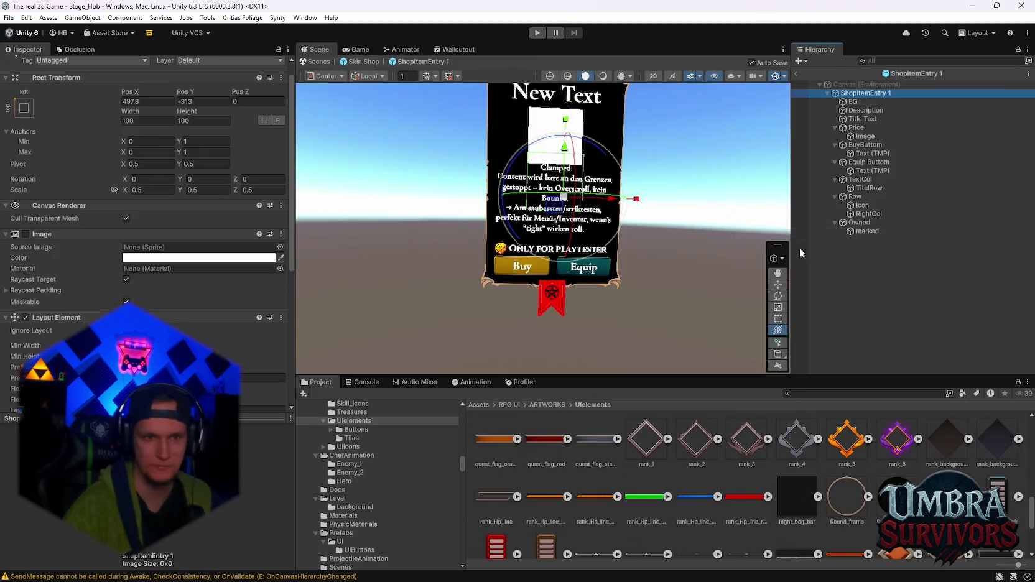
Raise the bottom edge of the Price text box slightly.
click(868, 162)
click(862, 118)
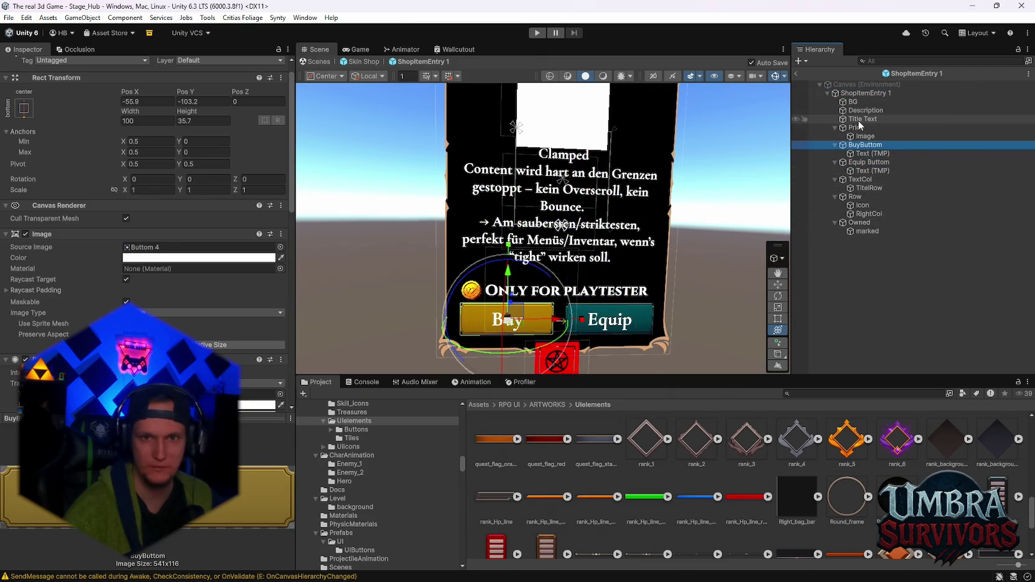
scroll(679, 268, up, 2)
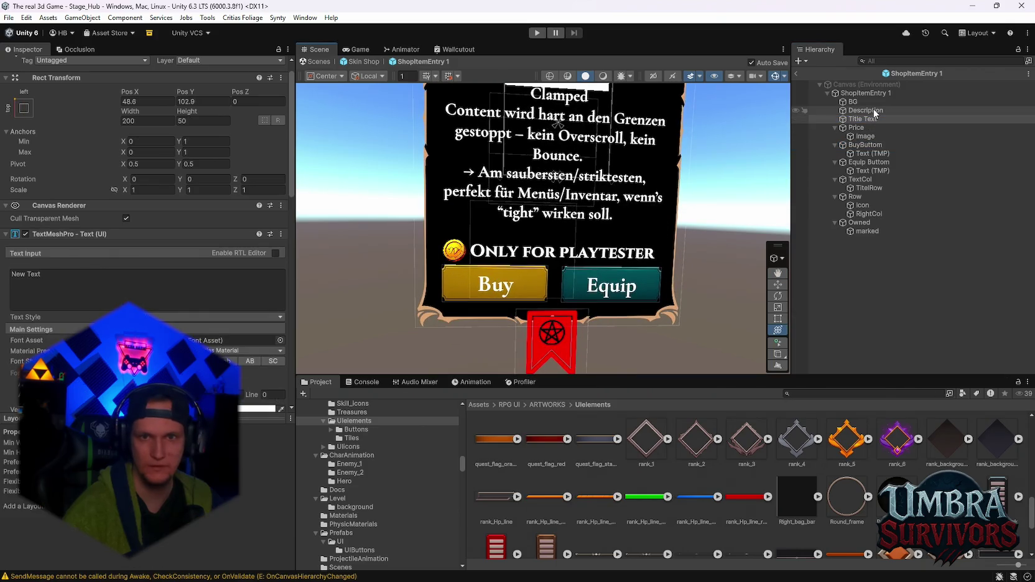
click(857, 128)
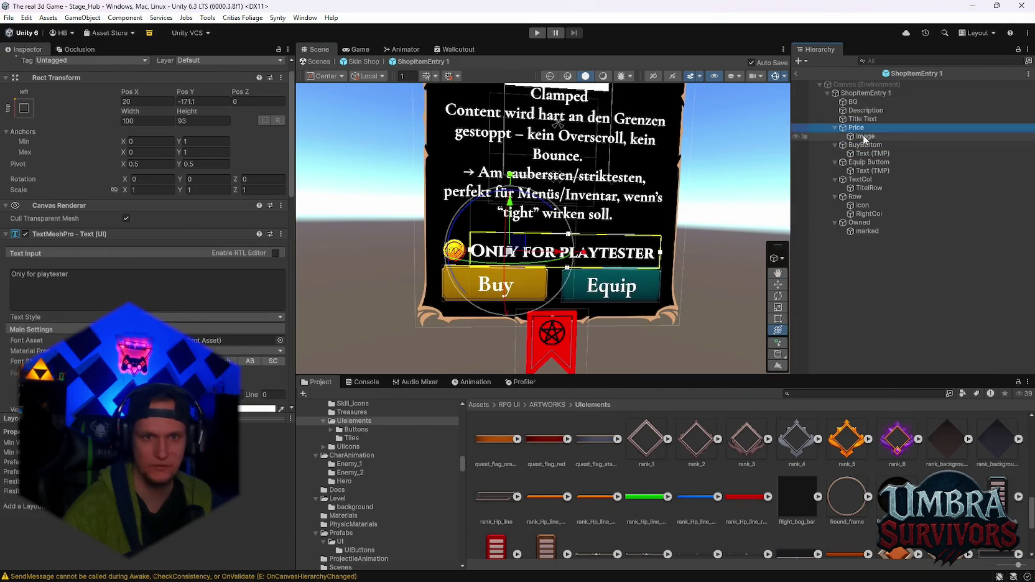
scroll(569, 299, up, 3)
drag(583, 292, 588, 285)
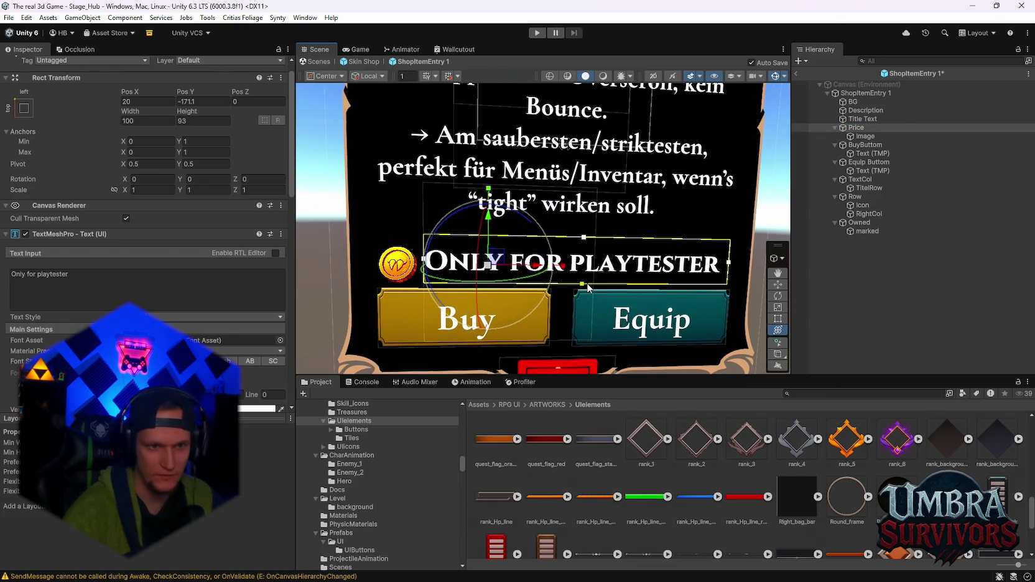
scroll(599, 301, down, 2)
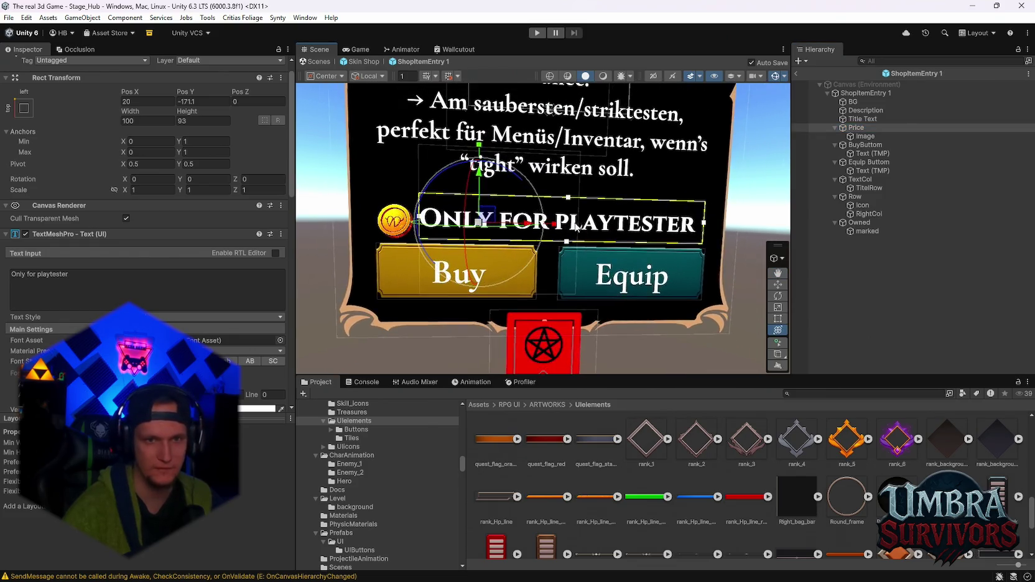
Nudge the coin Image beside the price slightly upward.
click(865, 136)
drag(402, 208, 403, 204)
scroll(630, 280, down, 2)
scroll(630, 280, down, 5)
click(746, 215)
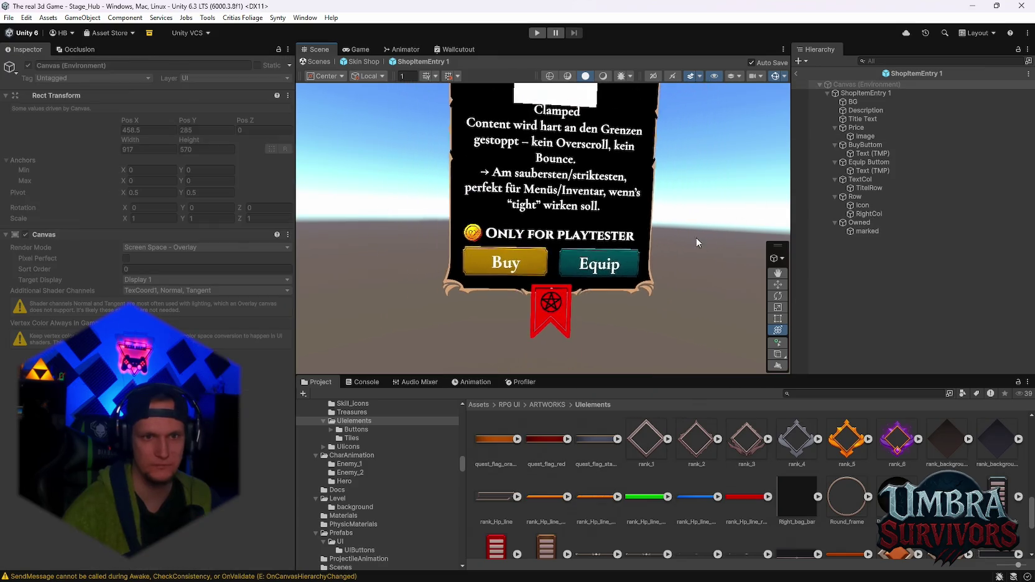
Extend the Description box's bottom edge down and raise its top edge, saving the prefab.
scroll(453, 249, down, 2)
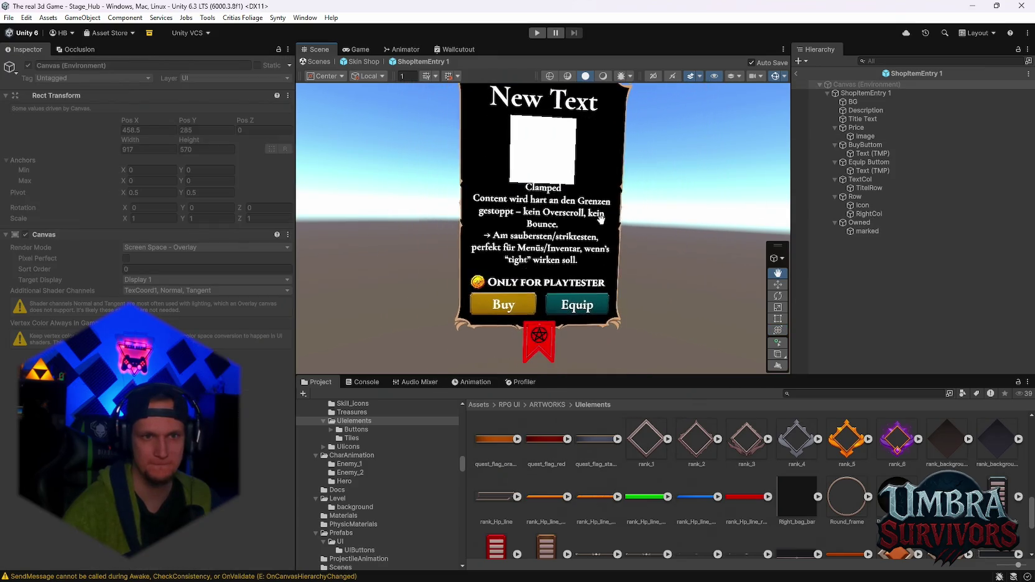
scroll(640, 201, up, 2)
scroll(640, 201, down, 2)
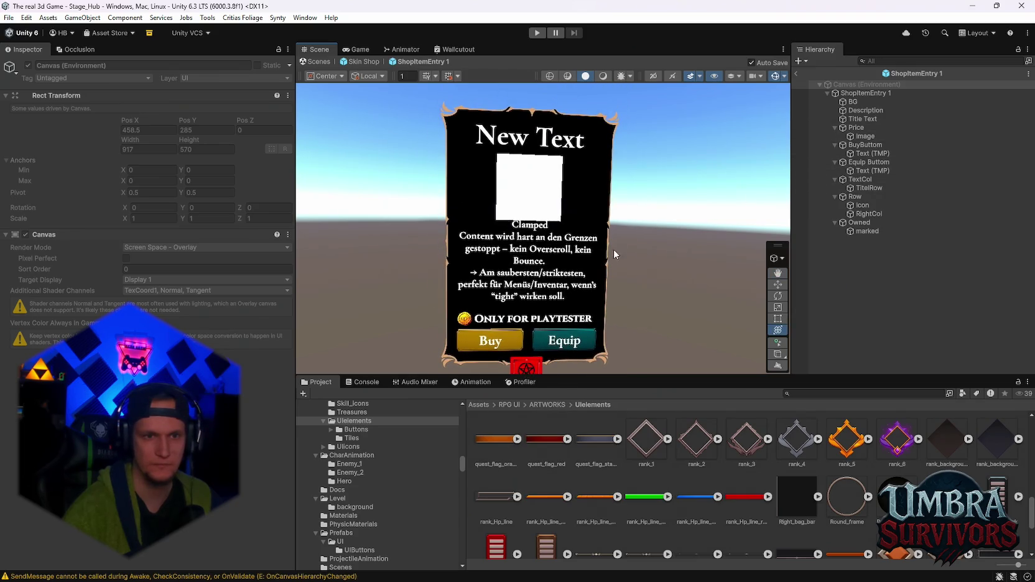
double_click(865, 110)
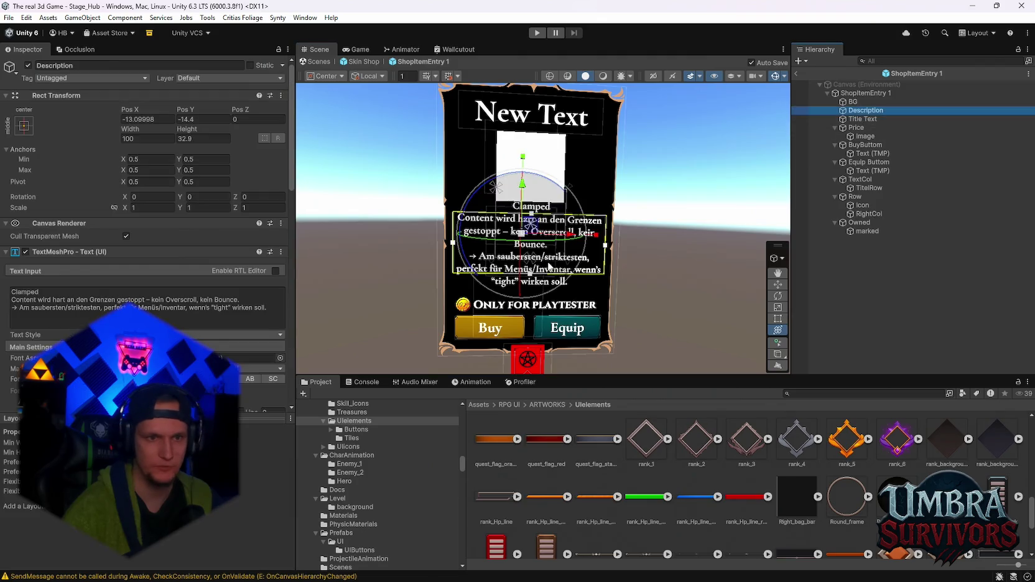
scroll(536, 268, down, 2)
drag(530, 278, 530, 292)
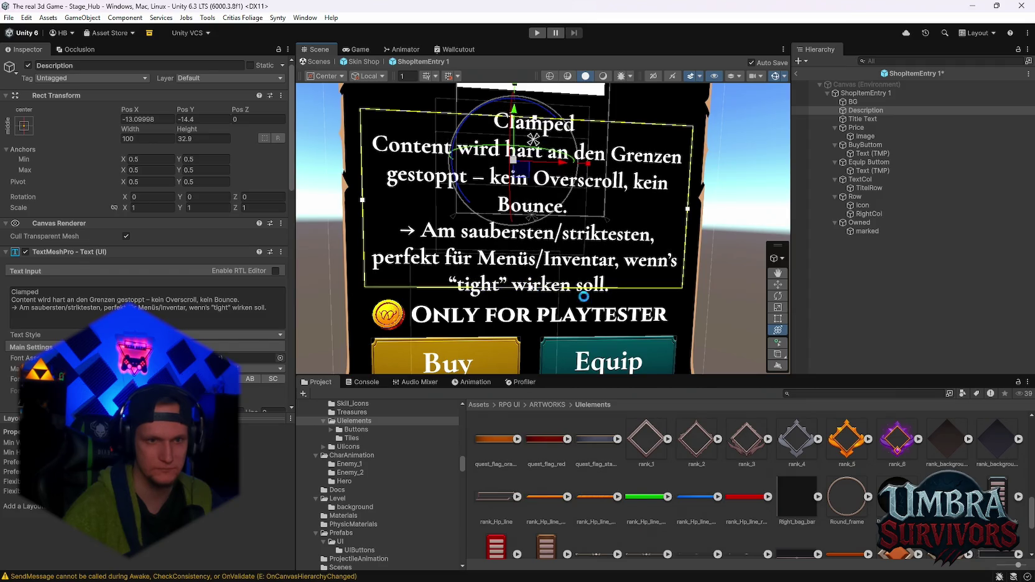
key(ctrl+s)
scroll(621, 278, down, 3)
scroll(621, 278, down, 3)
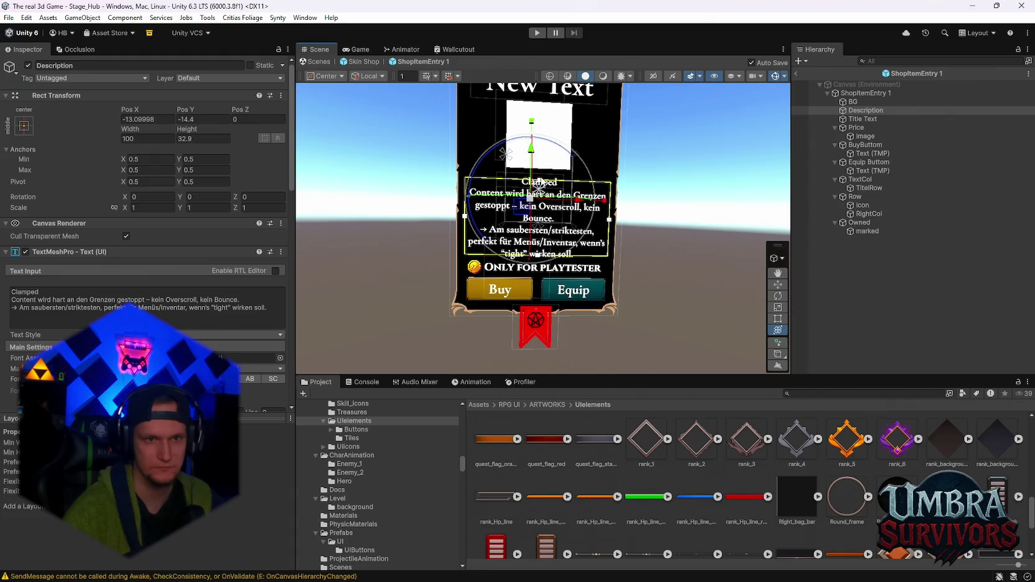
drag(539, 184, 539, 182)
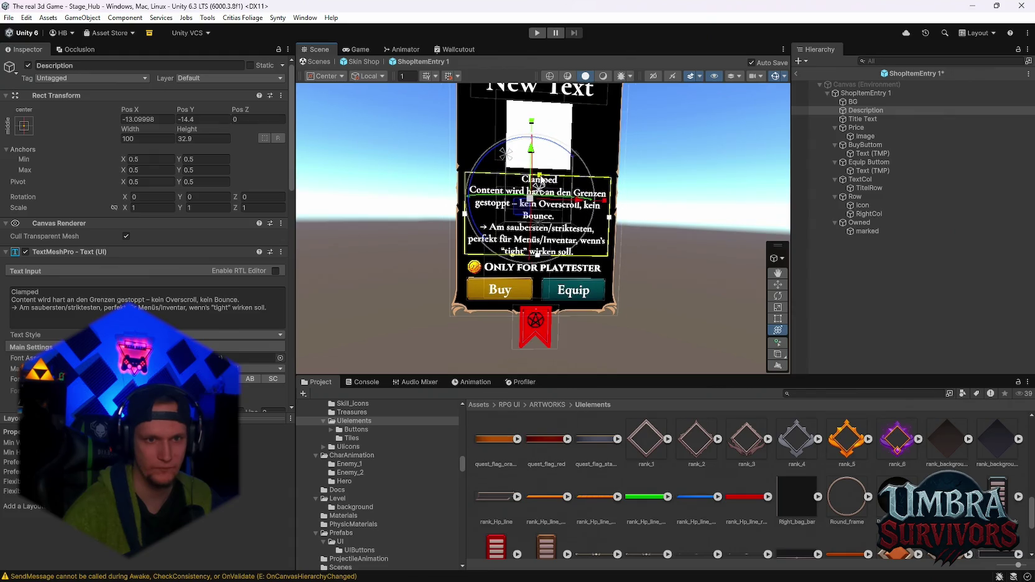
key(ctrl+s)
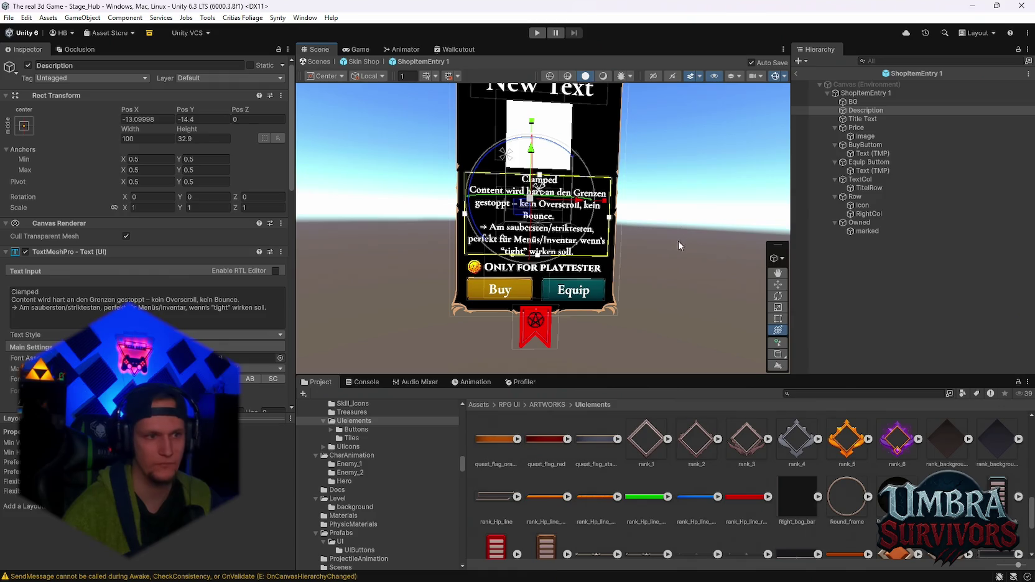
Try the Description's overflow mode as Overflow, then set it to Ellipsis.
scroll(213, 309, down, 5)
scroll(213, 309, down, 7)
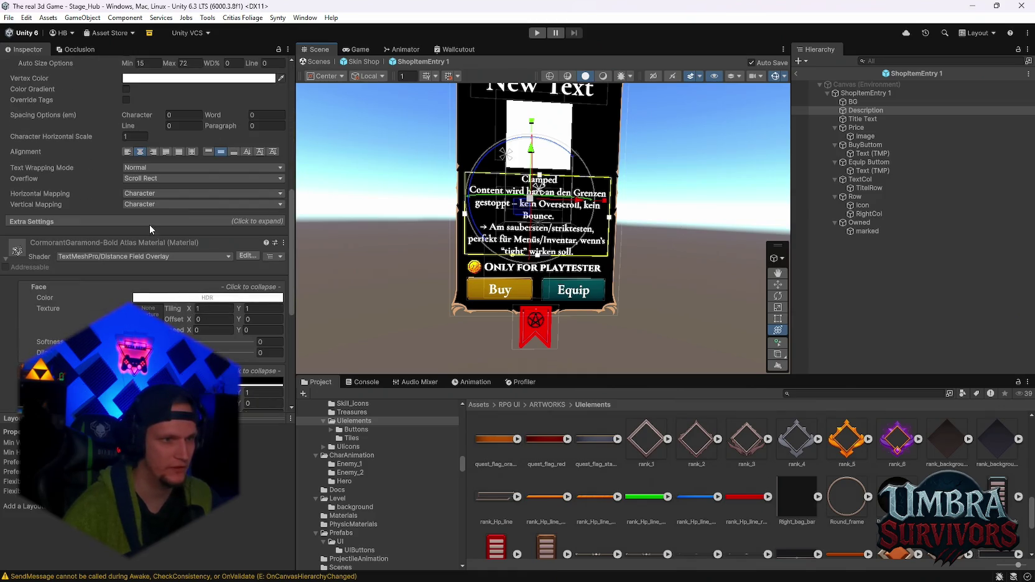
click(140, 180)
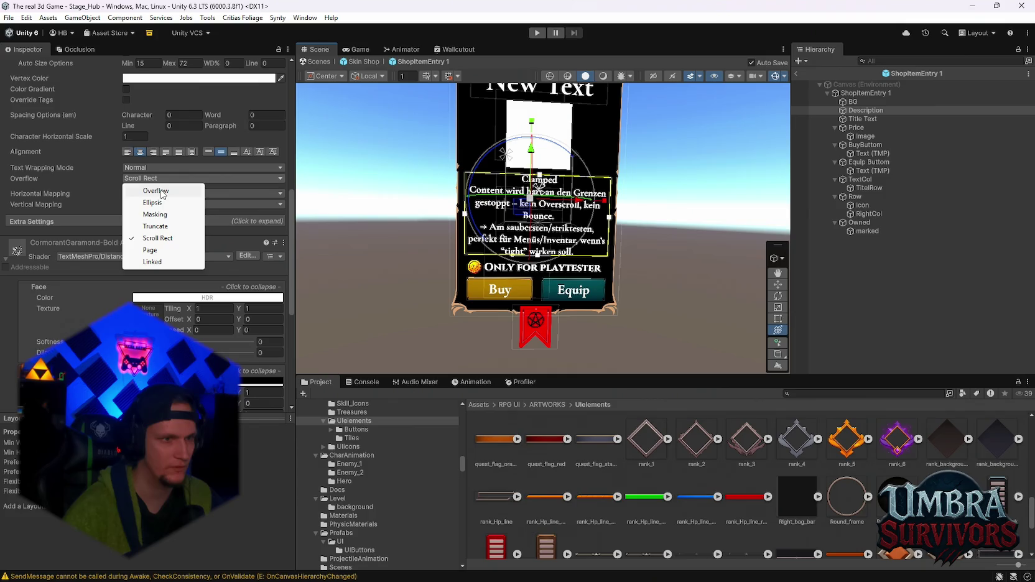
click(160, 191)
click(157, 179)
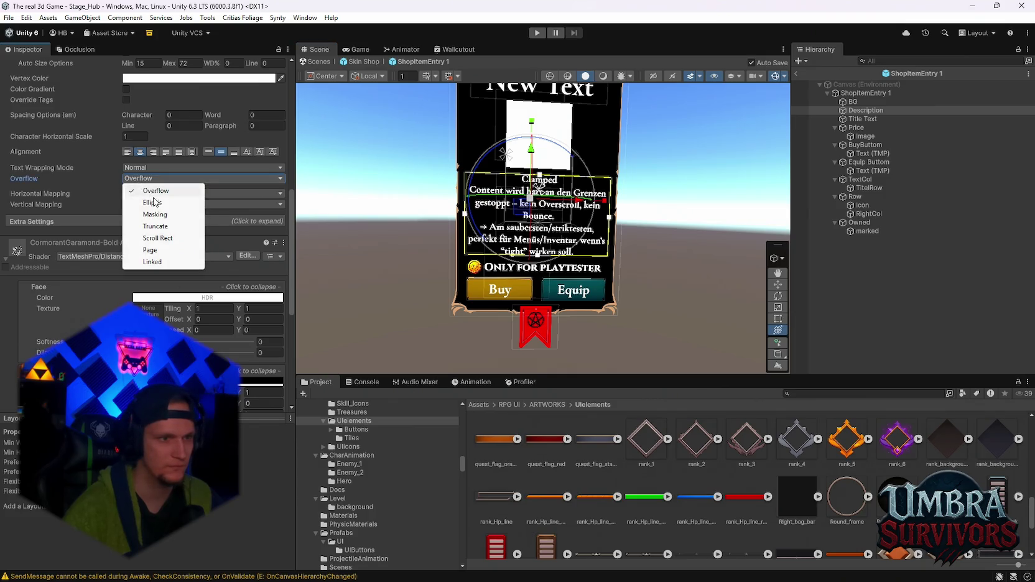
click(148, 197)
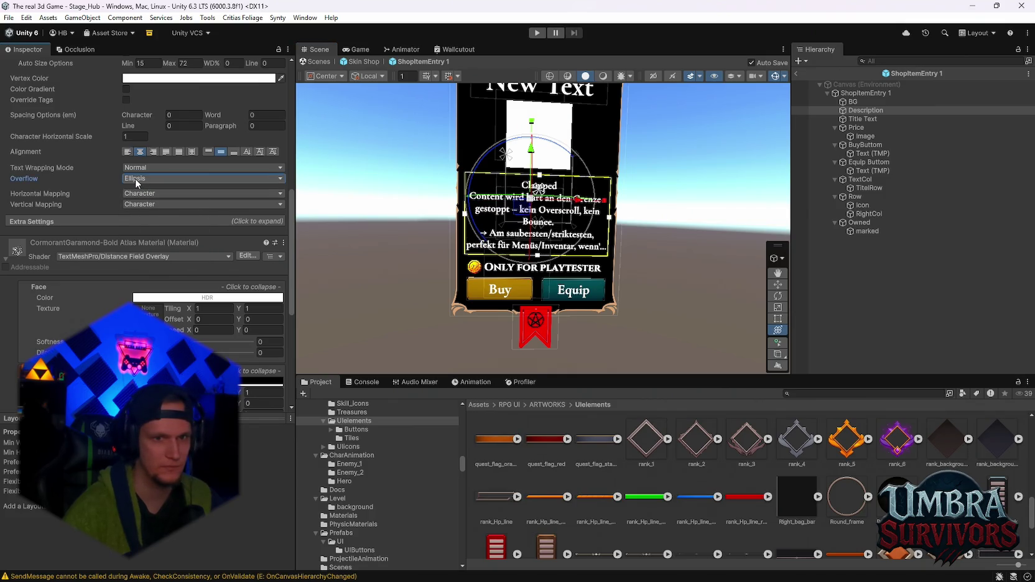
click(433, 222)
Shift the Description text block slightly, then undo that move.
scroll(433, 221, up, 2)
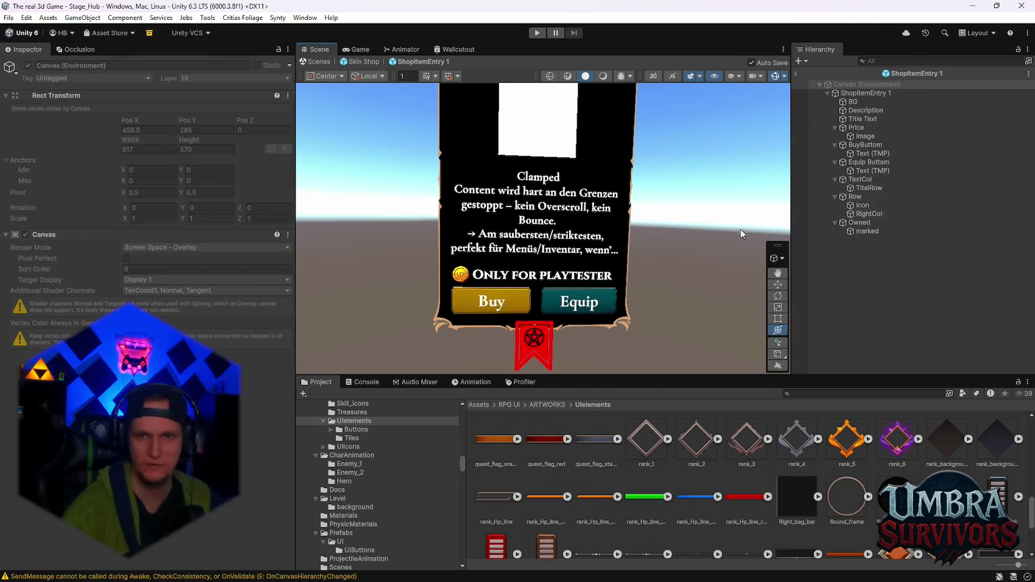
click(869, 112)
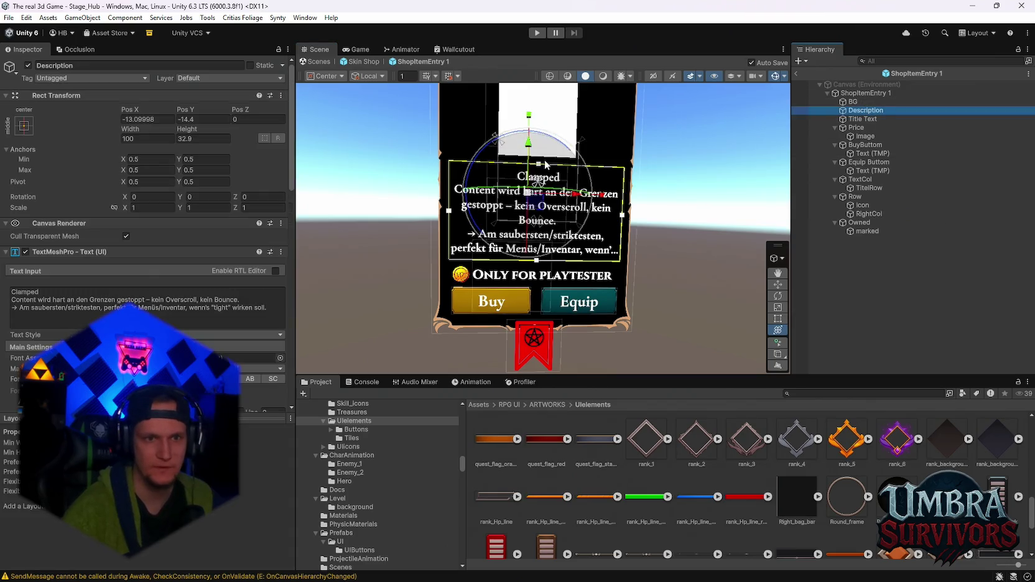
drag(543, 165, 542, 162)
key(ctrl+z)
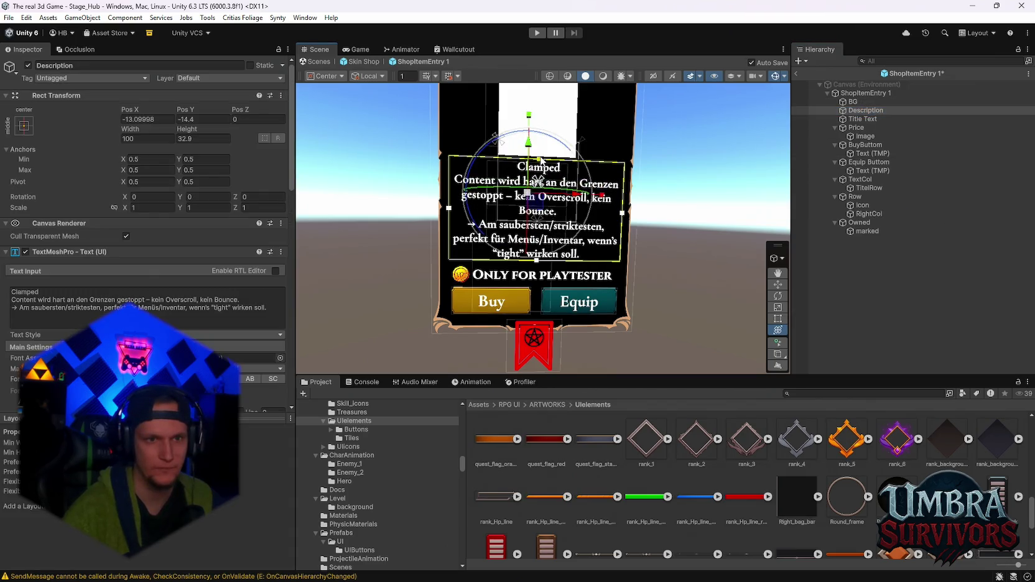
scroll(156, 312, down, 3)
scroll(155, 312, down, 1)
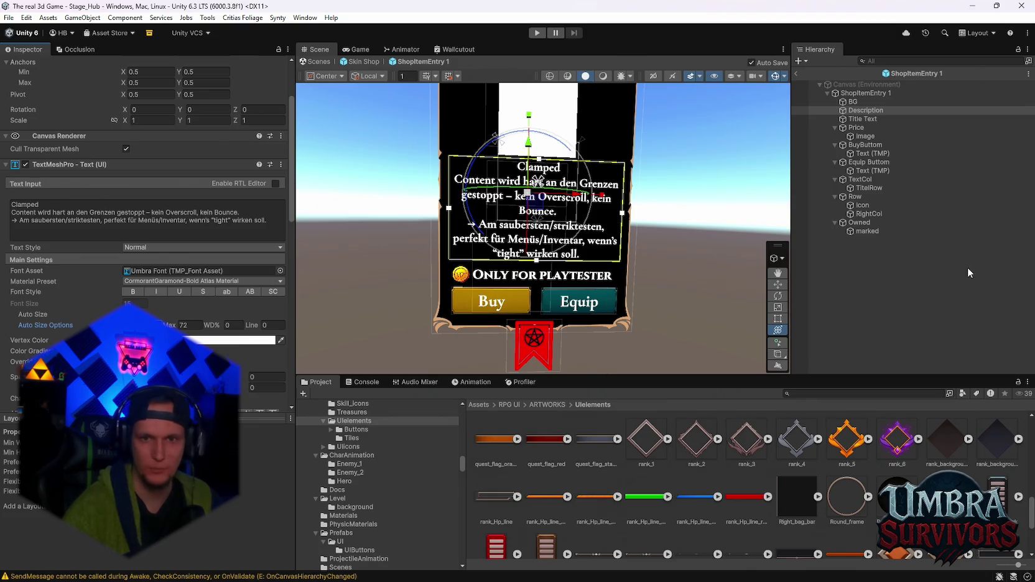
Set the Buy button's Disabled Color alpha to 24.
click(863, 145)
scroll(199, 321, down, 5)
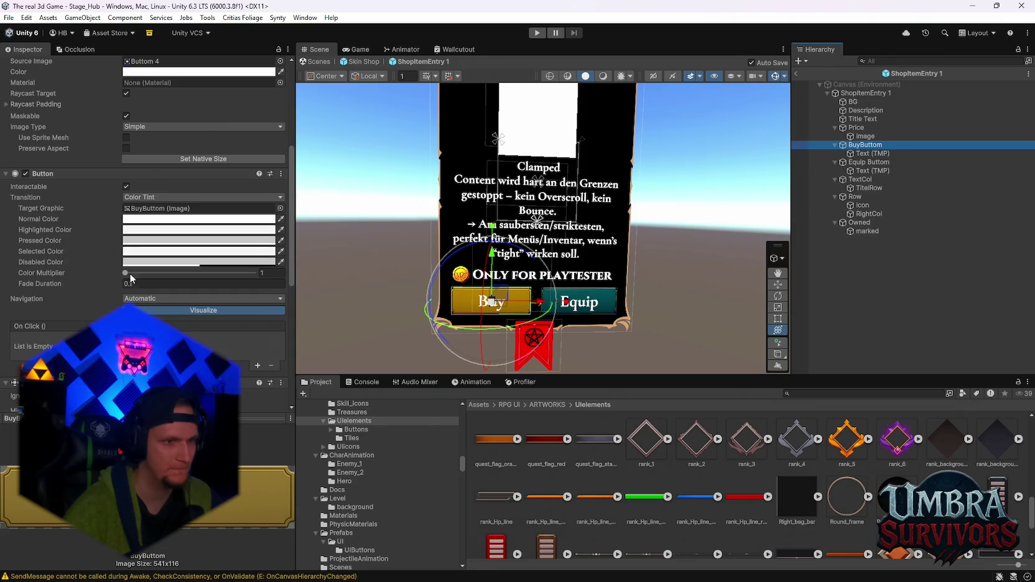
click(199, 262)
click(250, 452)
text(24)
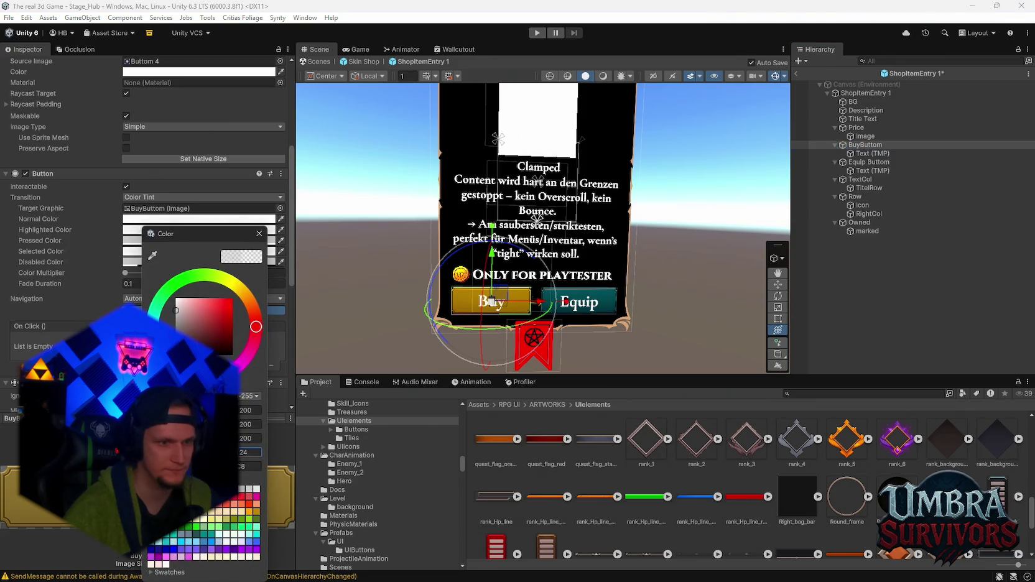
click(259, 233)
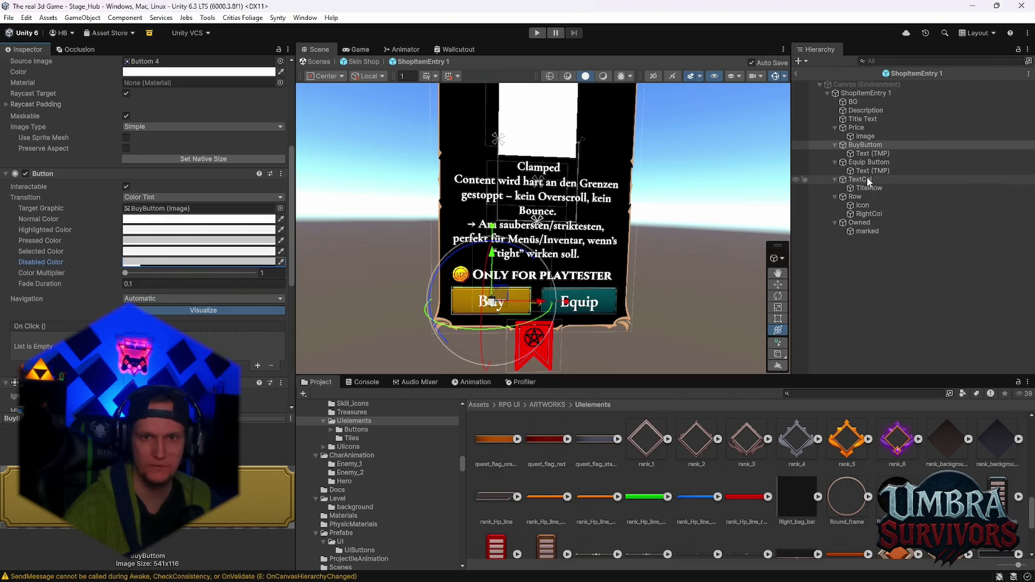
click(154, 263)
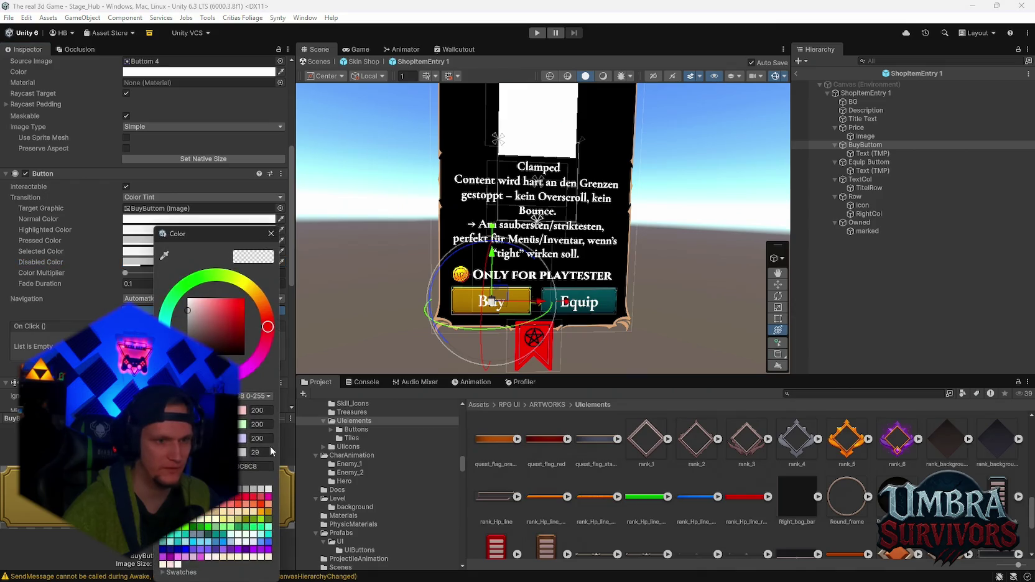
key(Escape)
Give the Equip button's Disabled Color the same near-transparent alpha.
click(868, 162)
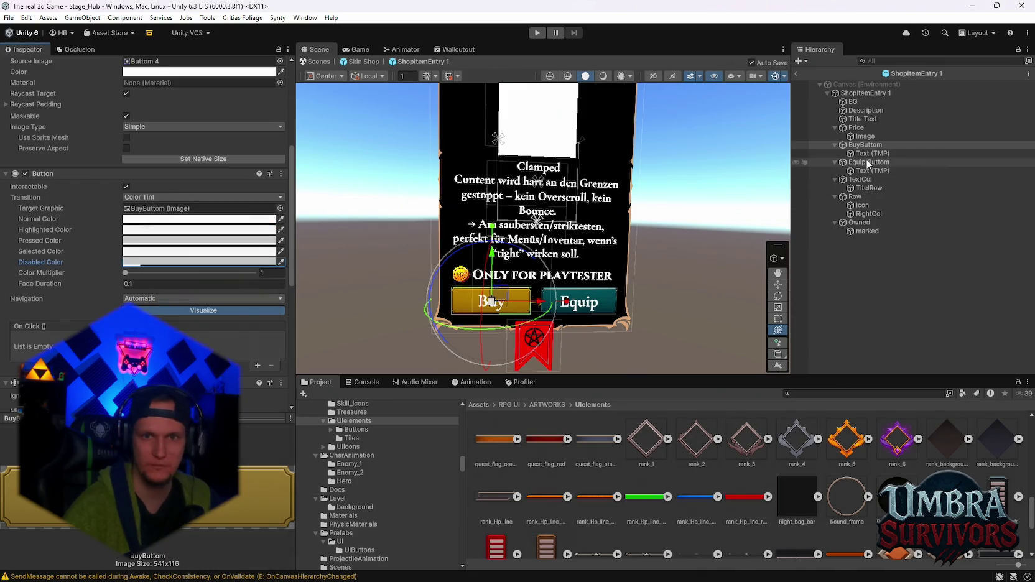
click(127, 262)
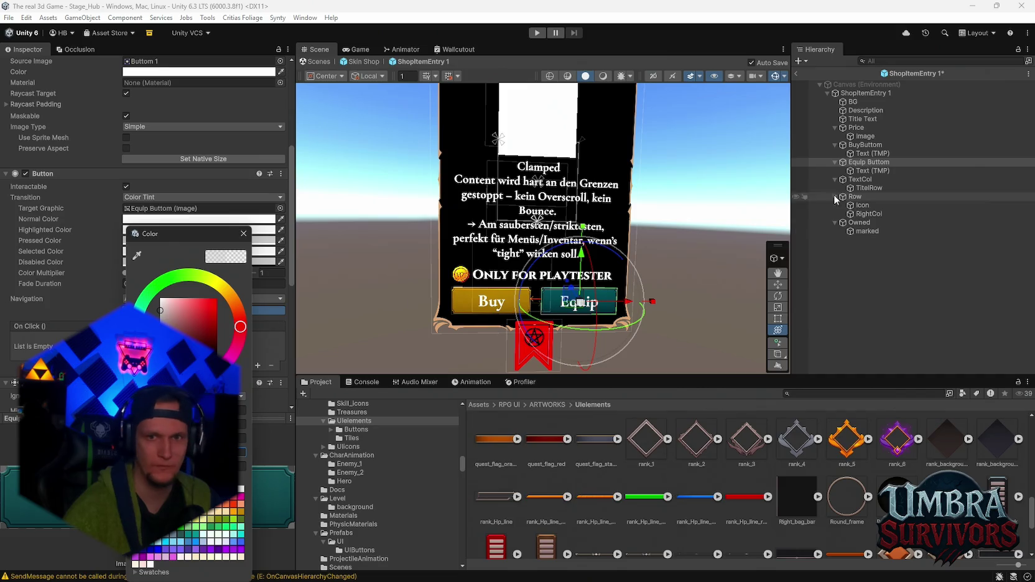
click(865, 144)
click(186, 219)
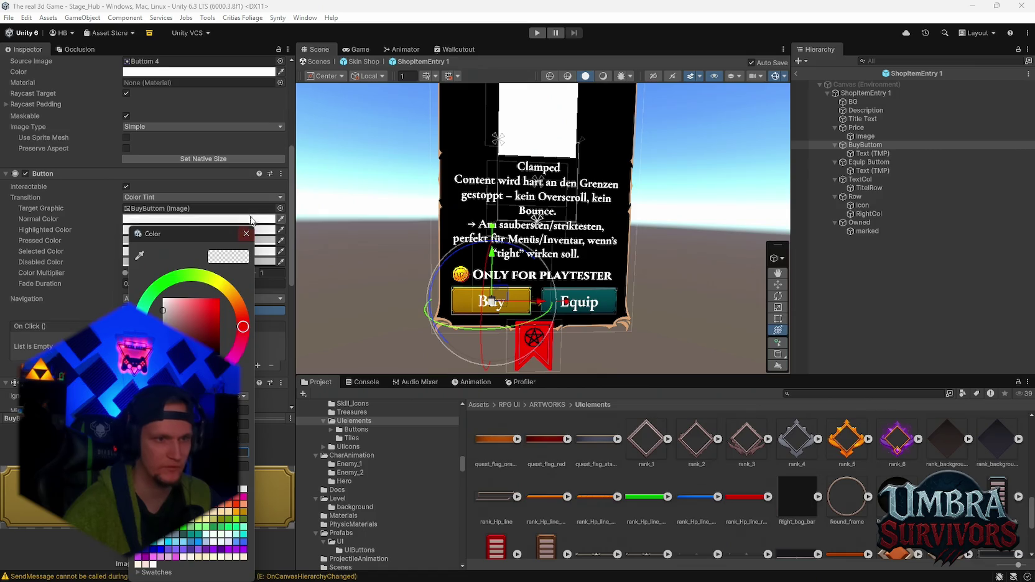
click(246, 233)
click(868, 162)
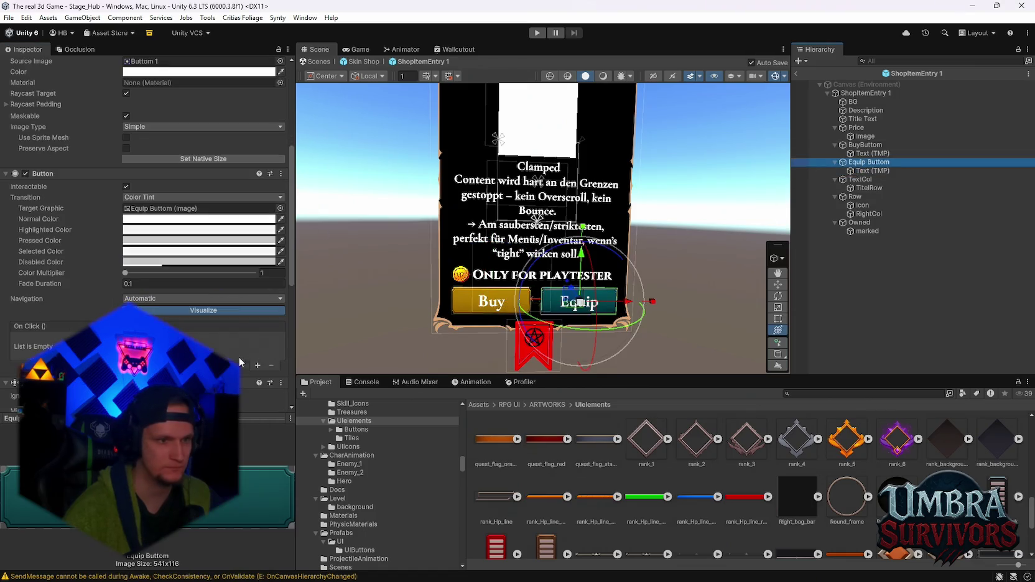
click(199, 219)
click(246, 452)
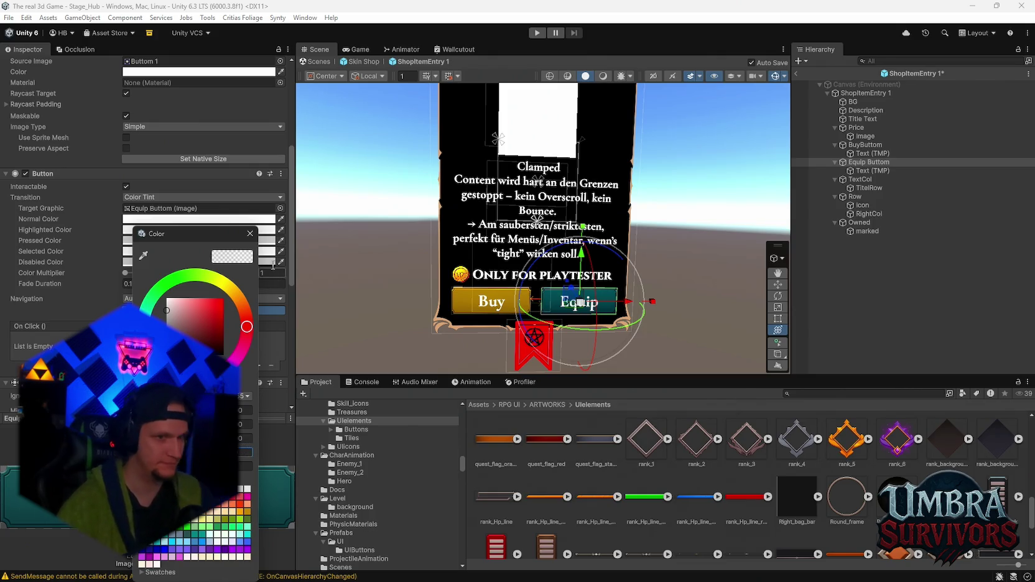
key(Return)
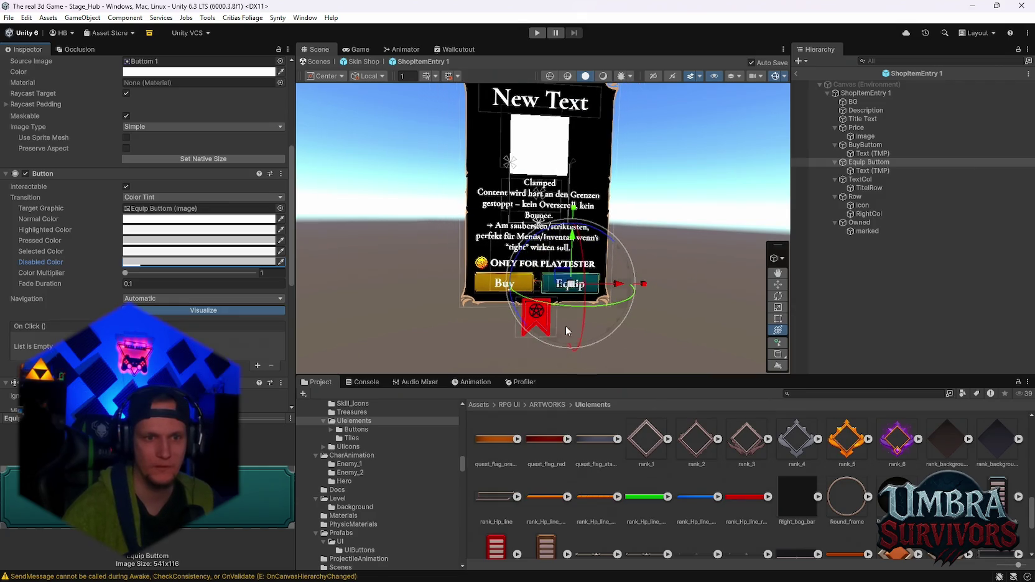
Exit prefab mode back to the Skin Shop scene and save the scene.
mouse_move(566, 187)
mouse_down()
mouse_move(566, 300)
mouse_move(556, 206)
mouse_move(551, 270)
mouse_up()
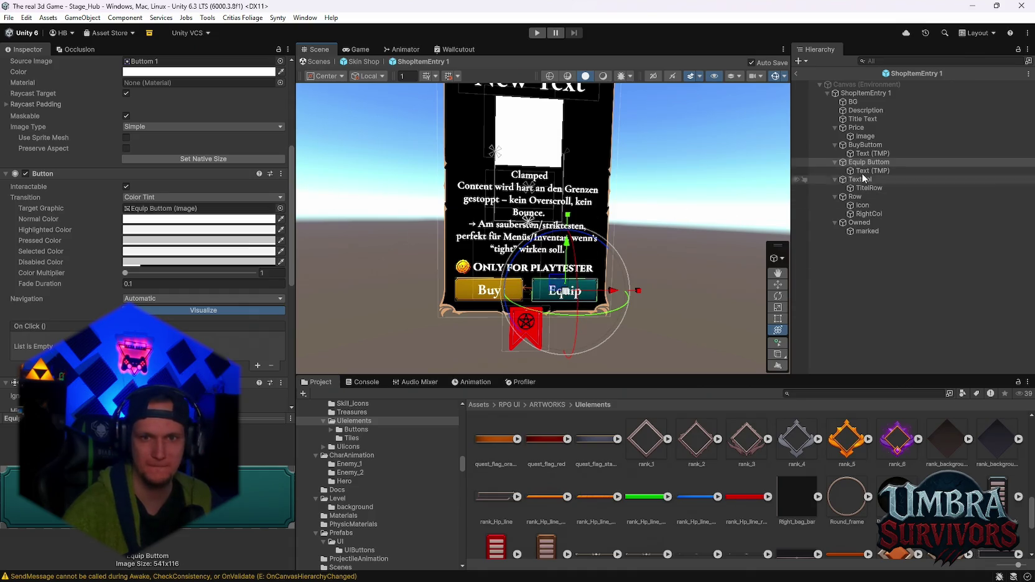
click(795, 73)
click(9, 17)
click(26, 71)
click(9, 17)
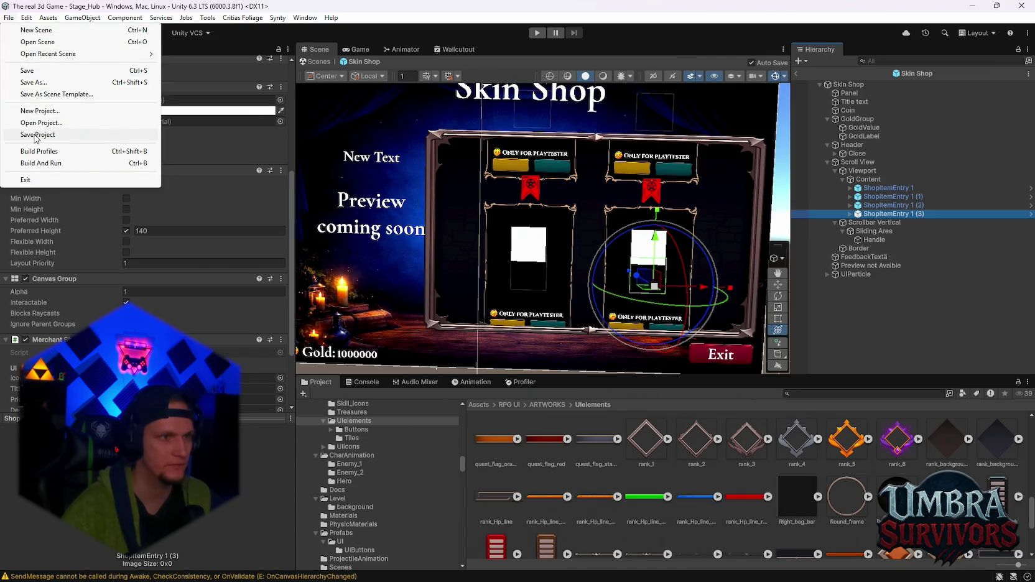
Save the project, then trial-move the Preview coming soon and FeedbackTextä texts and undo both moves.
click(38, 134)
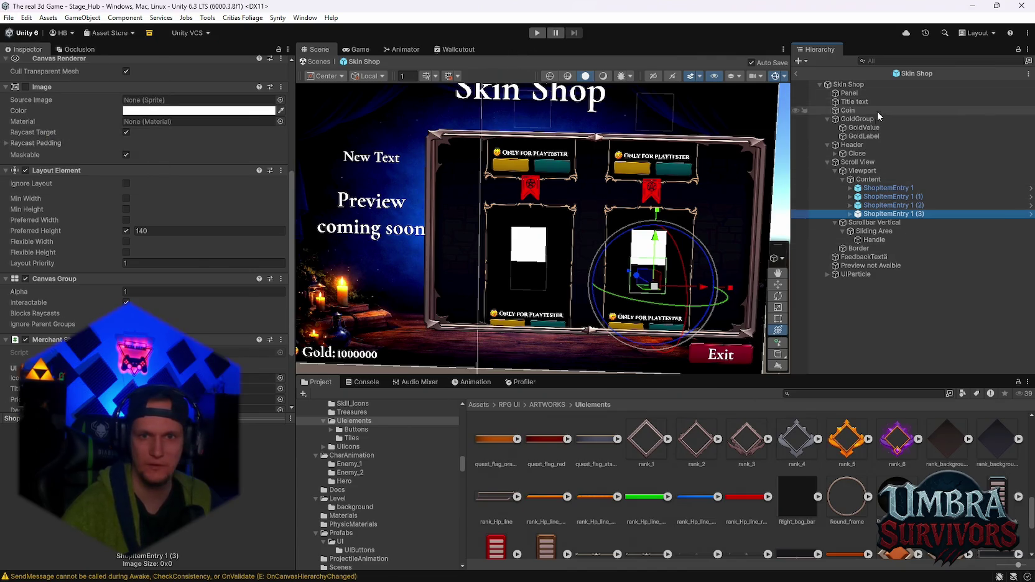
click(862, 265)
key(f)
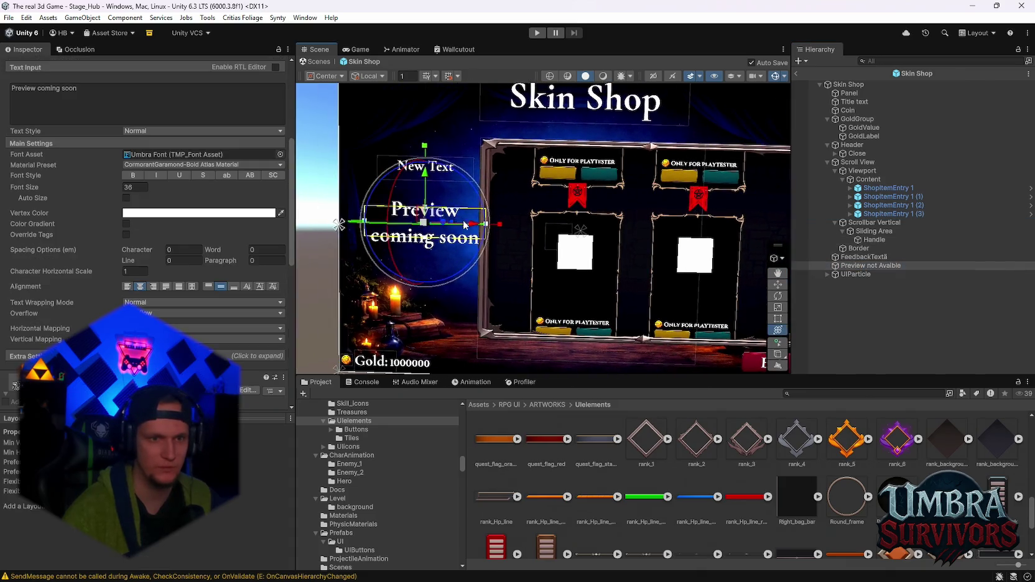
drag(464, 225, 461, 227)
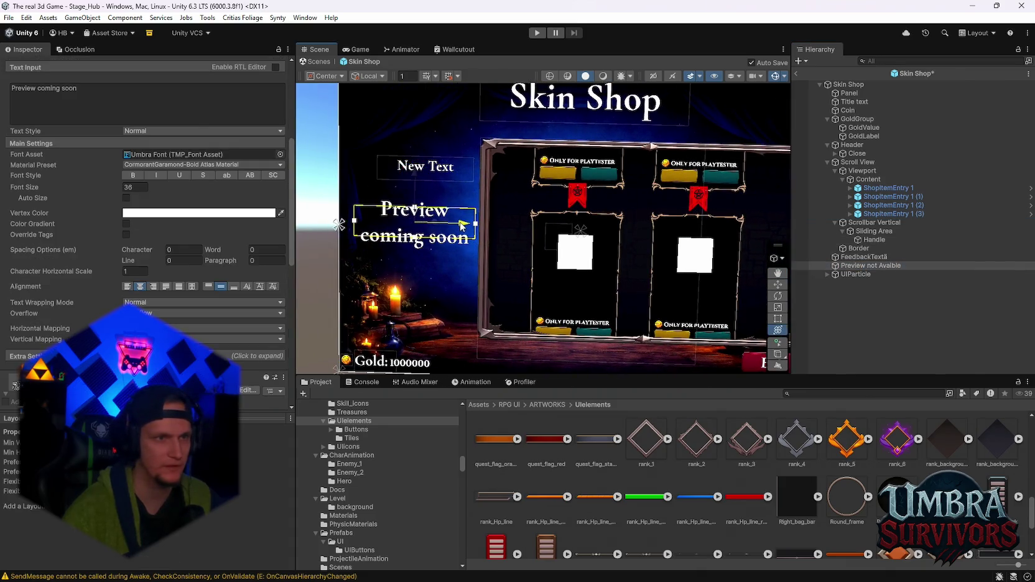
key(ctrl+z)
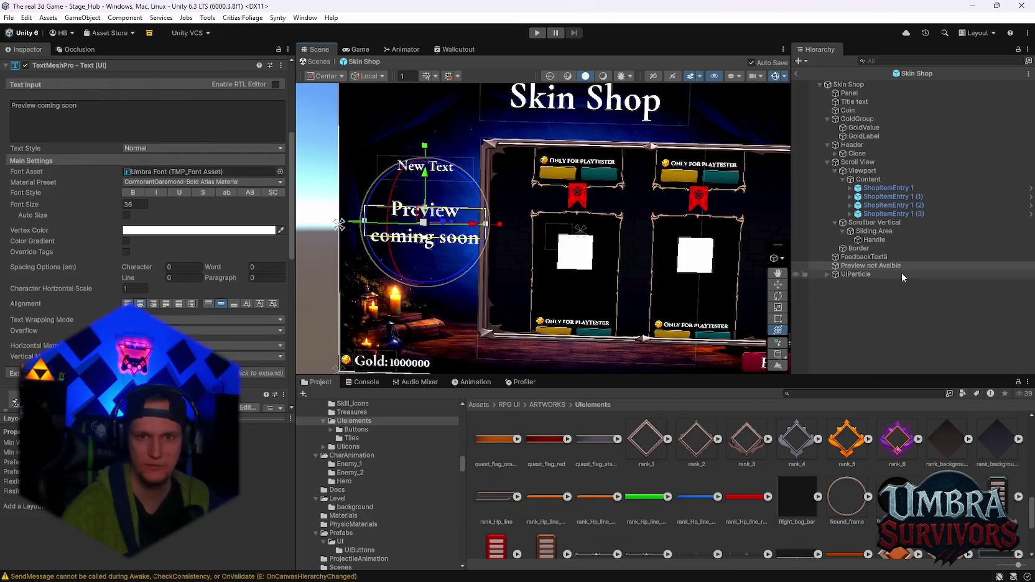
ctrl+click(877, 256)
mouse_move(473, 202)
mouse_down()
mouse_move(460, 205)
mouse_move(564, 219)
mouse_move(514, 244)
mouse_up()
key(ctrl+z)
Save the scene and enter Play mode.
click(8, 17)
click(9, 18)
click(8, 17)
click(9, 18)
click(536, 32)
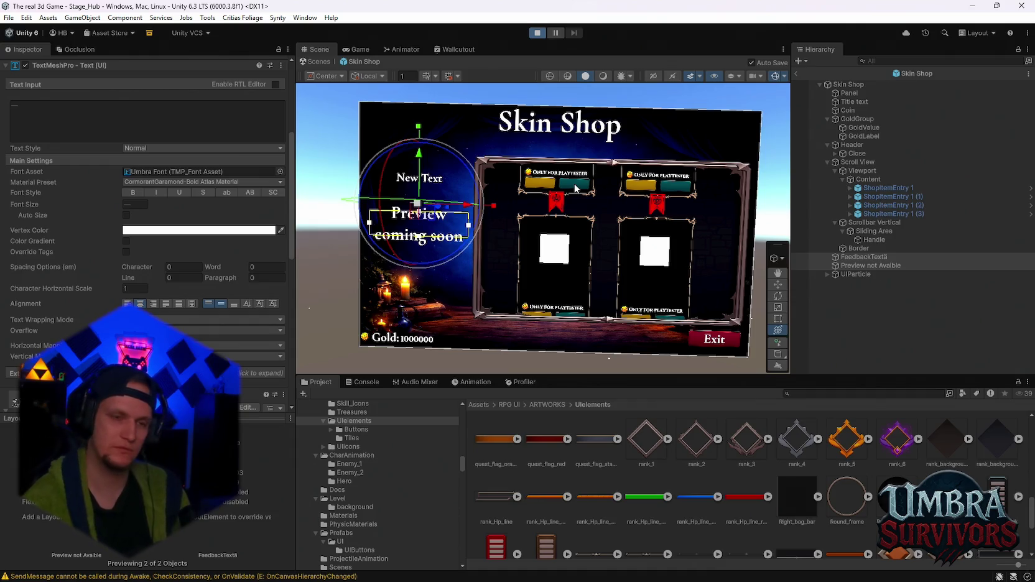
Walk the hero to the merchant tent and open the Skin Shop with E.
mouse_move(576, 580)
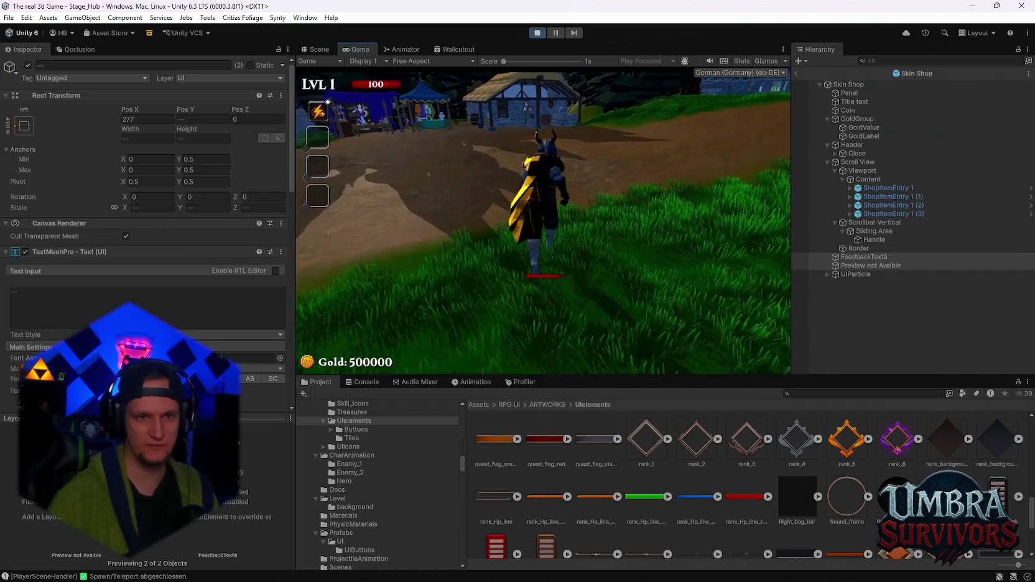
key(w)
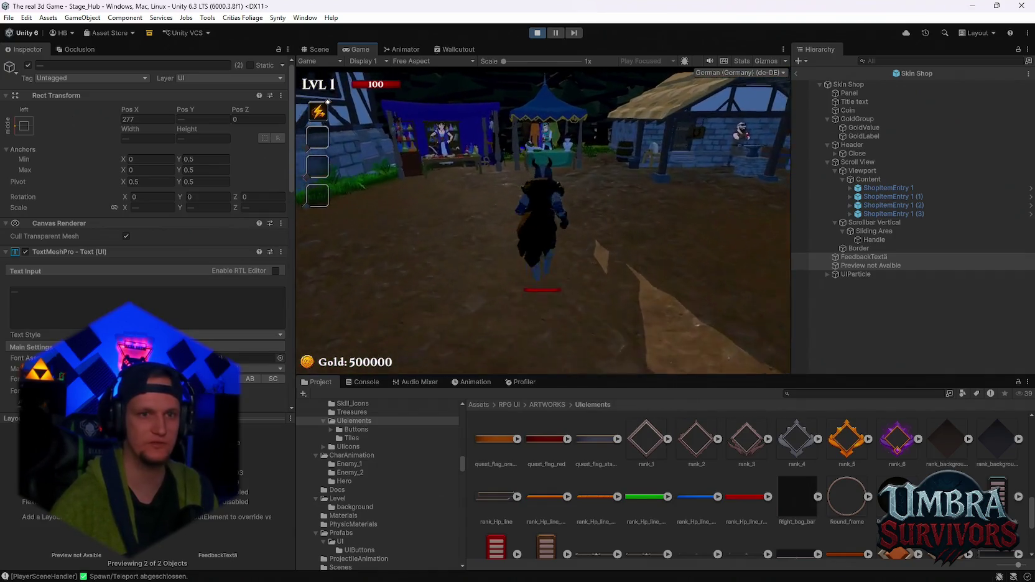
key(w)
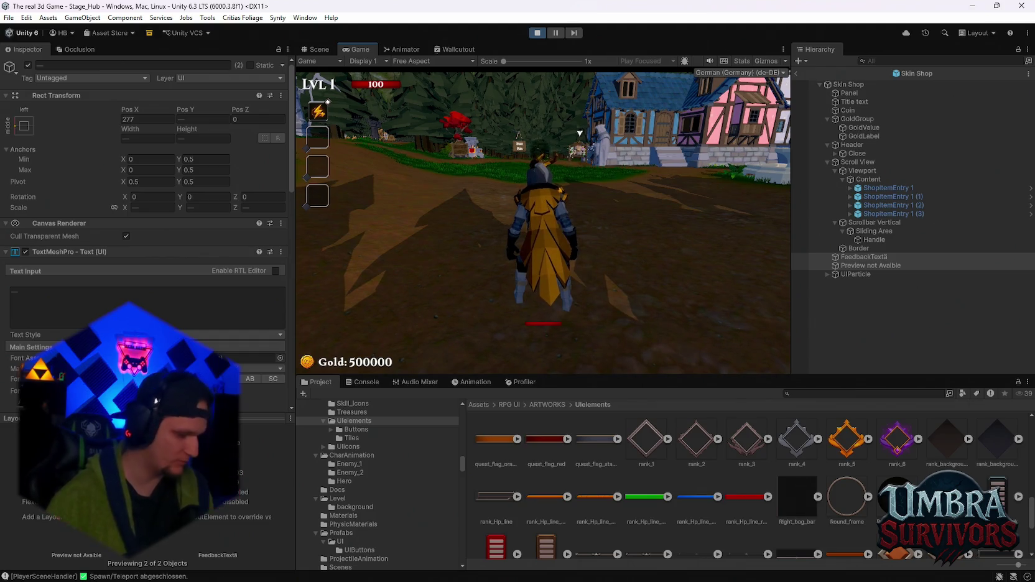
key(w)
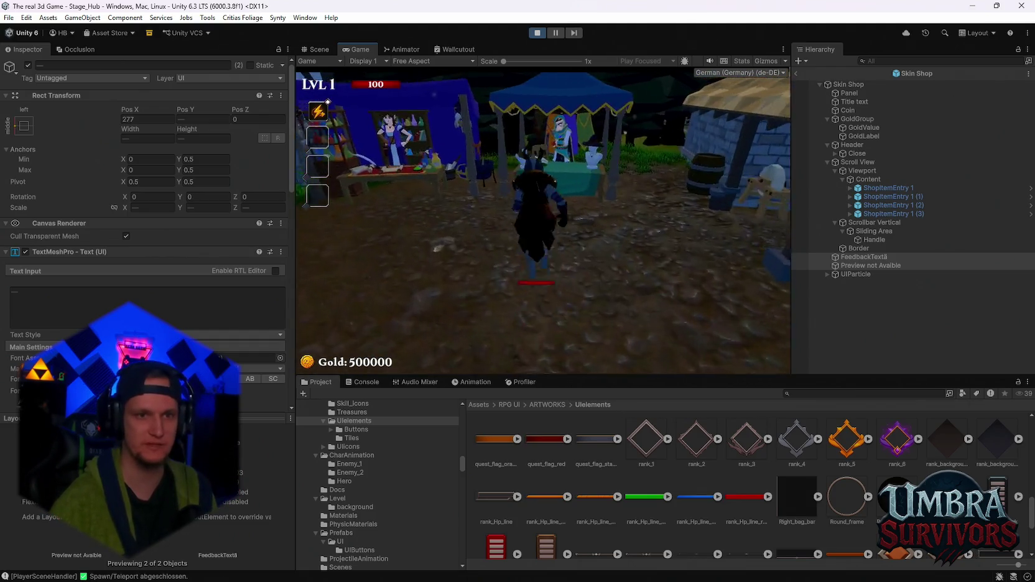
key(e)
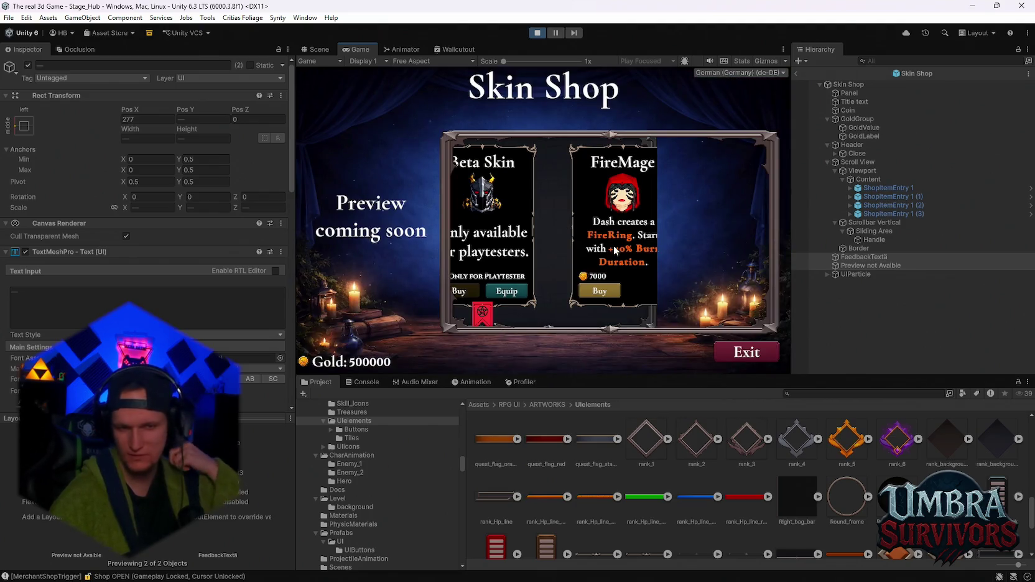
Scroll through the skin cards, then stop Play mode.
scroll(614, 245, down, 10)
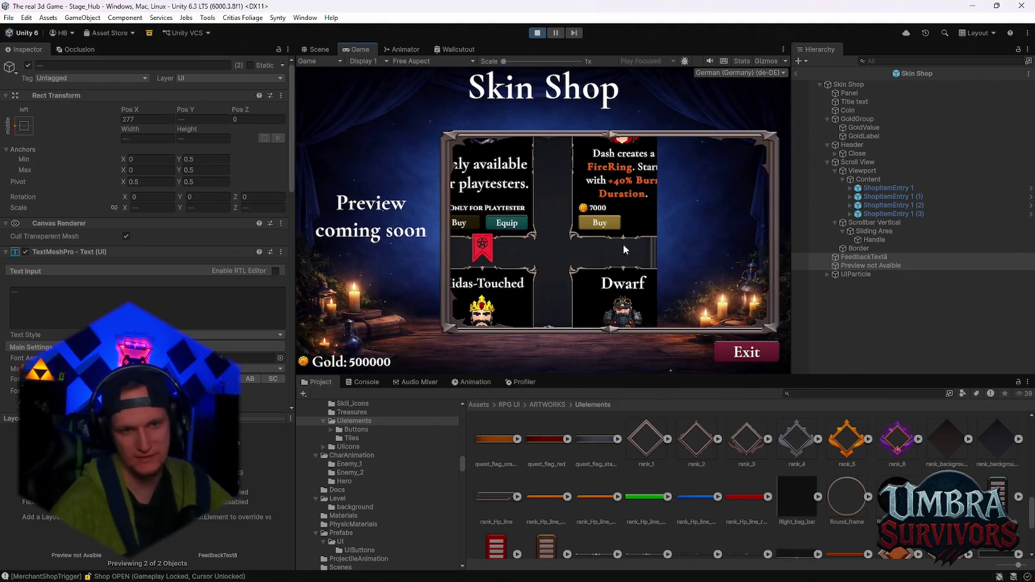
scroll(622, 249, up, 10)
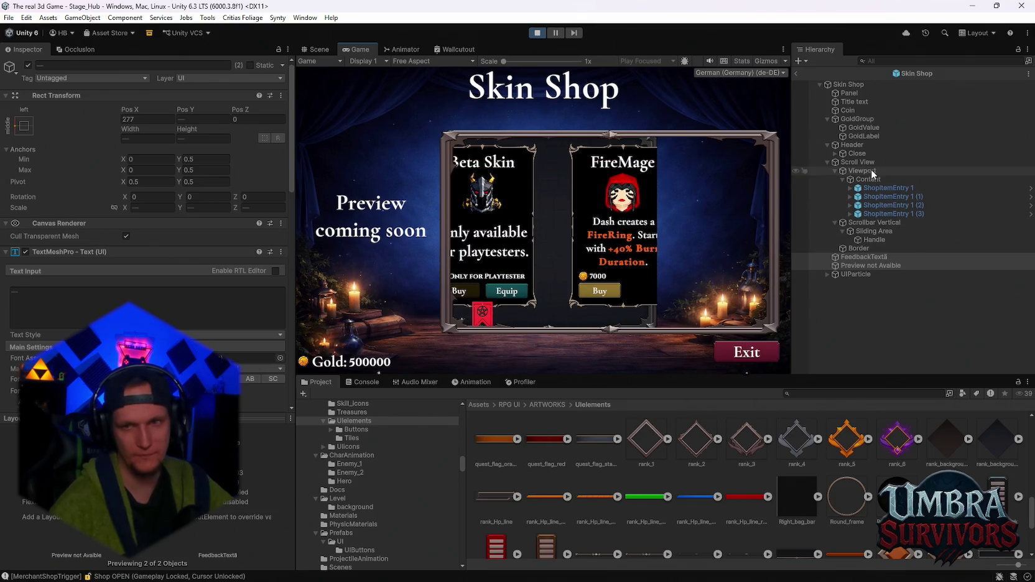
click(537, 33)
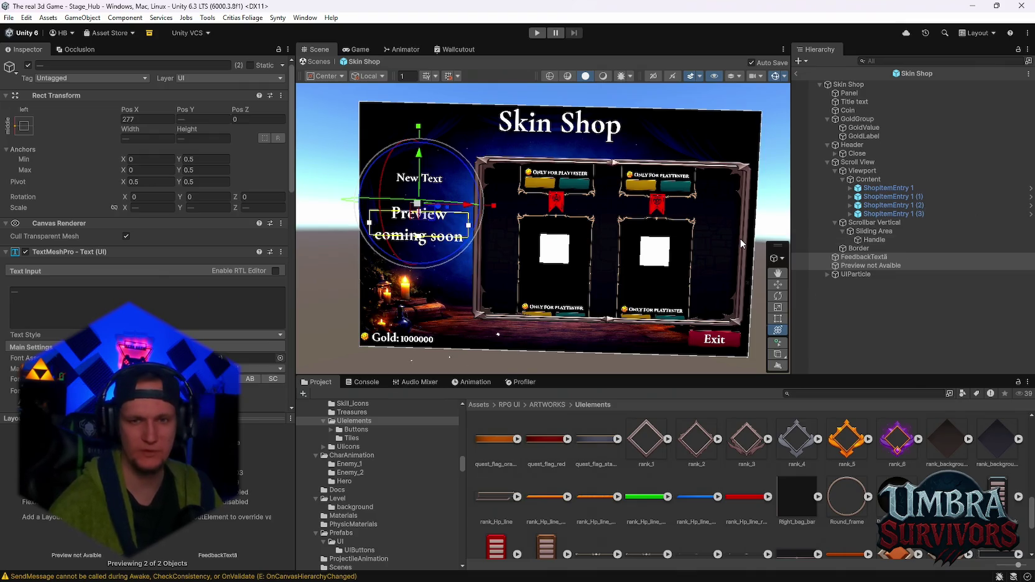
Inspect Viewport and Content, trial-nudging Content's position and undoing it.
click(862, 170)
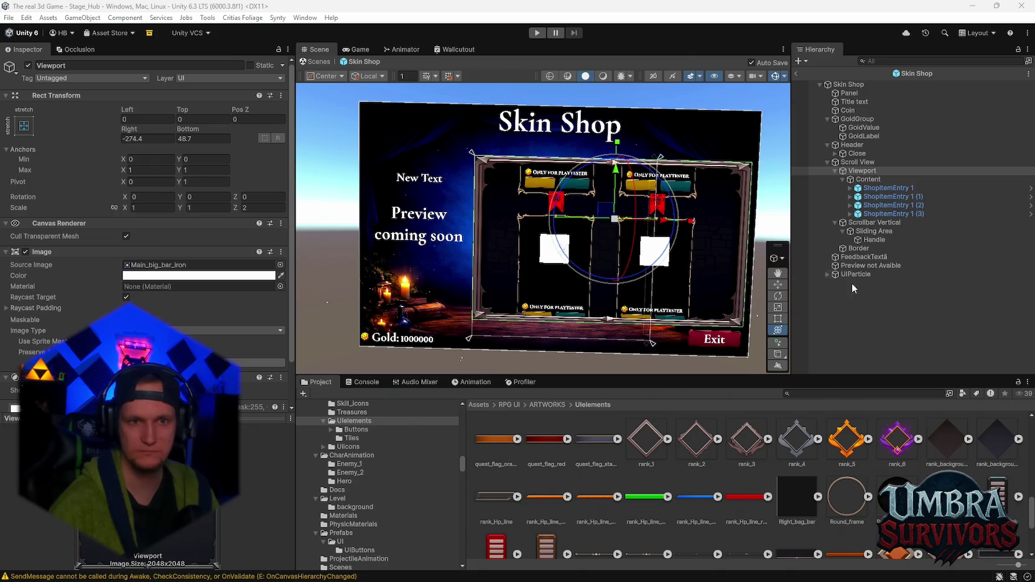
click(868, 179)
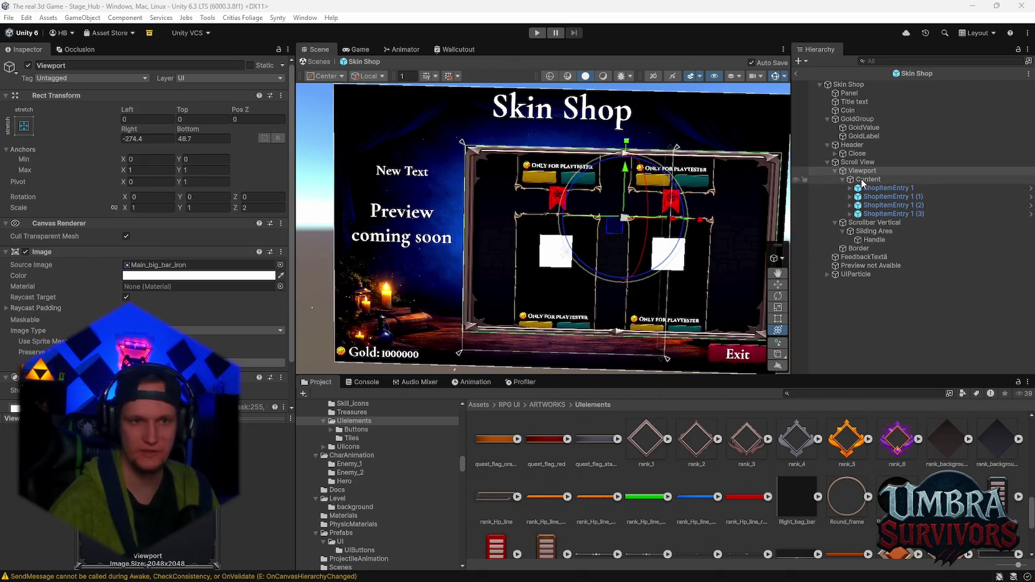
drag(183, 120, 247, 154)
key(ctrl+z)
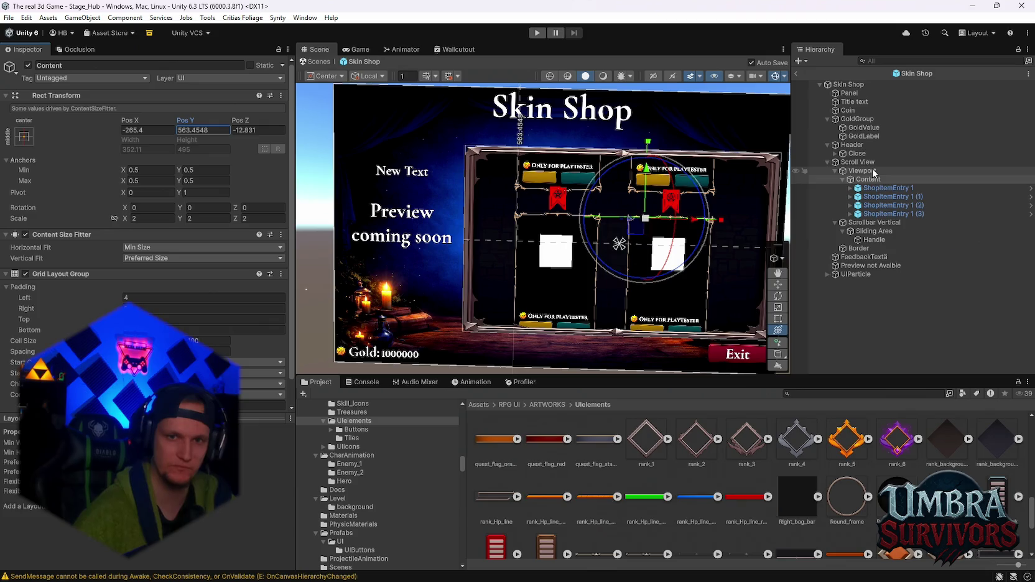
Compare the Viewport and Scroll View settings, ending with Scroll View selected.
click(862, 171)
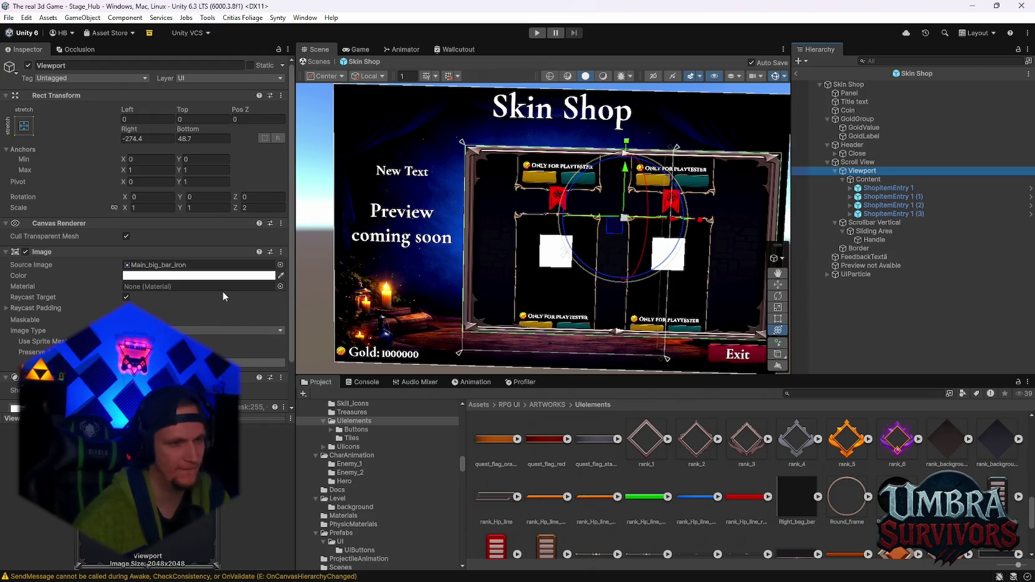
click(859, 162)
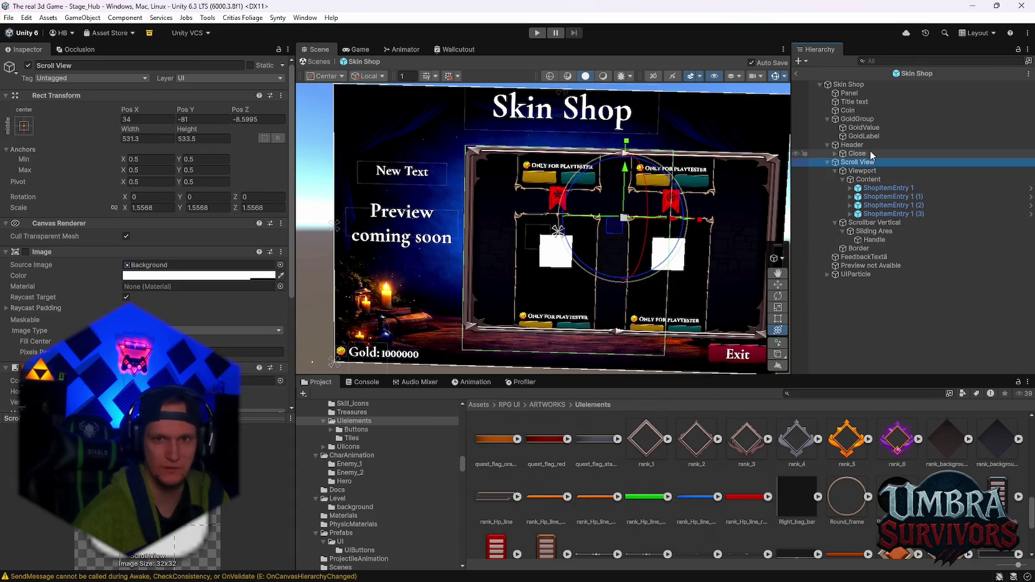
click(864, 171)
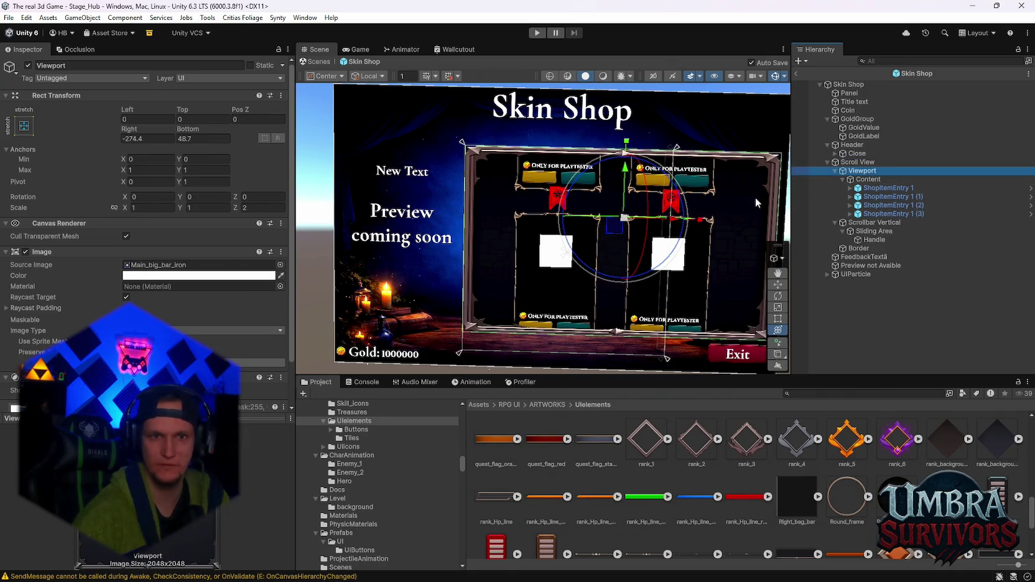
click(857, 163)
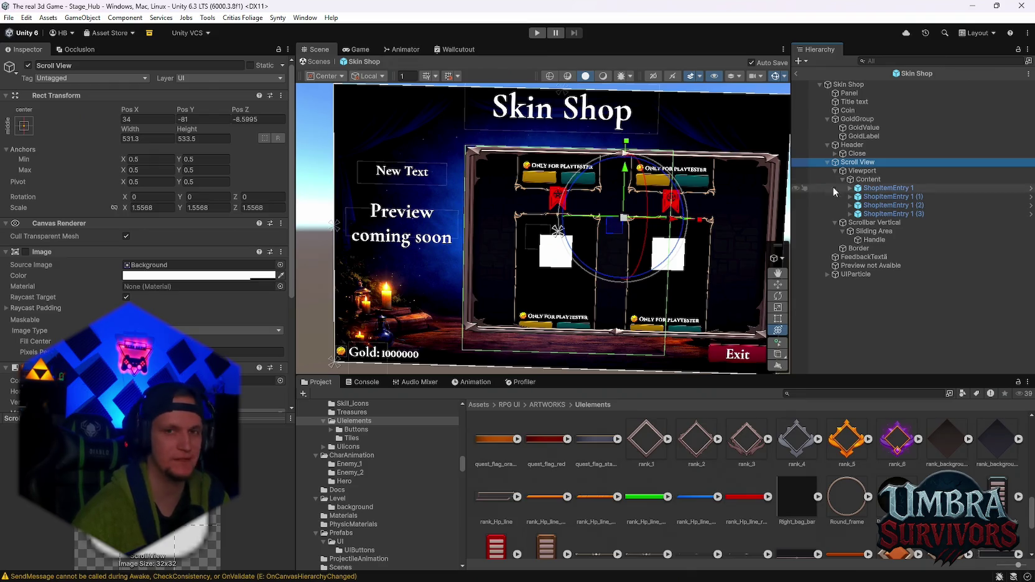
scroll(146, 235, down, 2)
scroll(147, 234, up, 2)
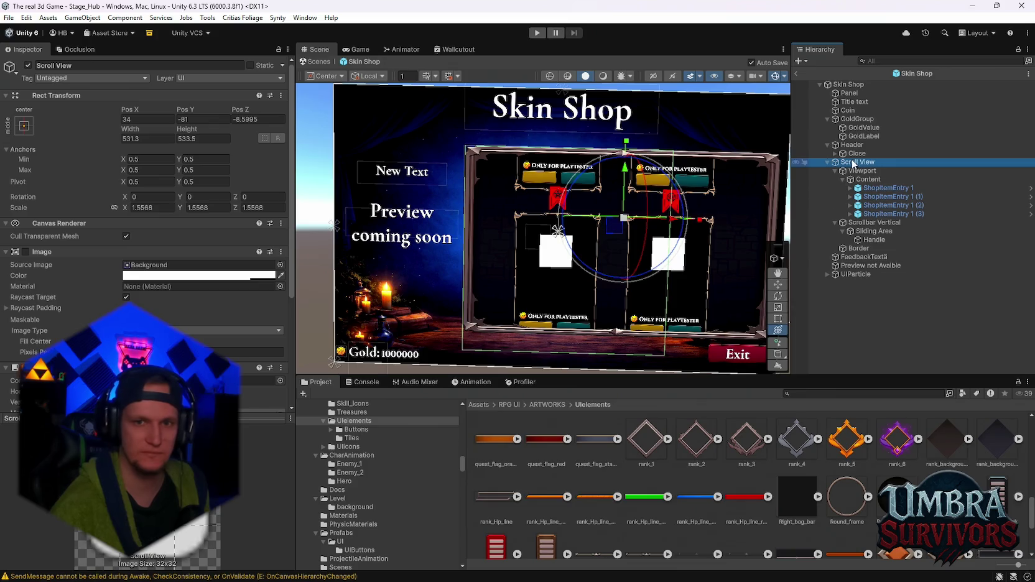
mouse_move(187, 129)
mouse_down()
mouse_move(26, 138)
mouse_move(44, 136)
mouse_up()
click(134, 133)
key(ctrl+z)
drag(134, 132, 56, 136)
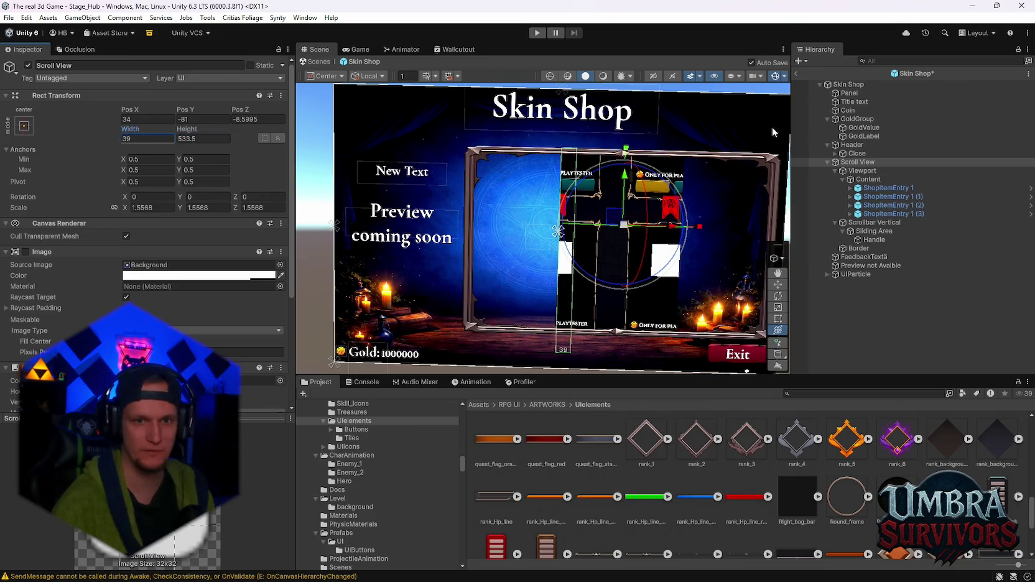
key(ctrl+z)
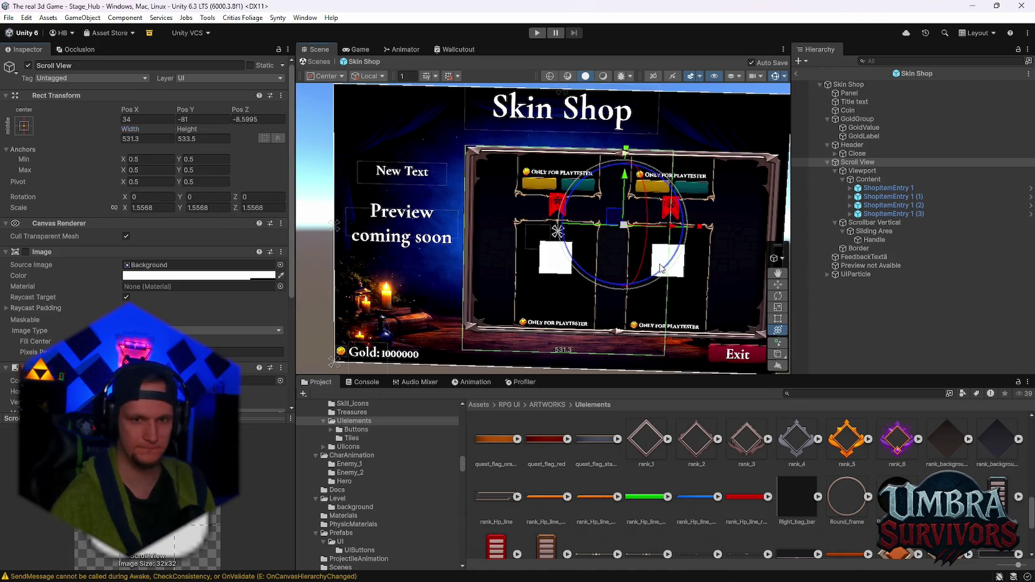
key(f)
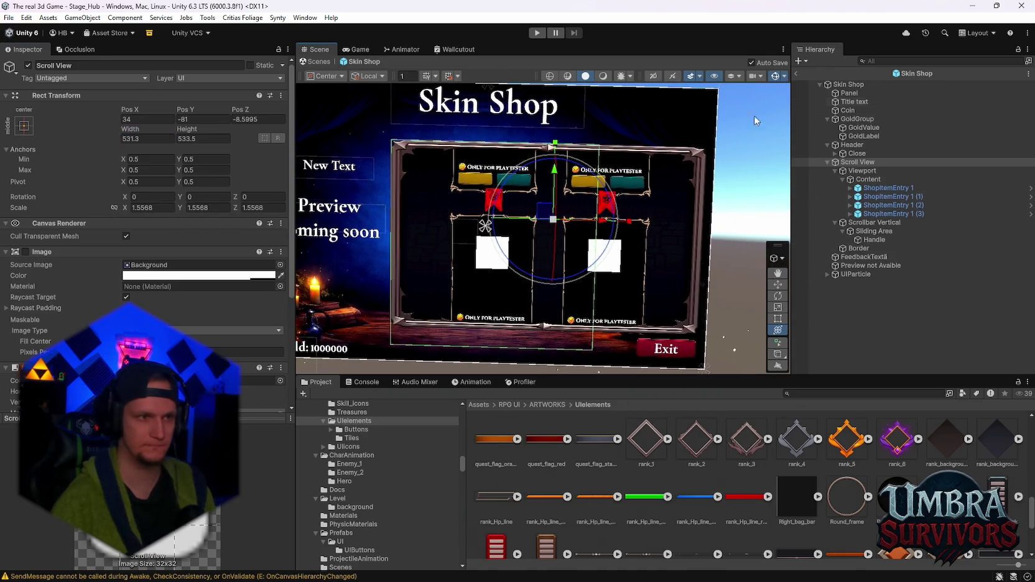
scroll(159, 203, down, 3)
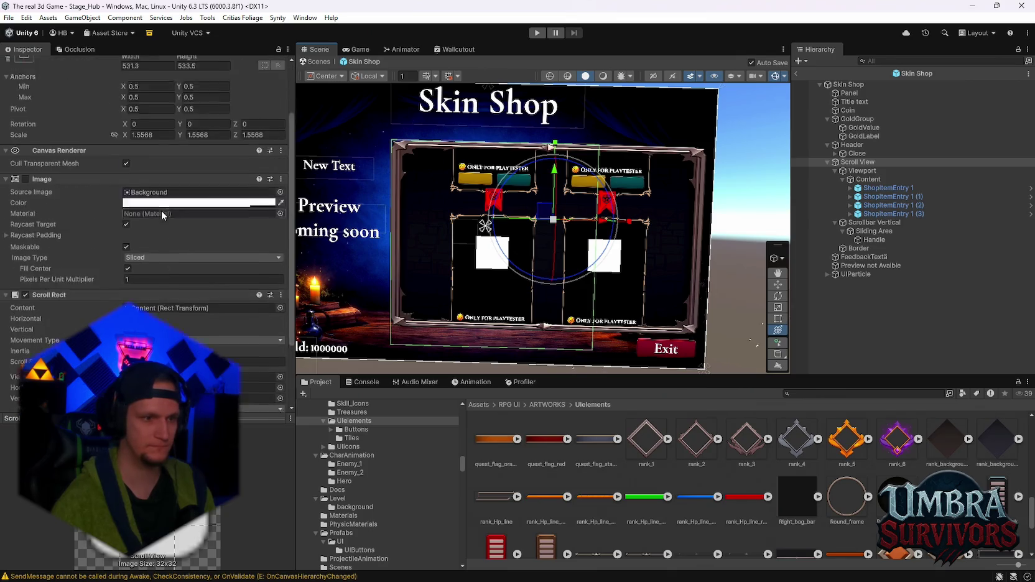
Exit the Skin Shop prefab and select Scroll View, then its Viewport, in the scene Hierarchy.
click(797, 74)
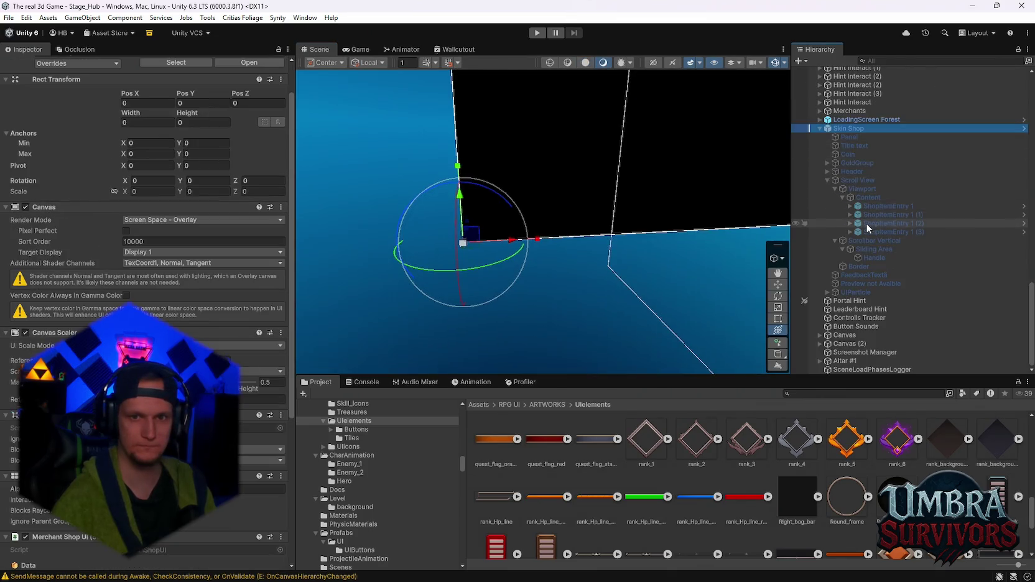
click(859, 181)
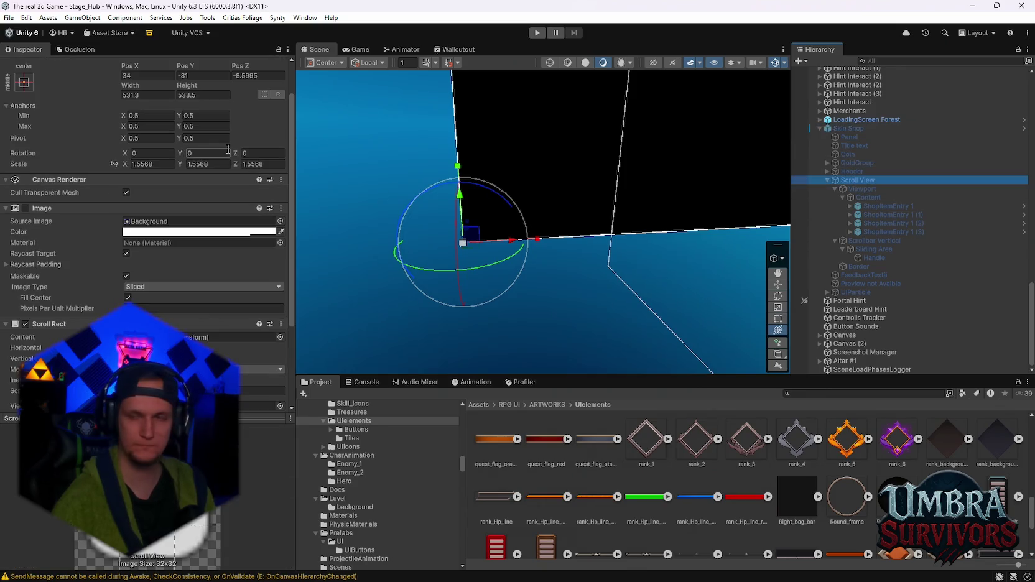
scroll(516, 205, down, 3)
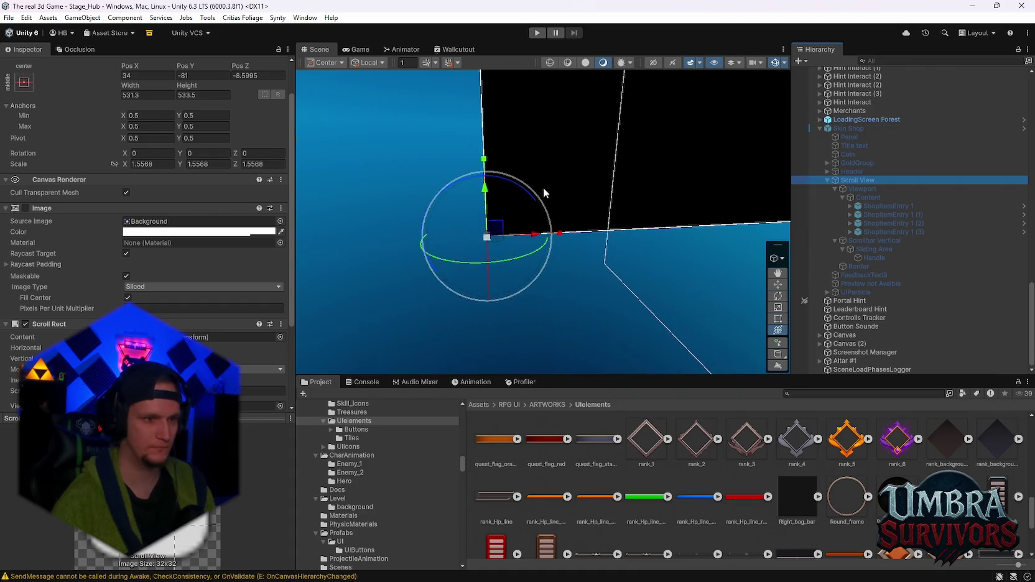
click(864, 189)
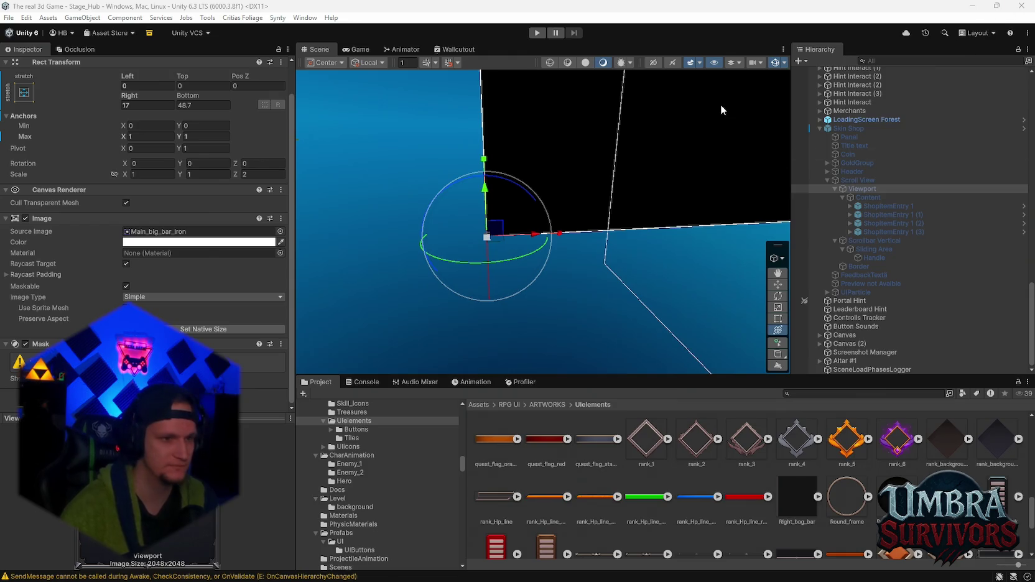
Enter Right -274.4 and Bottom 48.7 for the Viewport, leaving its Image colour unchanged.
scroll(904, 207, up, 2)
scroll(904, 208, down, 2)
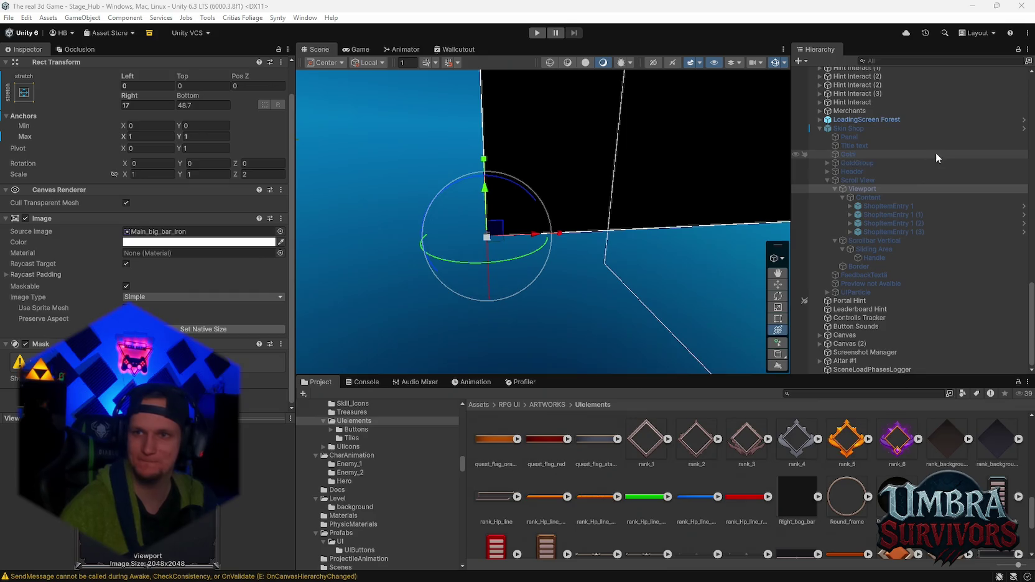
click(148, 106)
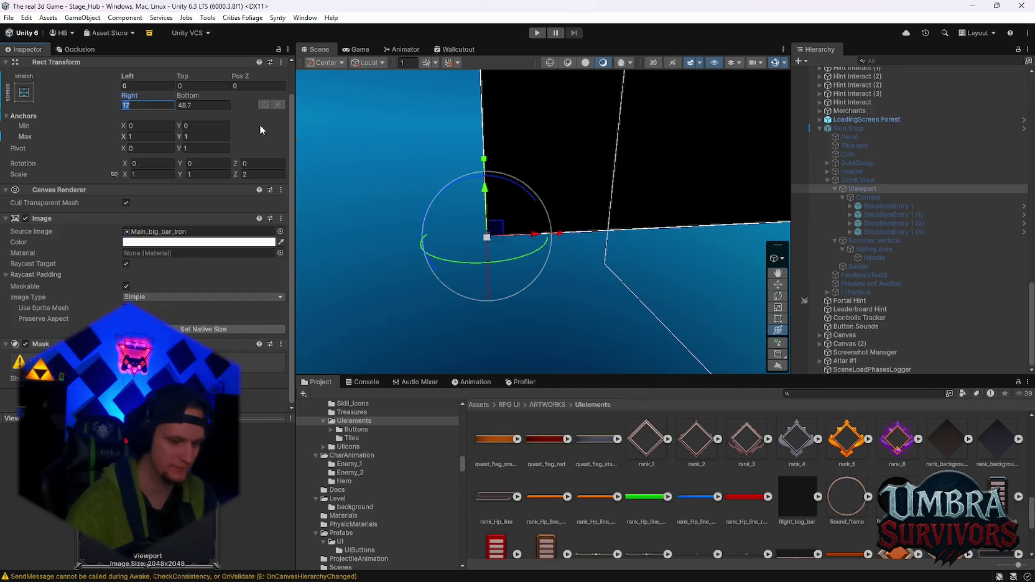
text(-2)
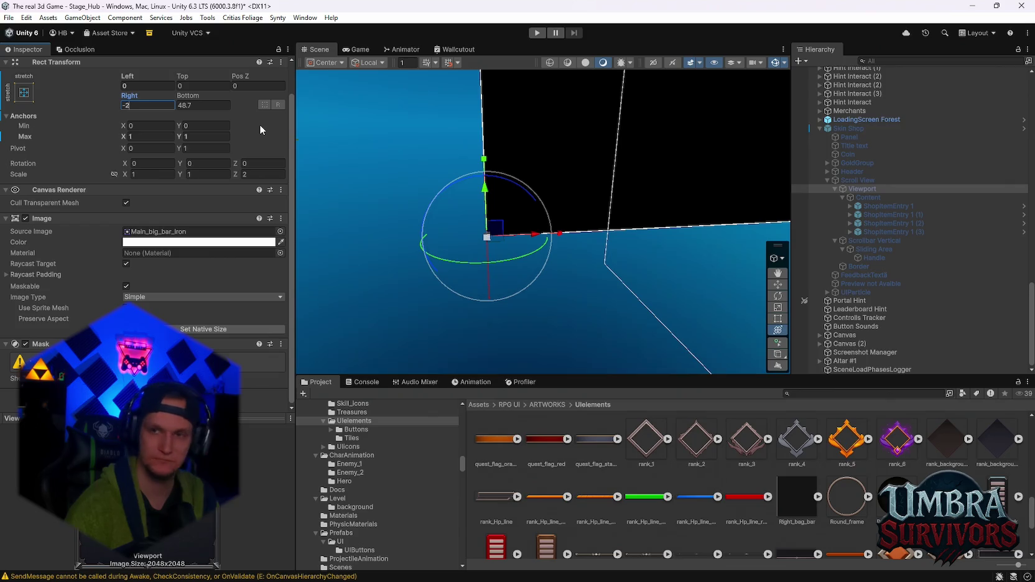
text(7)
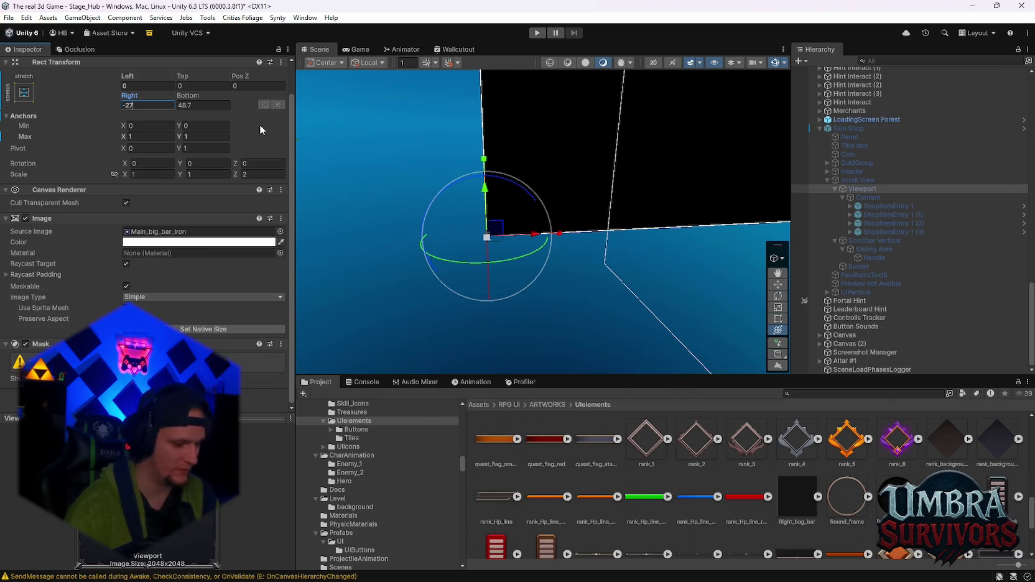
text(4.4)
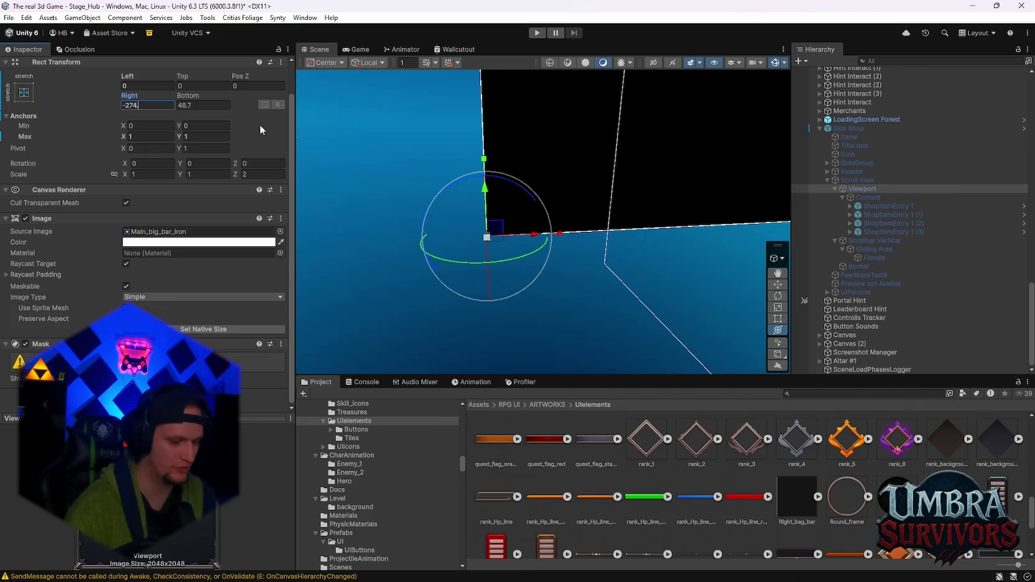
key(Tab)
text(48.7)
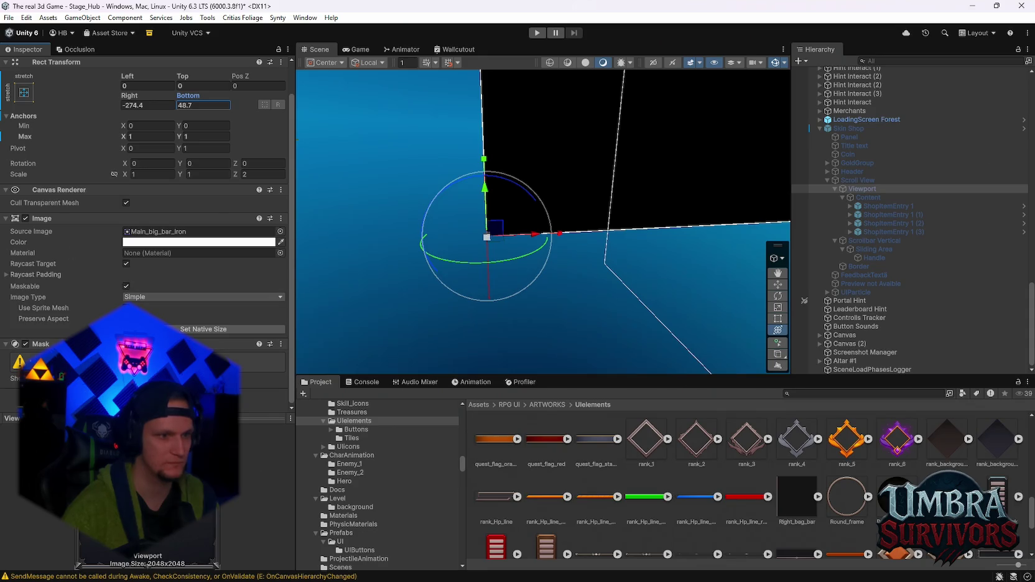
key(Return)
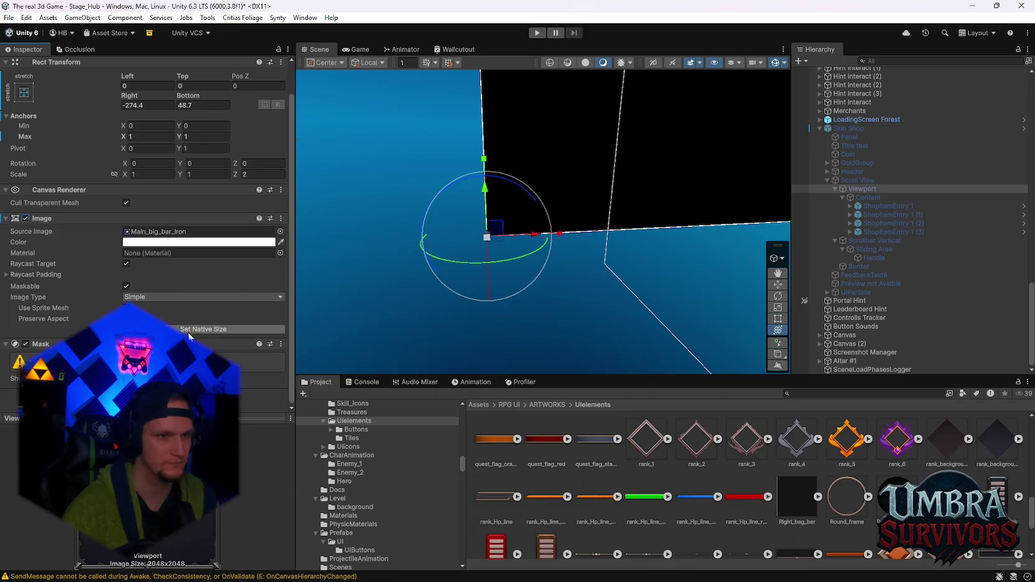
click(145, 242)
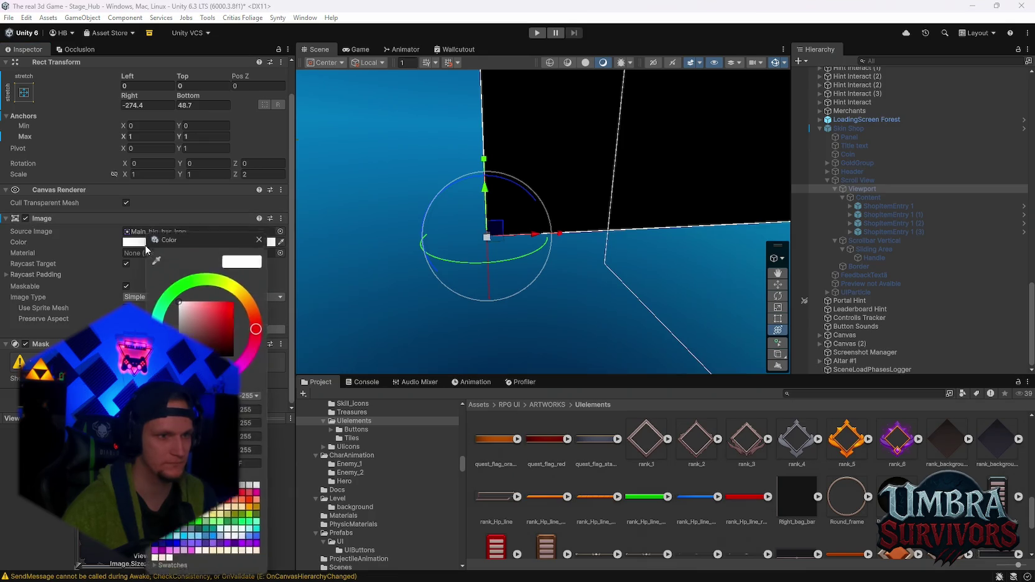
click(262, 233)
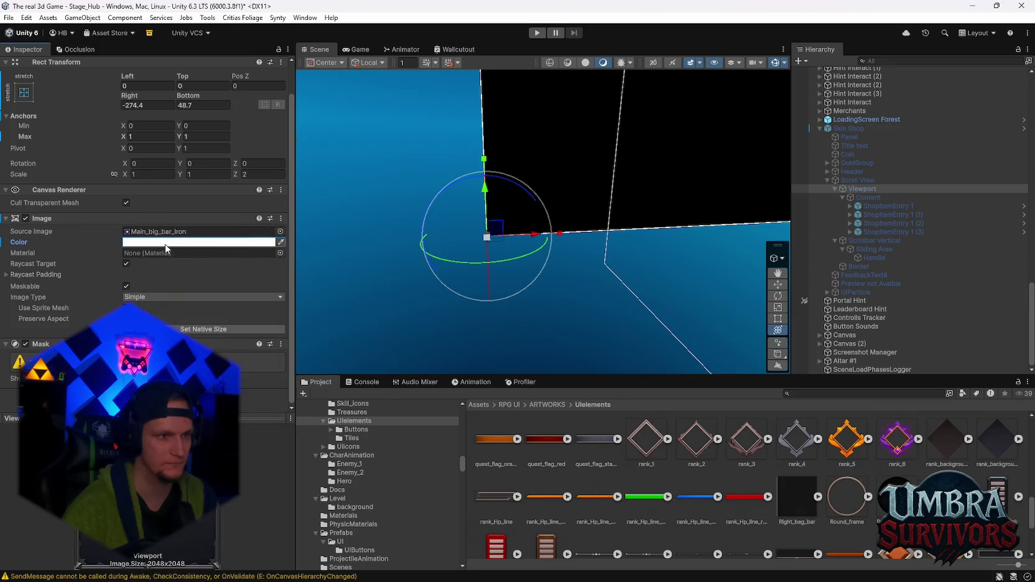
Run the game again from the toolbar to retest the updated shop.
click(537, 33)
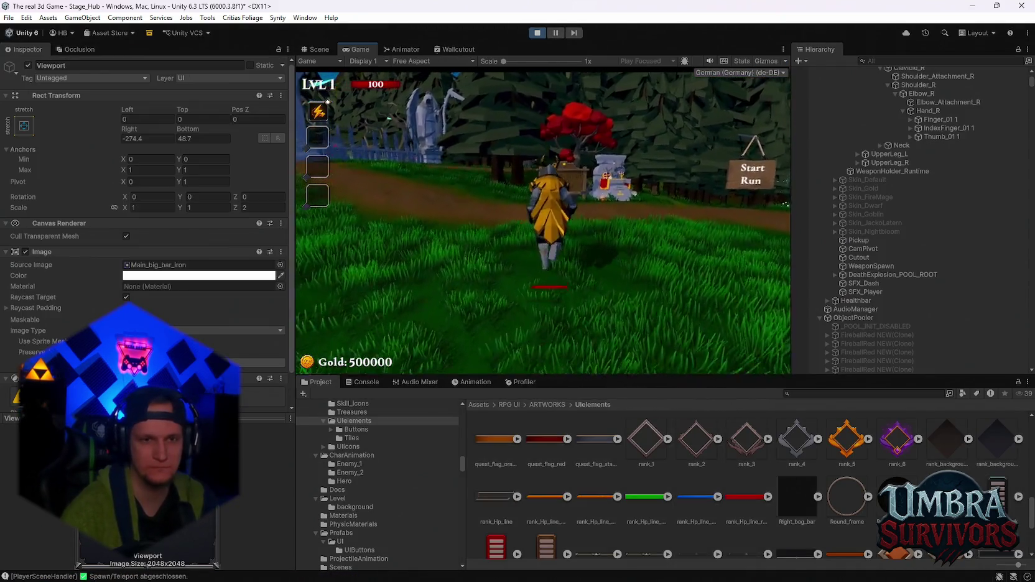
Run the character to the merchant stall and scroll the shop list down to the Nightbloom card.
key(w)
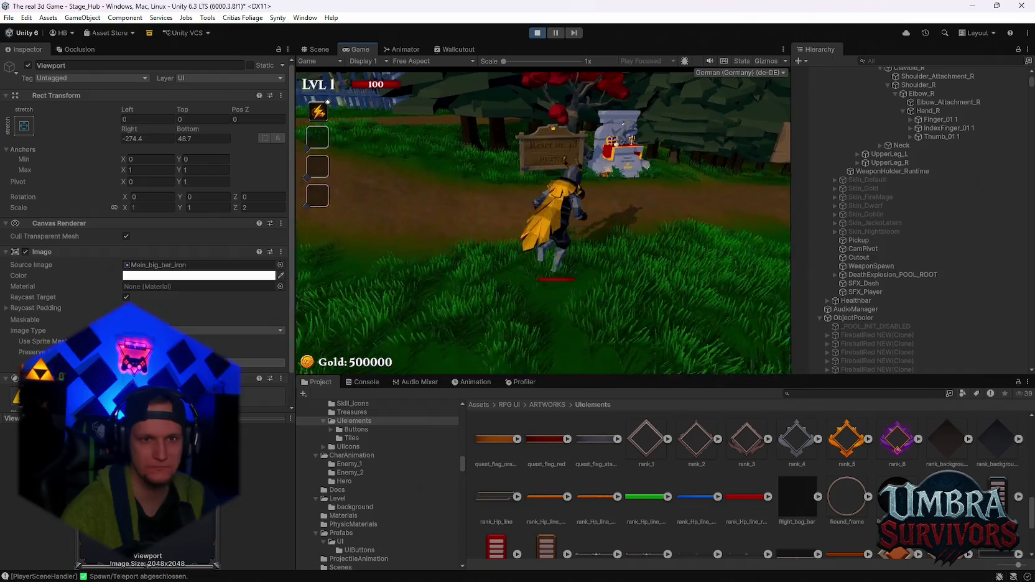
key(a)
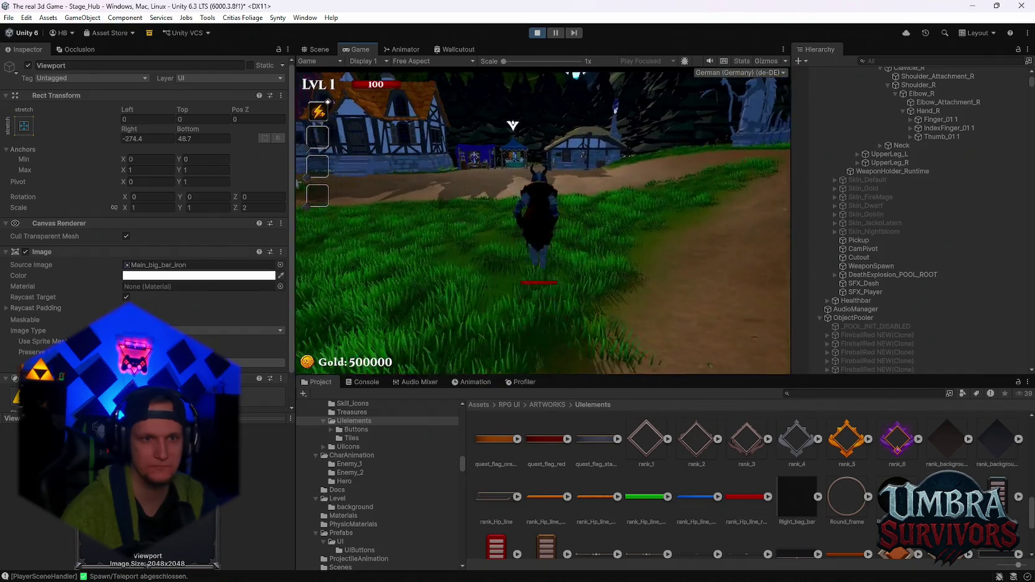
key(w)
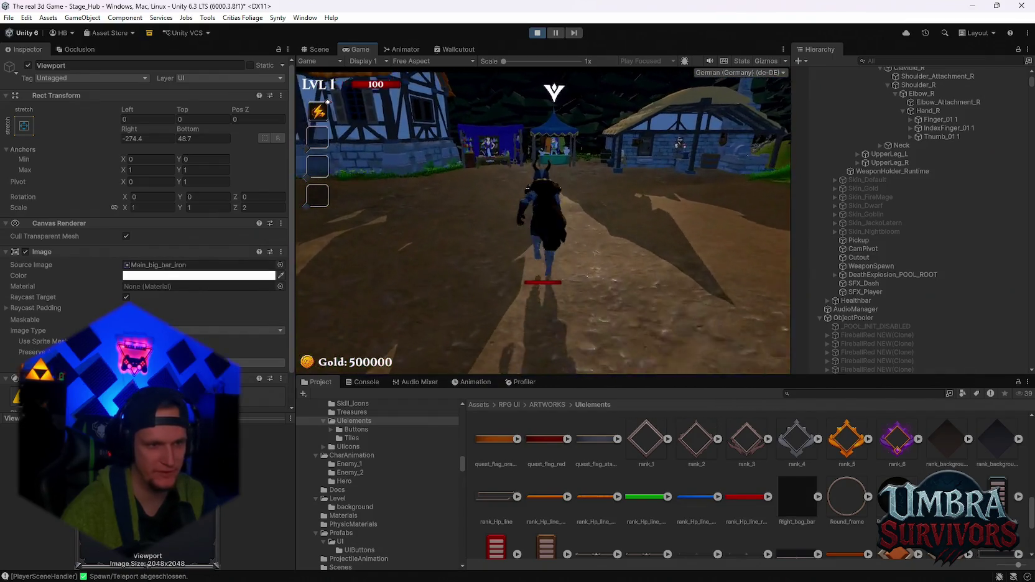
key(w)
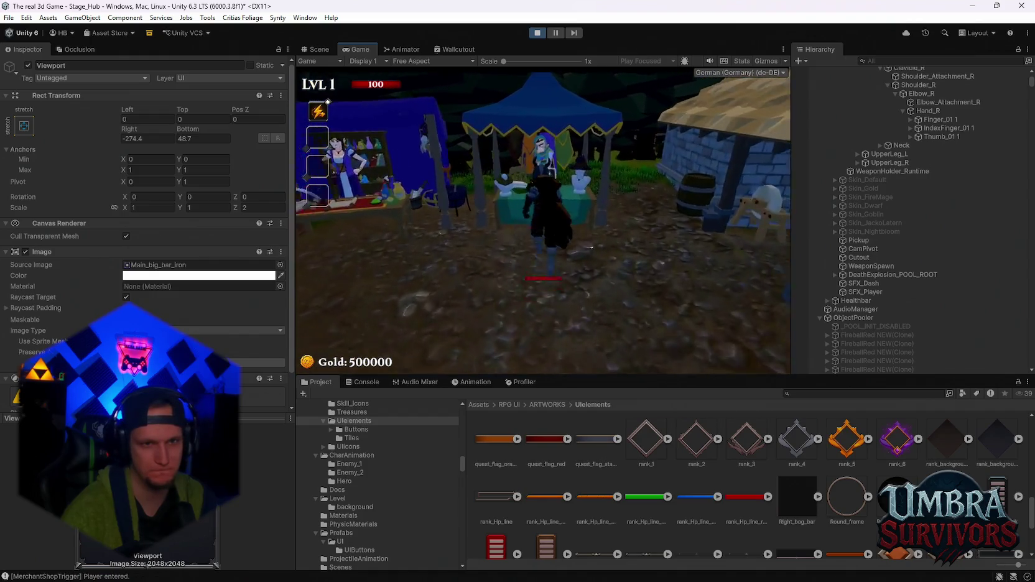
scroll(586, 258, down, 5)
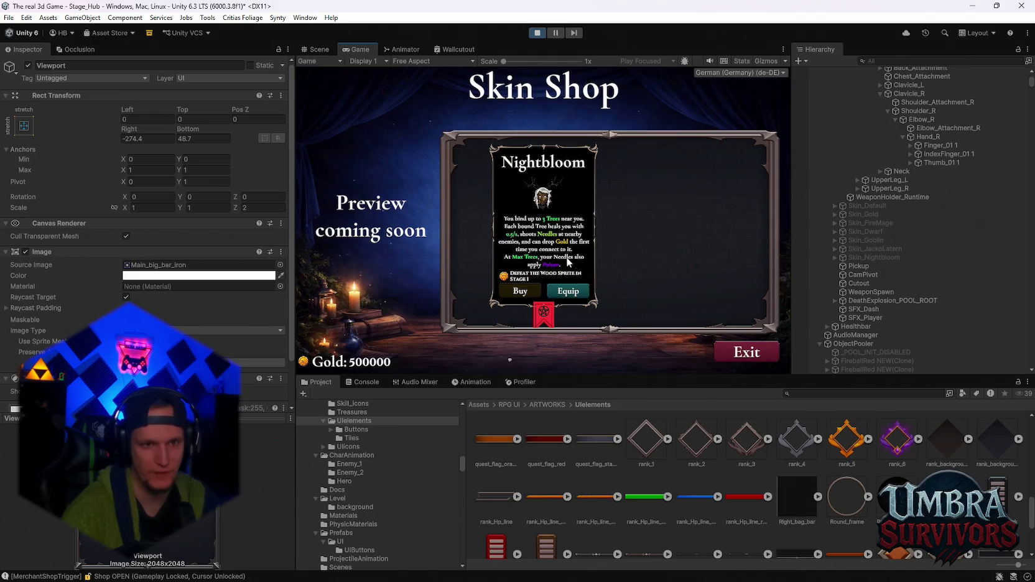
Maximize the Game view, scroll through the Skin Shop cards, then restore the Inspector, Hierarchy and Project panels.
double_click(366, 47)
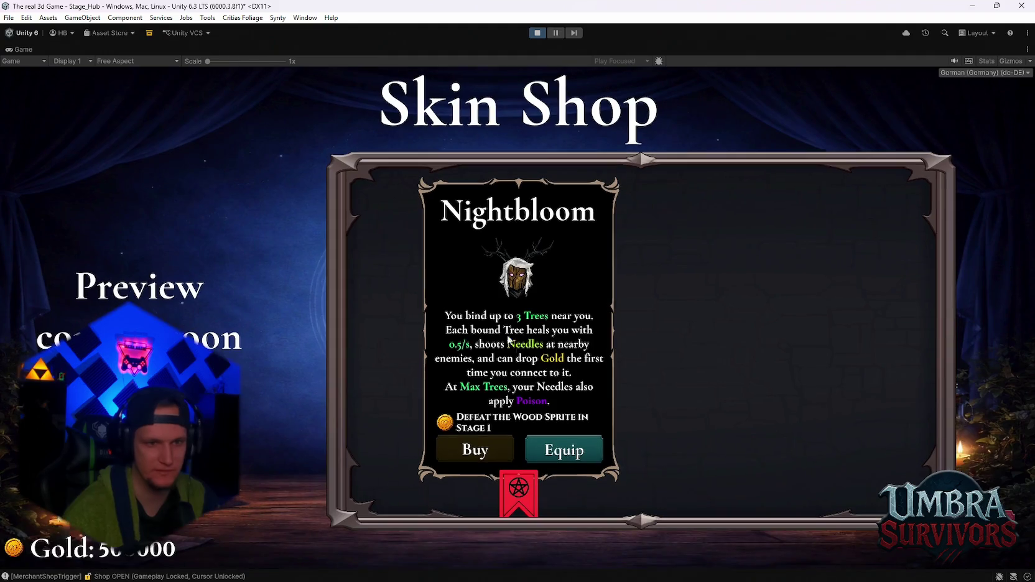
scroll(553, 370, down, 2)
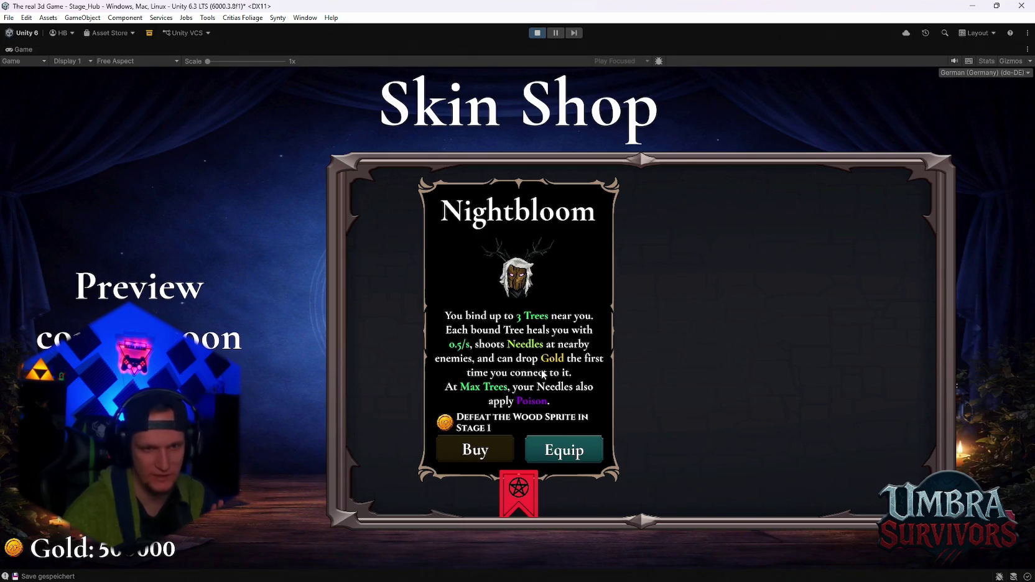
scroll(558, 392, down, 1)
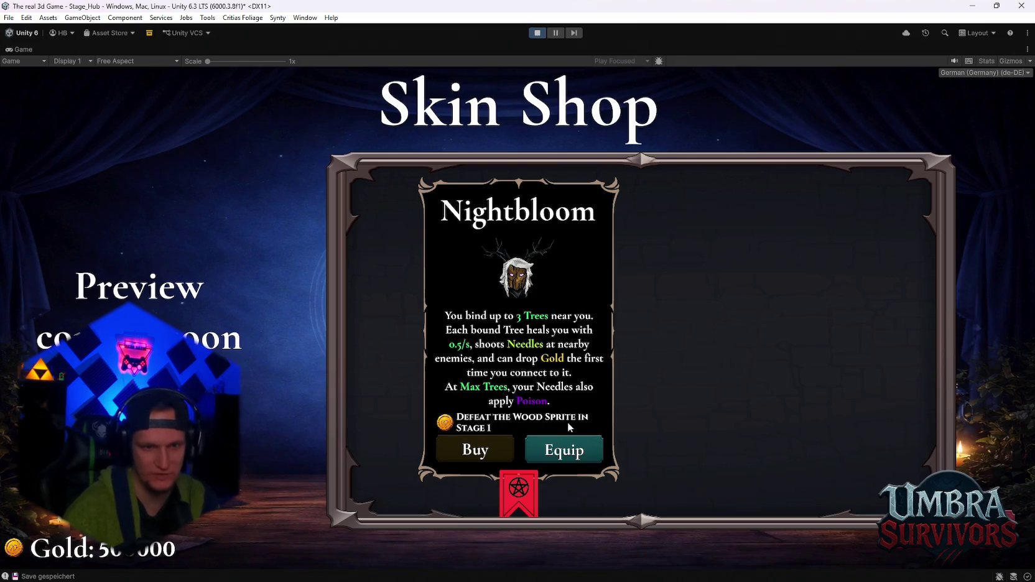
scroll(513, 443, up, 5)
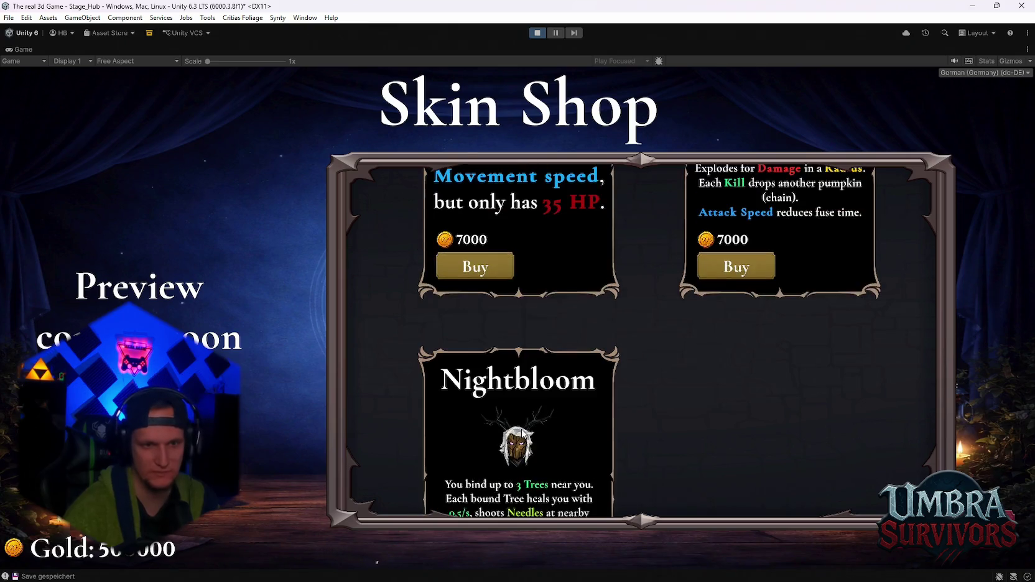
scroll(523, 433, down, 5)
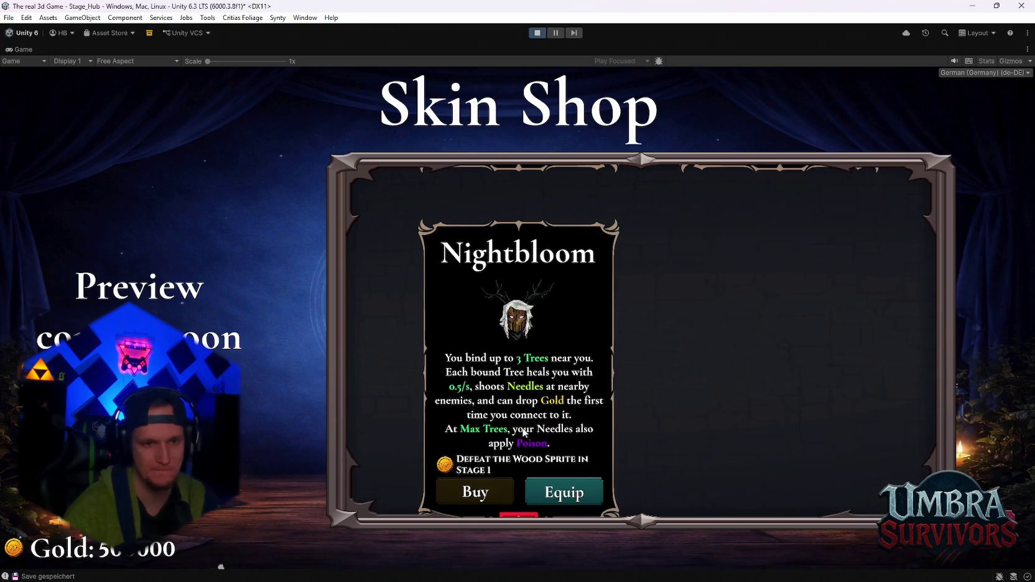
scroll(510, 467, down, 2)
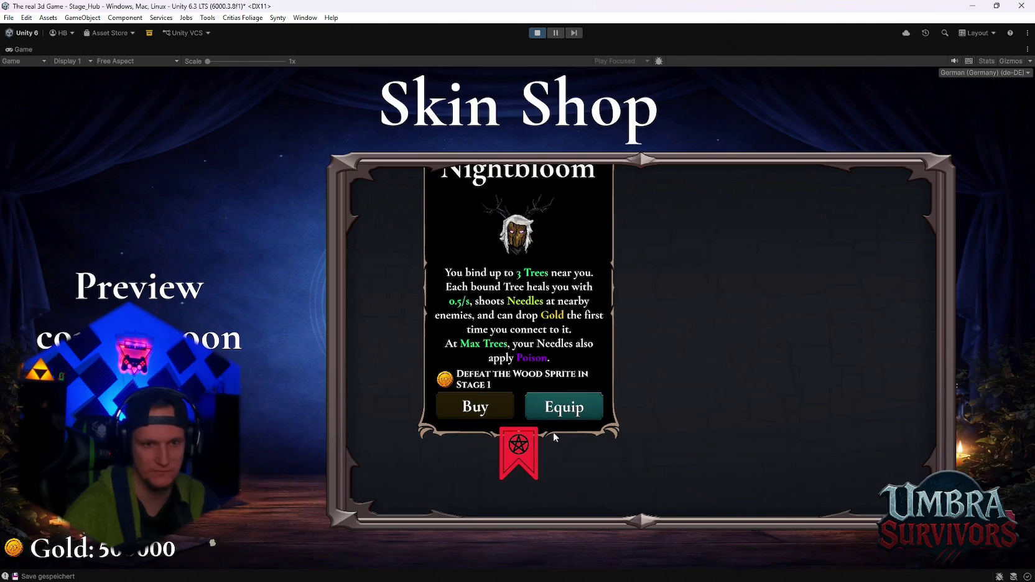
scroll(564, 414, up, 3)
scroll(572, 420, down, 3)
scroll(573, 420, up, 6)
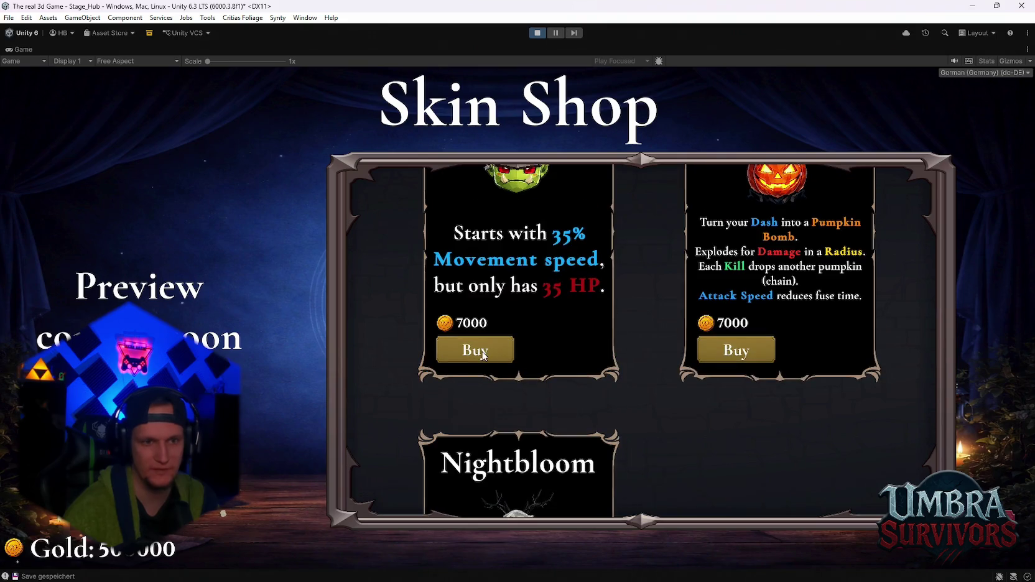
scroll(484, 355, up, 6)
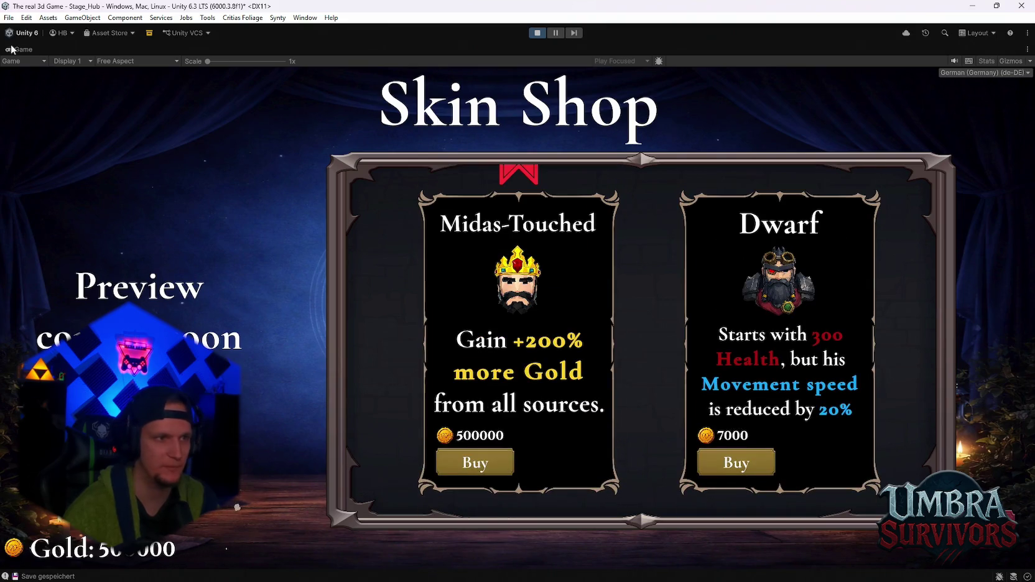
double_click(11, 49)
scroll(580, 277, down, 5)
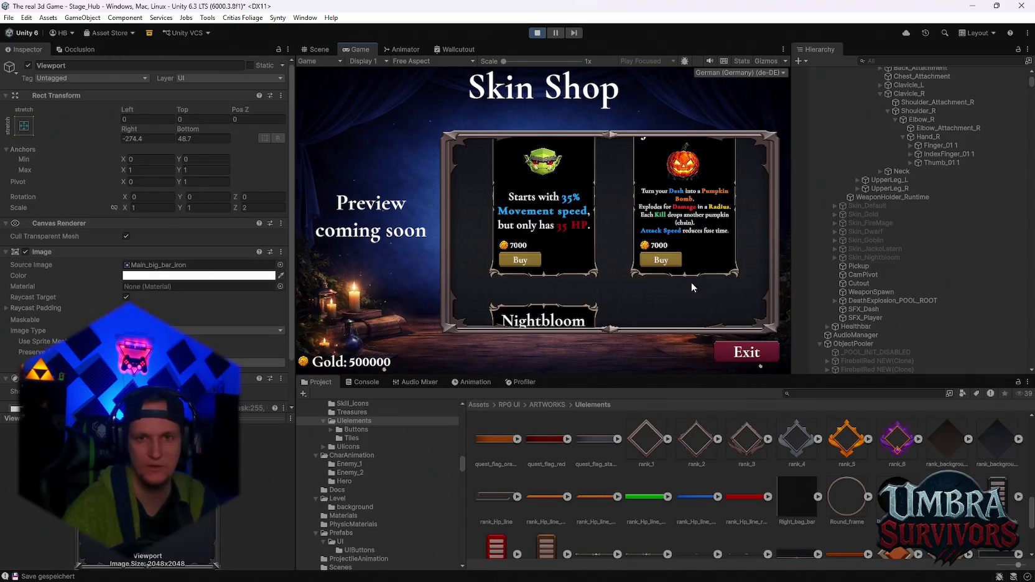
Select the Content object and inspect the FireMage, Gold and Dwarf skin entries.
scroll(933, 224, up, 4)
scroll(937, 255, up, 3)
scroll(855, 178, up, 3)
scroll(868, 237, down, 15)
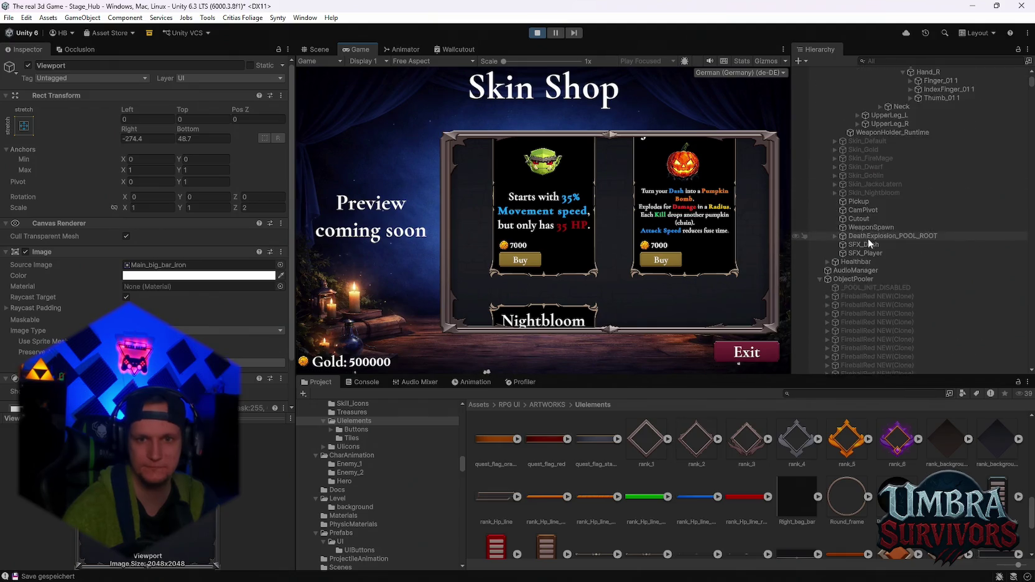
scroll(895, 255, up, 15)
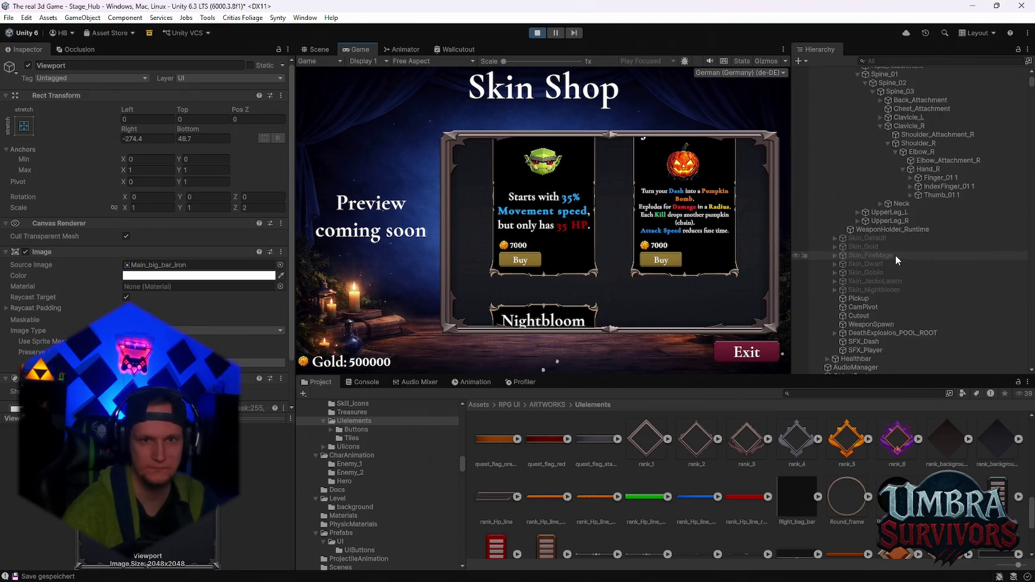
click(868, 109)
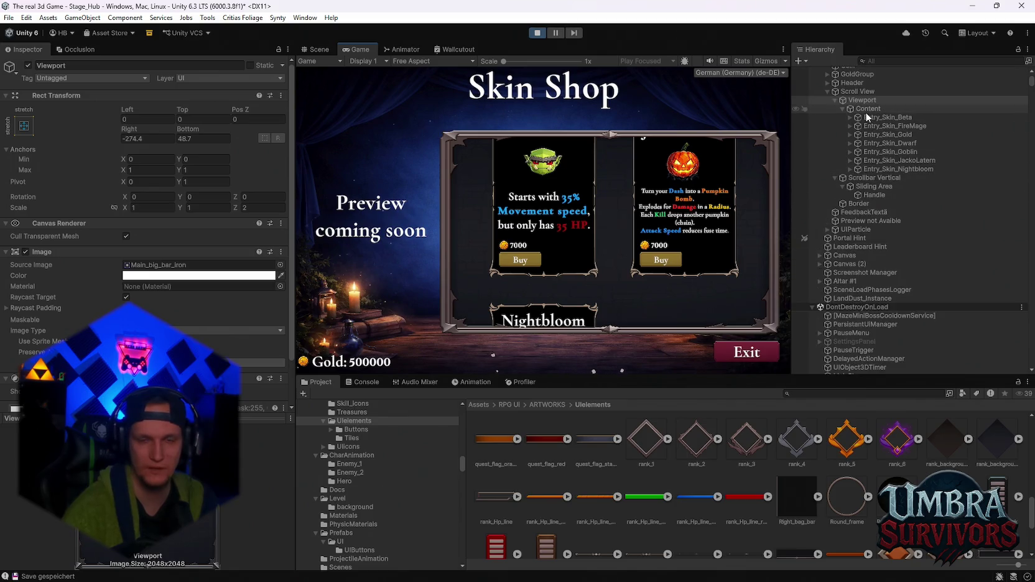
click(872, 127)
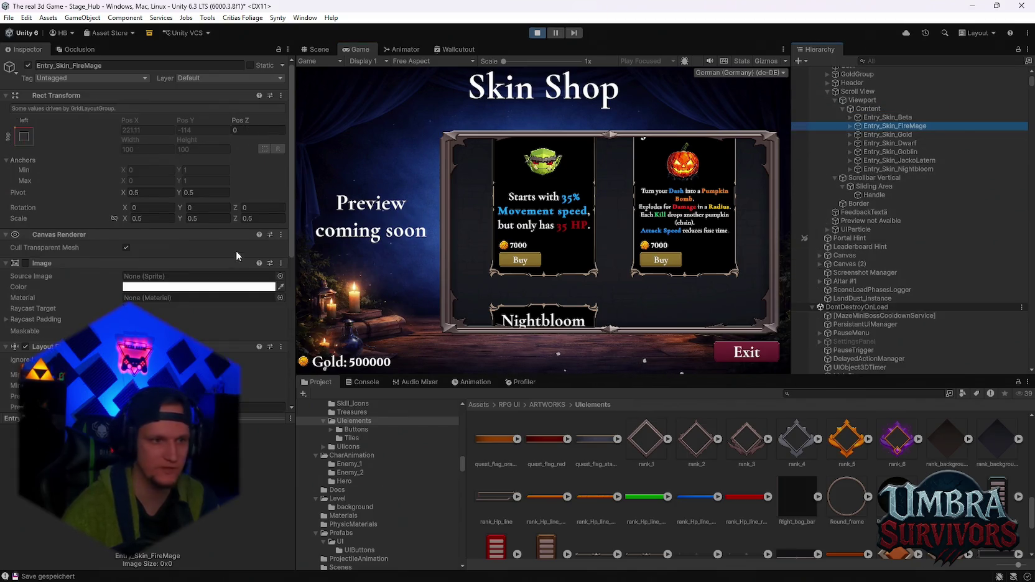
click(894, 135)
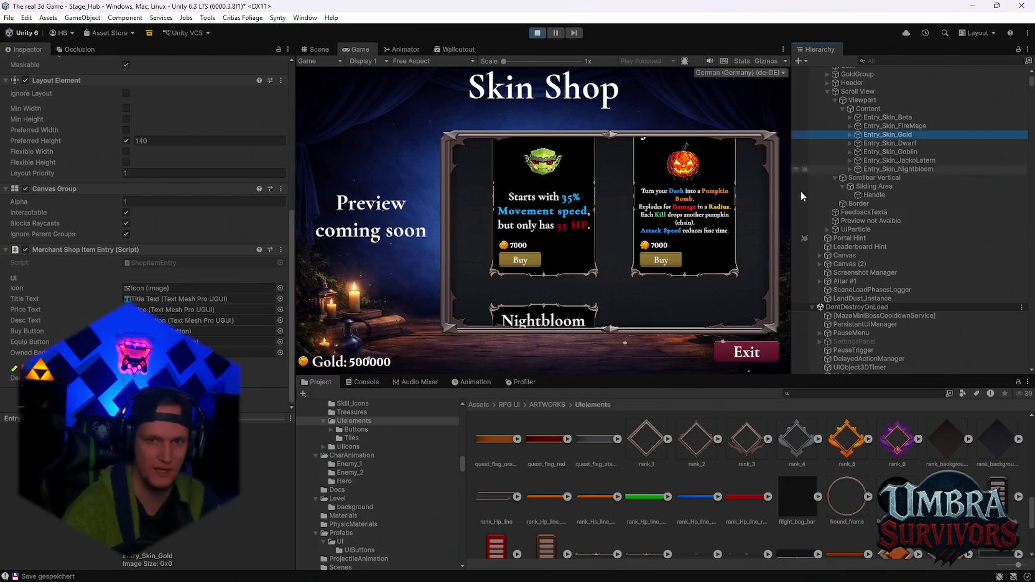
click(875, 144)
Add a Canvas Group component to the Content object.
scroll(174, 308, up, 5)
scroll(174, 308, down, 5)
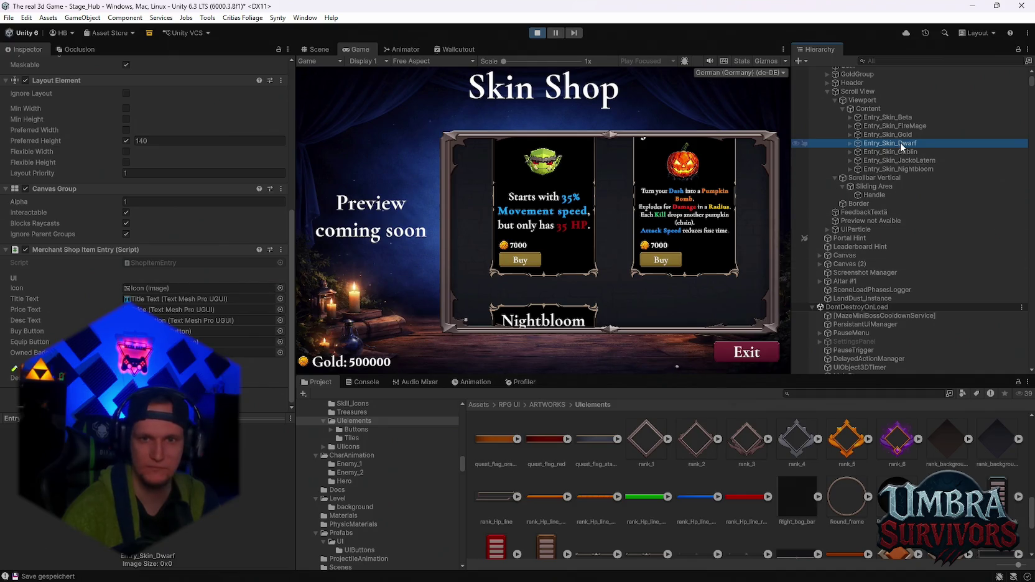
scroll(864, 187, up, 2)
click(868, 141)
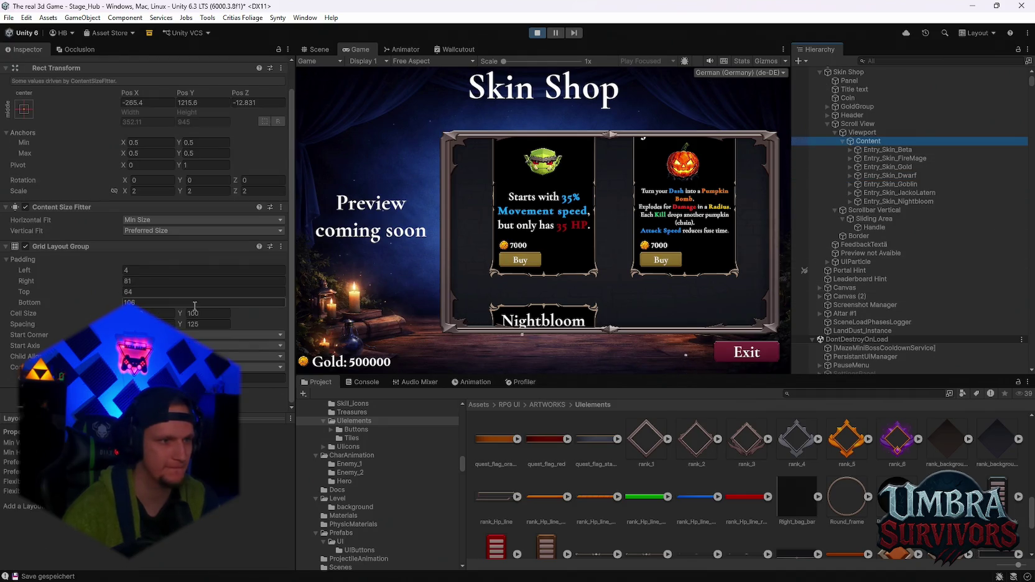
click(146, 393)
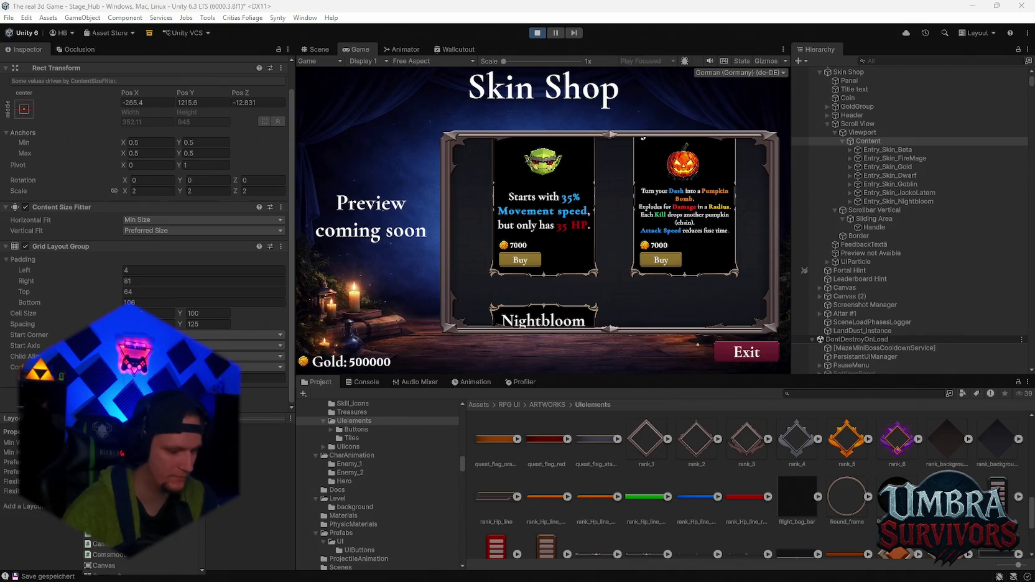
key(Return)
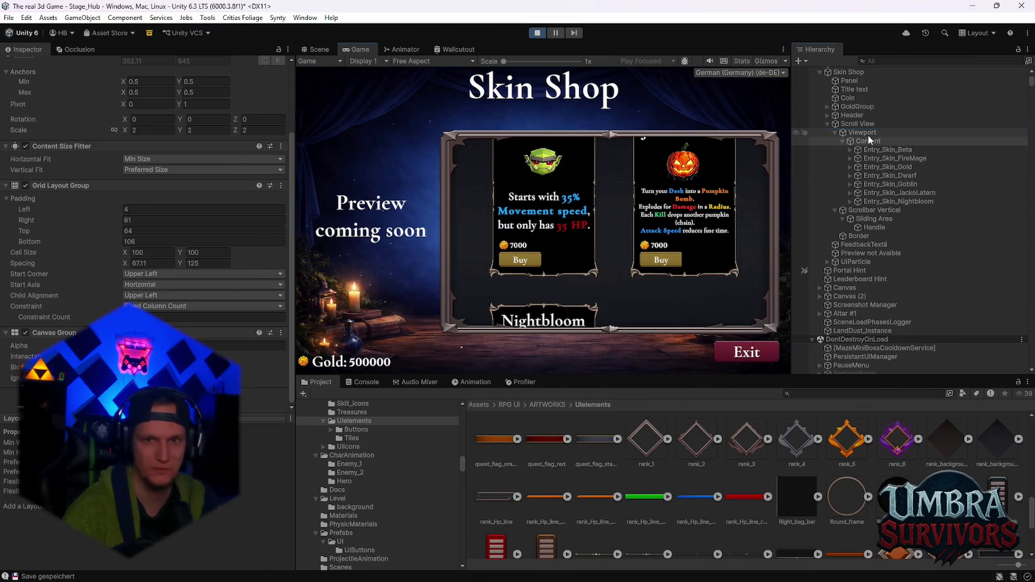
click(867, 133)
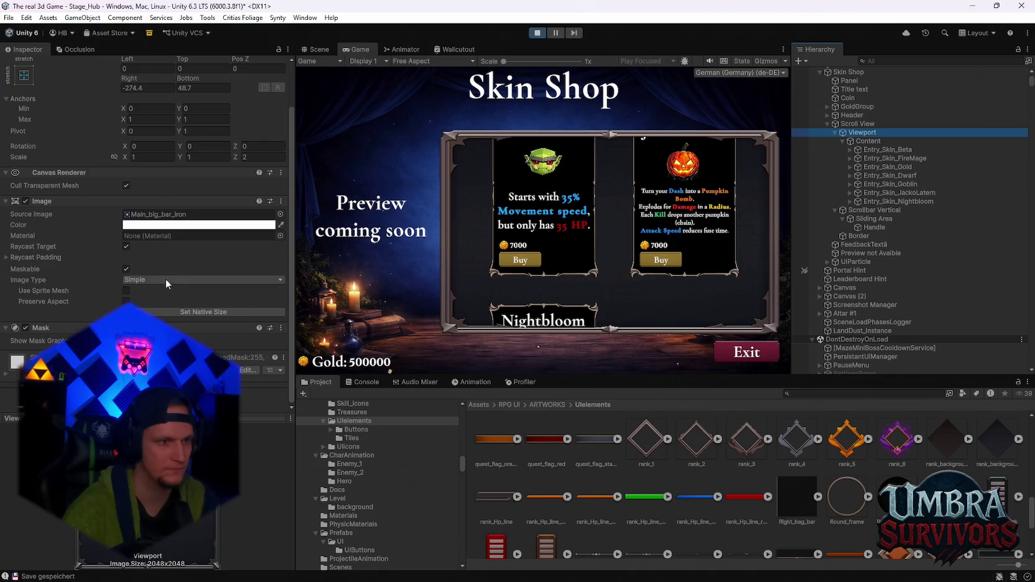
Uncheck Raycast Target and check Maskable on the Viewport image.
click(127, 247)
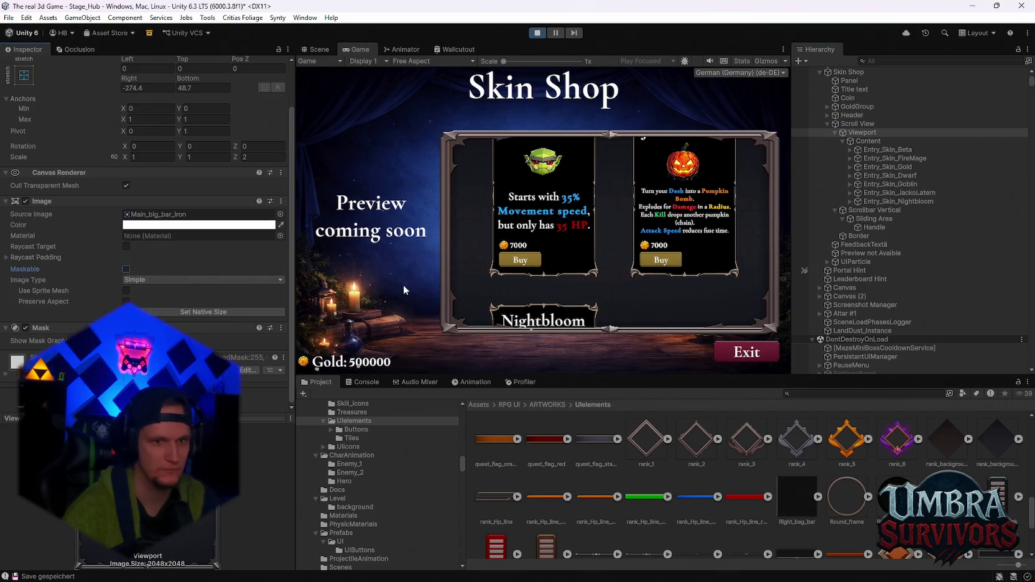
scroll(611, 287, down, 3)
scroll(640, 250, up, 3)
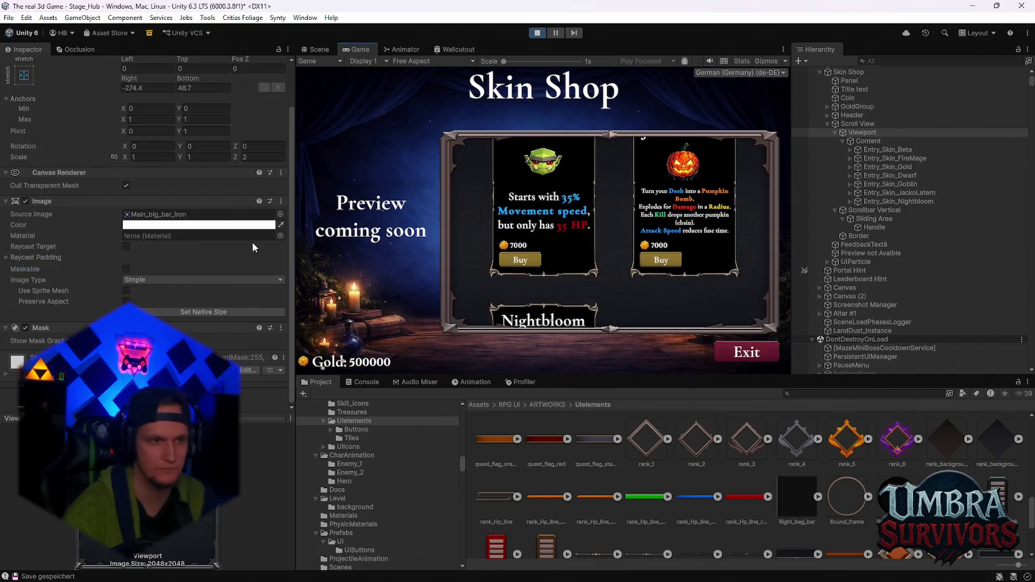
click(126, 269)
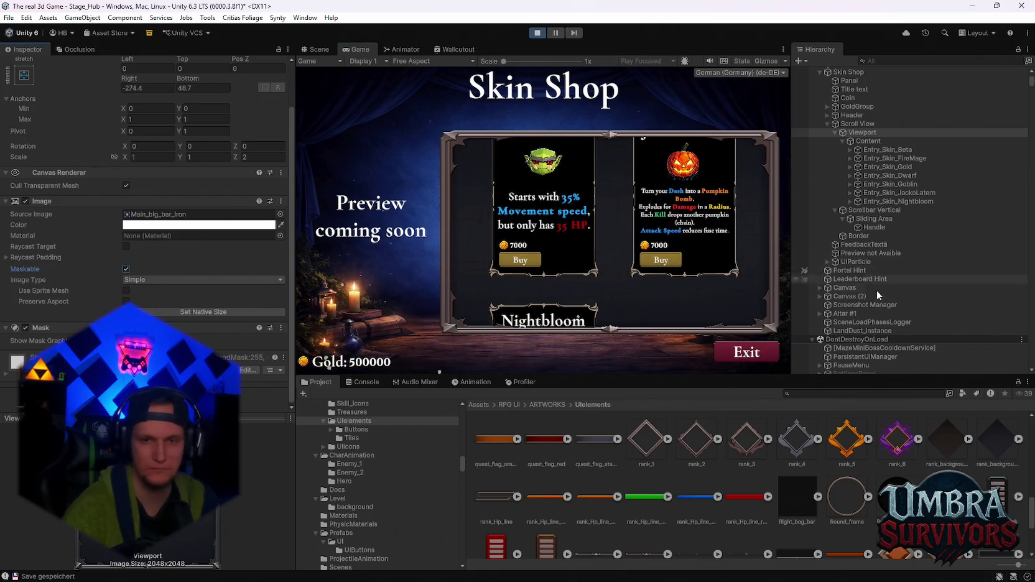
Uncheck Raycast Target on Border, then buy the 7000-gold Goblin skin, leaving 493000 gold.
click(870, 236)
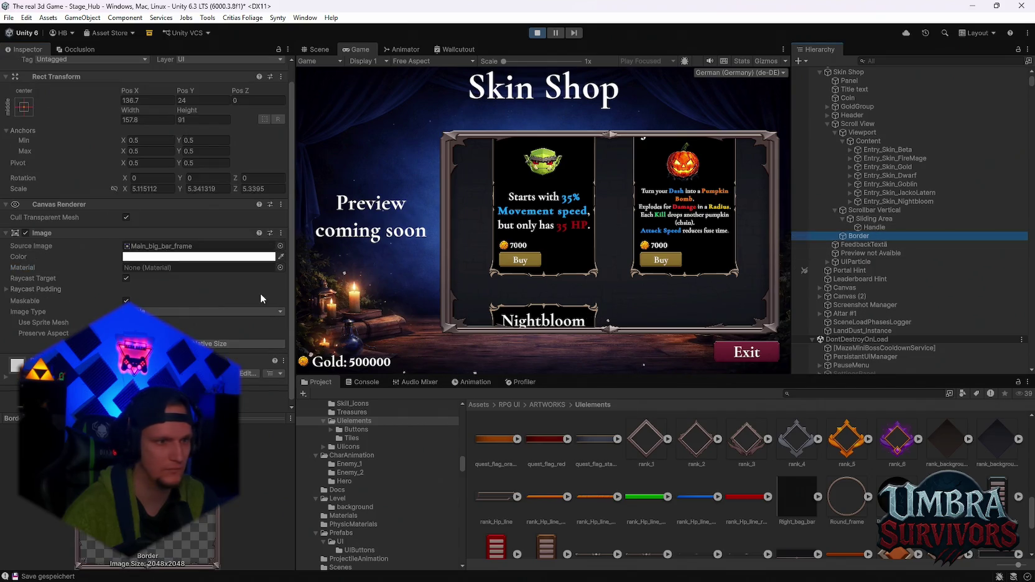
click(126, 278)
click(518, 264)
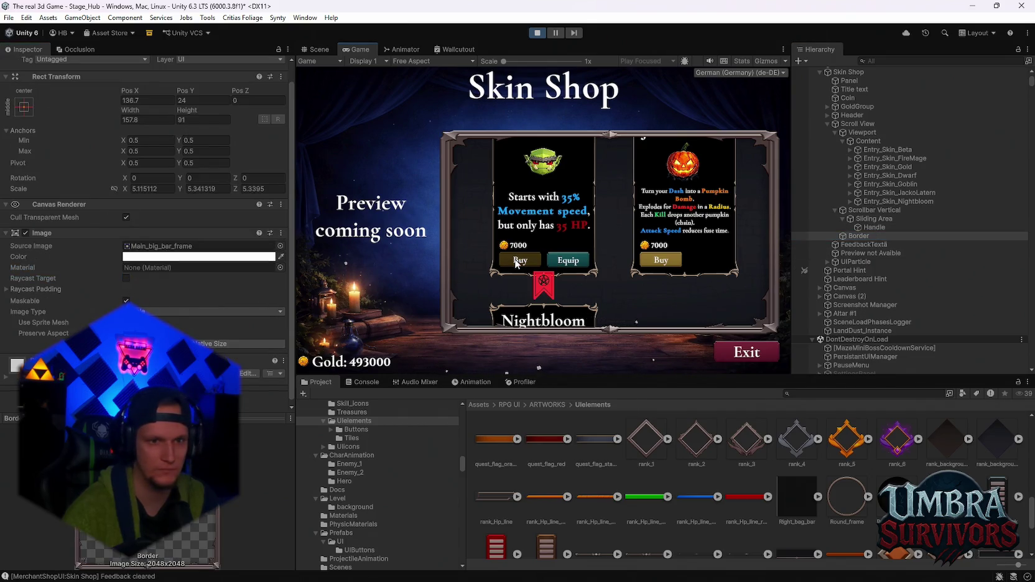
Maximize the Game view, equip the Nightbloom skin, and close the shop with Escape.
scroll(595, 271, down, 1)
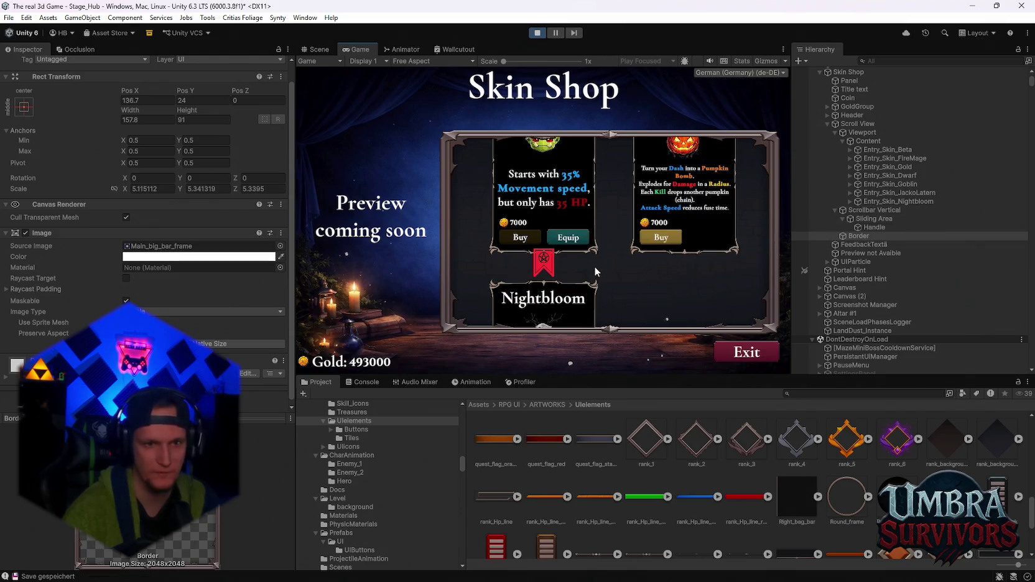
double_click(358, 49)
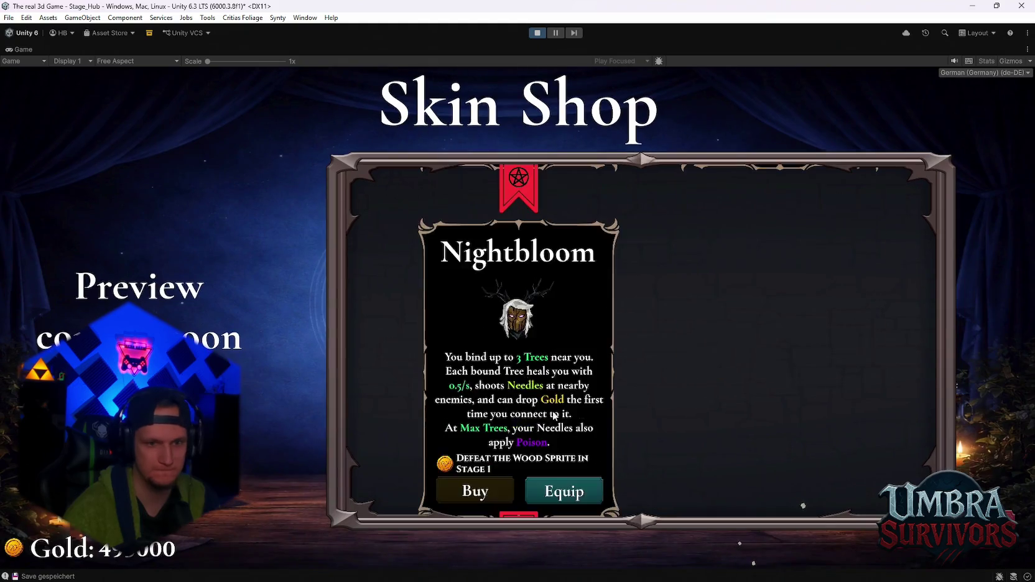
click(570, 412)
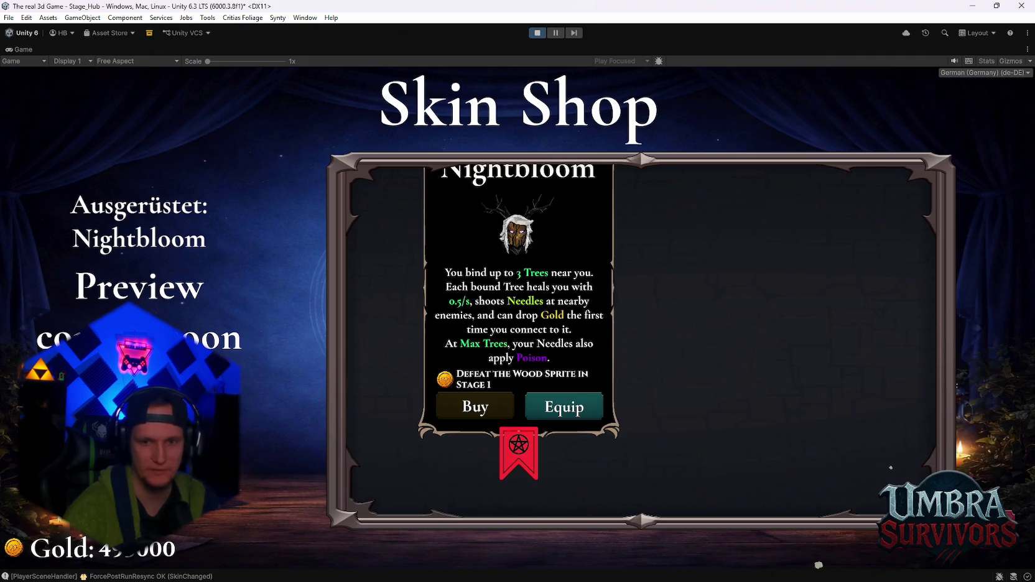
key(Escape)
Run the Nightbloom hero into the training yard, dodge roll, and return to reopen the shop.
key(s)
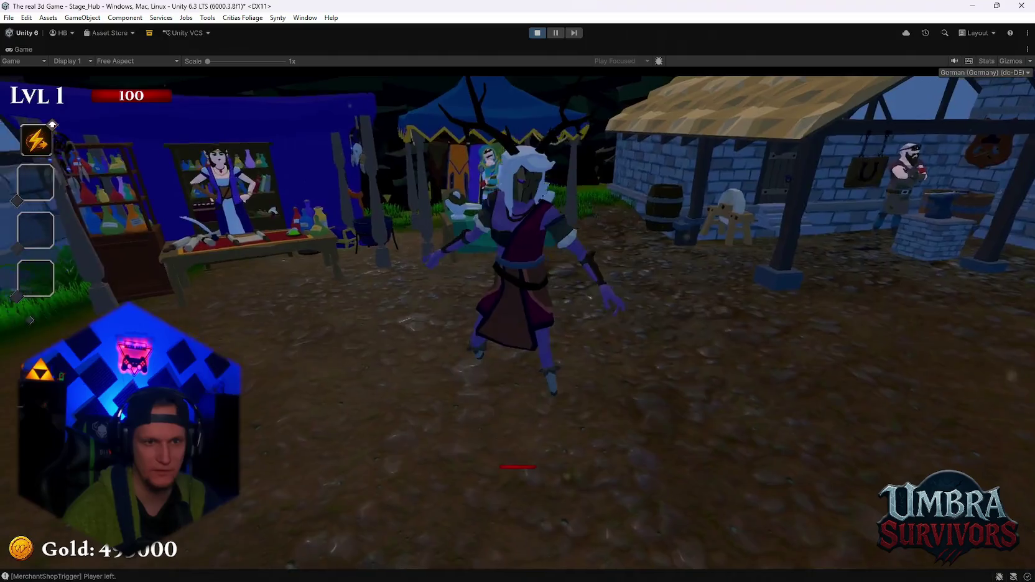
key(a)
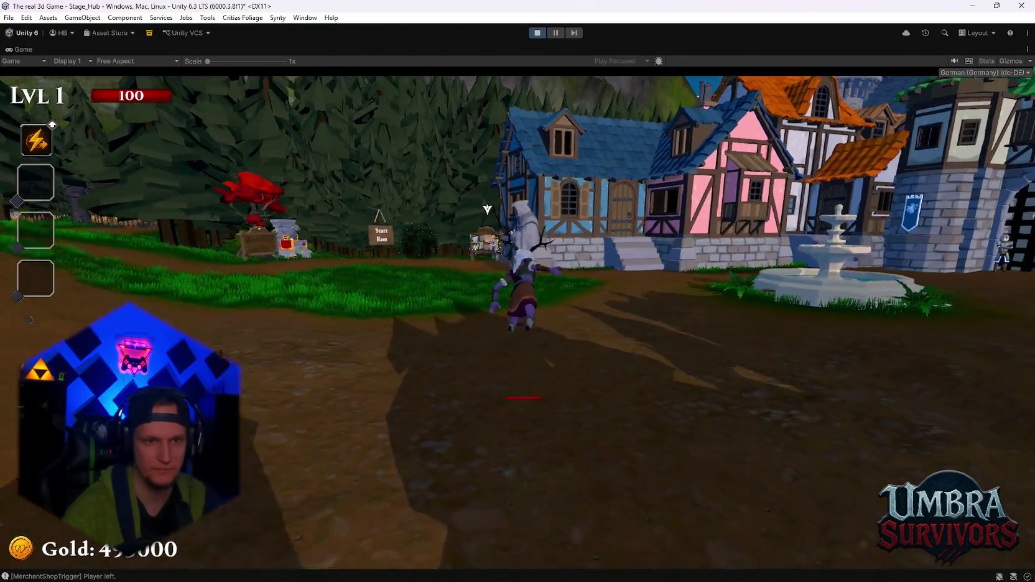
key(w)
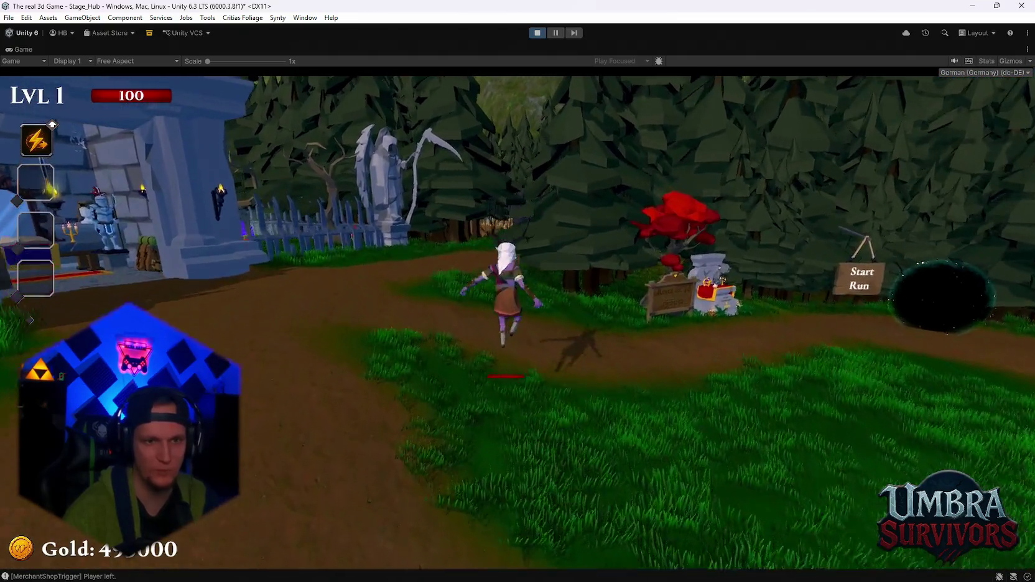
key(w)
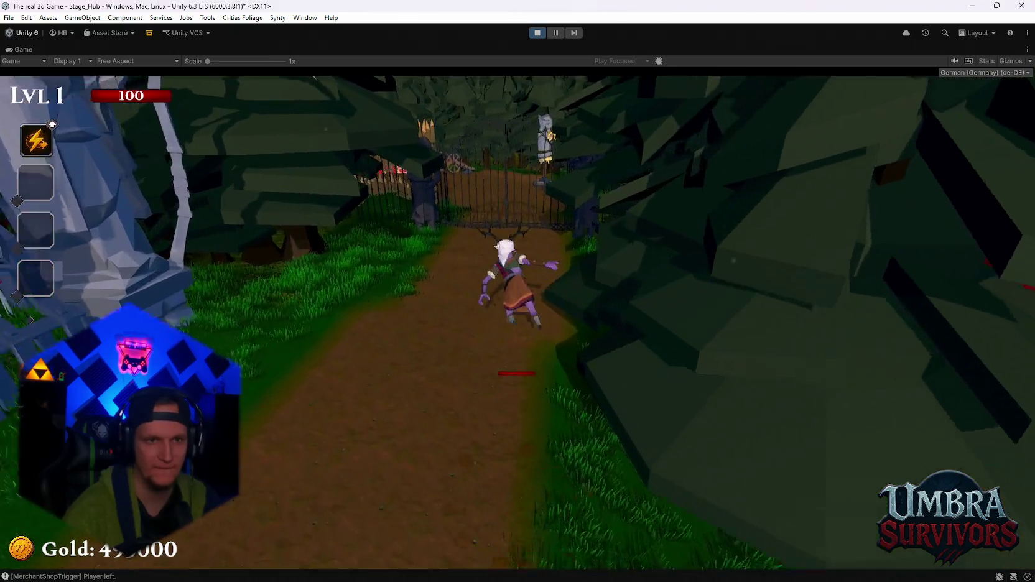
key(w)
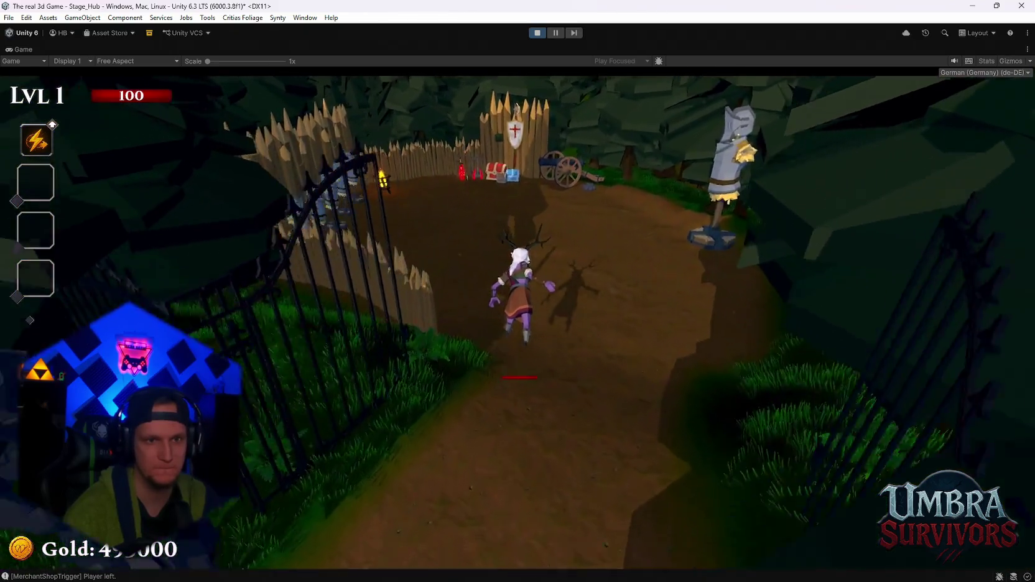
key(space)
key(w)
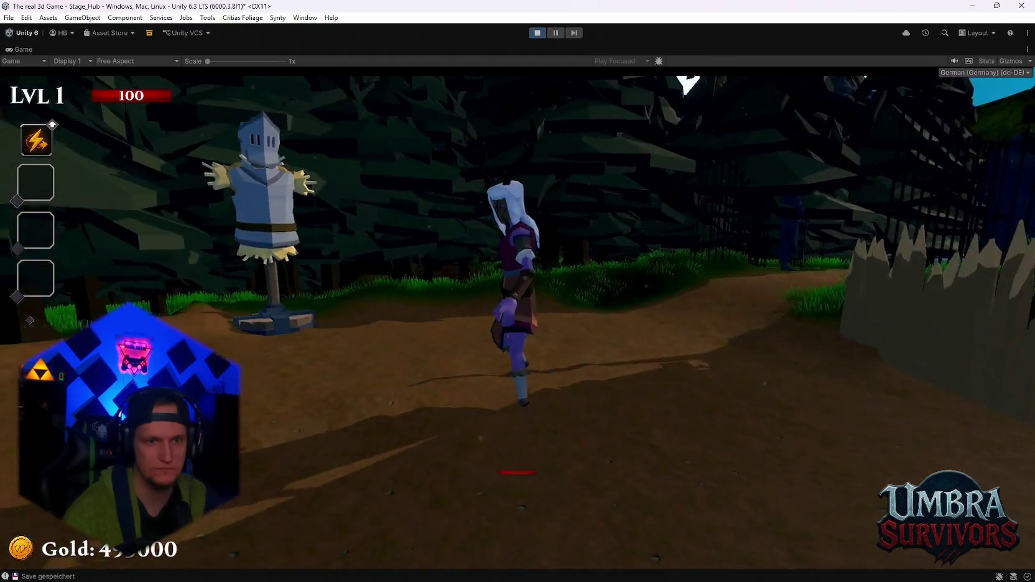
key(w)
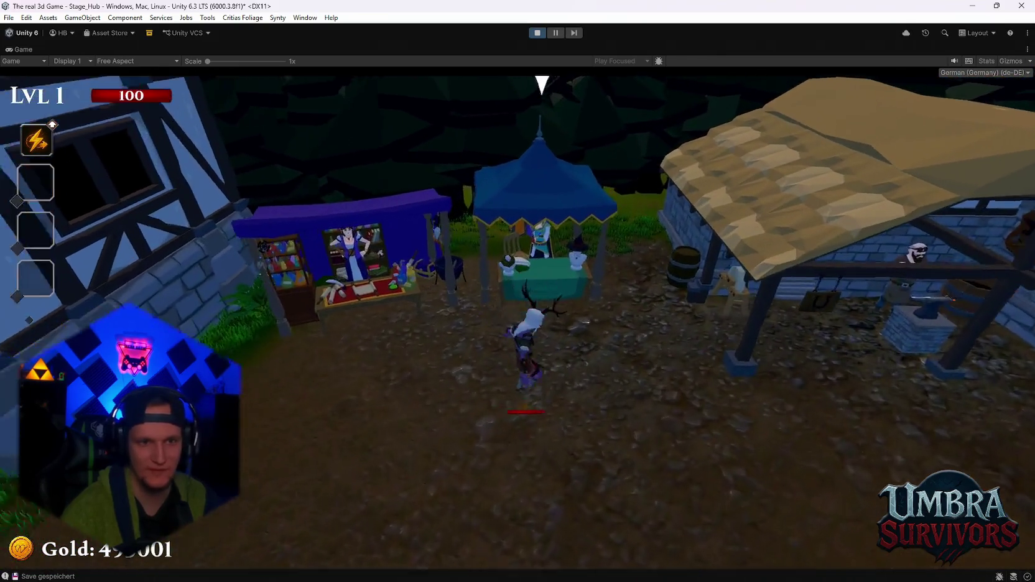
scroll(522, 330, up, 5)
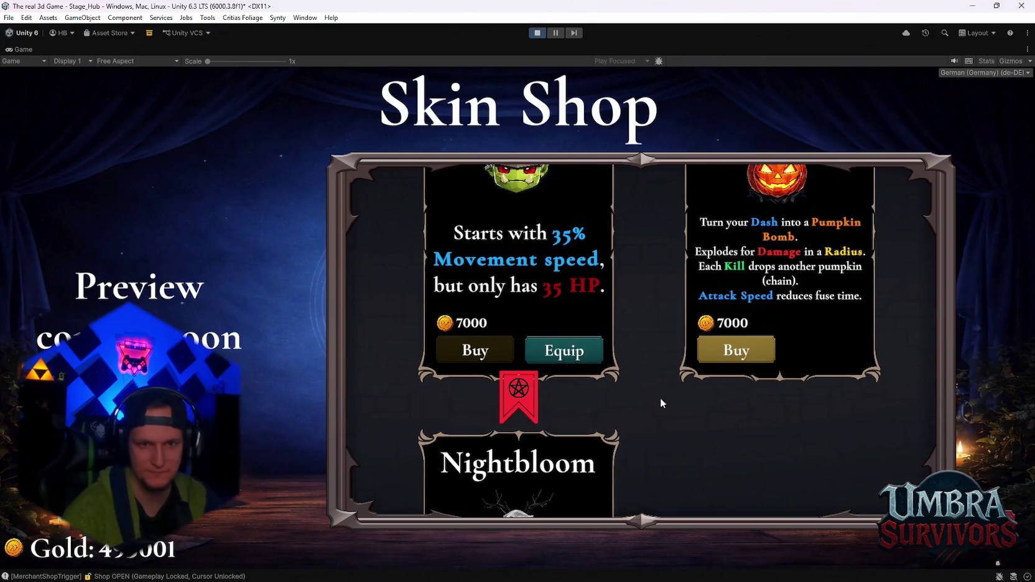
Stop Play mode to return to the Stage_Hub scene in the editor.
scroll(560, 367, up, 1)
click(539, 33)
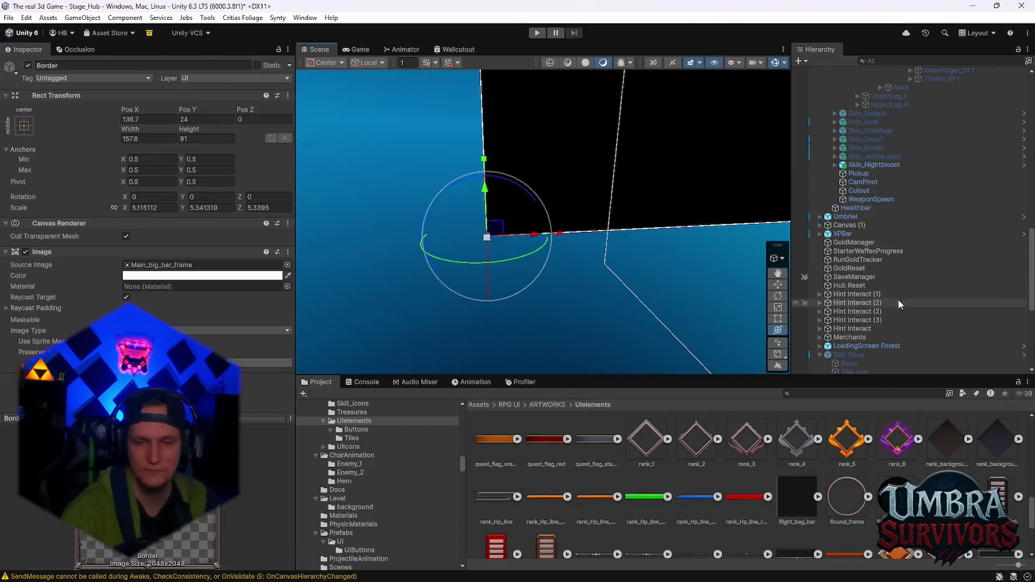
Select the Border frame and uncheck its Raycast Target.
scroll(895, 305, down, 5)
click(853, 225)
scroll(232, 292, down, 3)
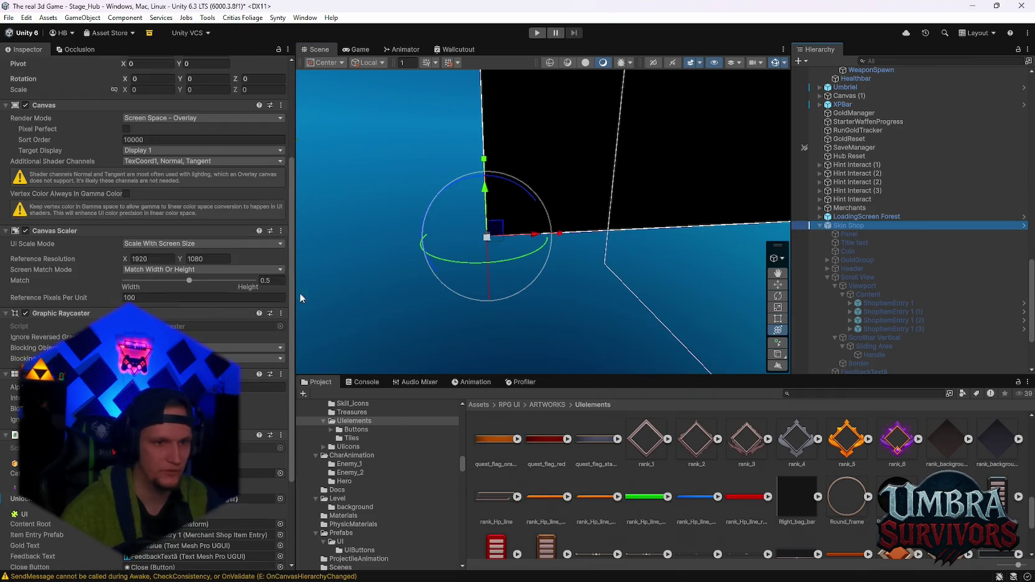
scroll(935, 304, down, 3)
click(868, 197)
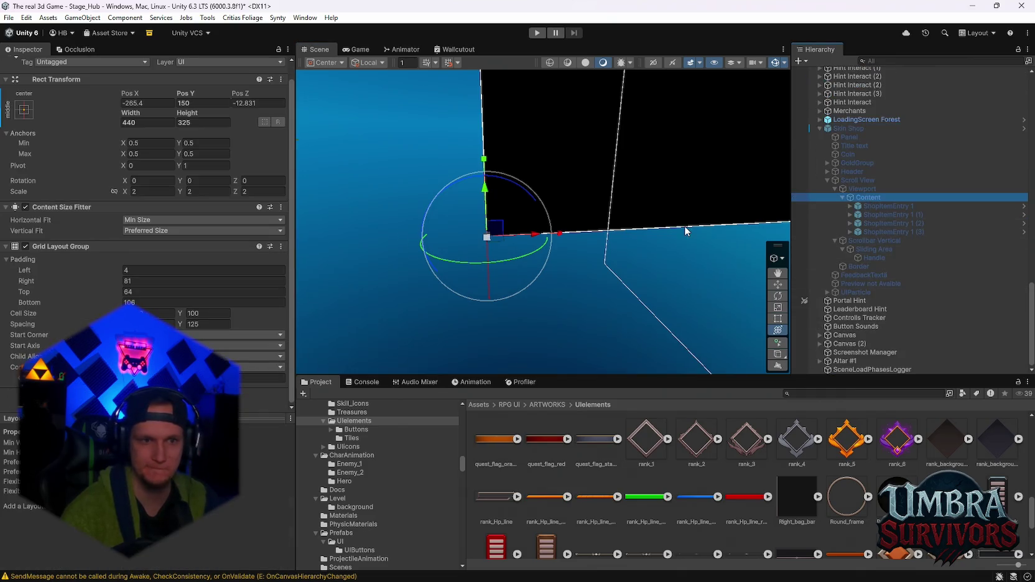
click(858, 267)
click(126, 297)
Set the Scroll View background image colour alpha to 2.
scroll(983, 265, up, 10)
scroll(902, 231, down, 3)
scroll(866, 277, down, 3)
click(857, 225)
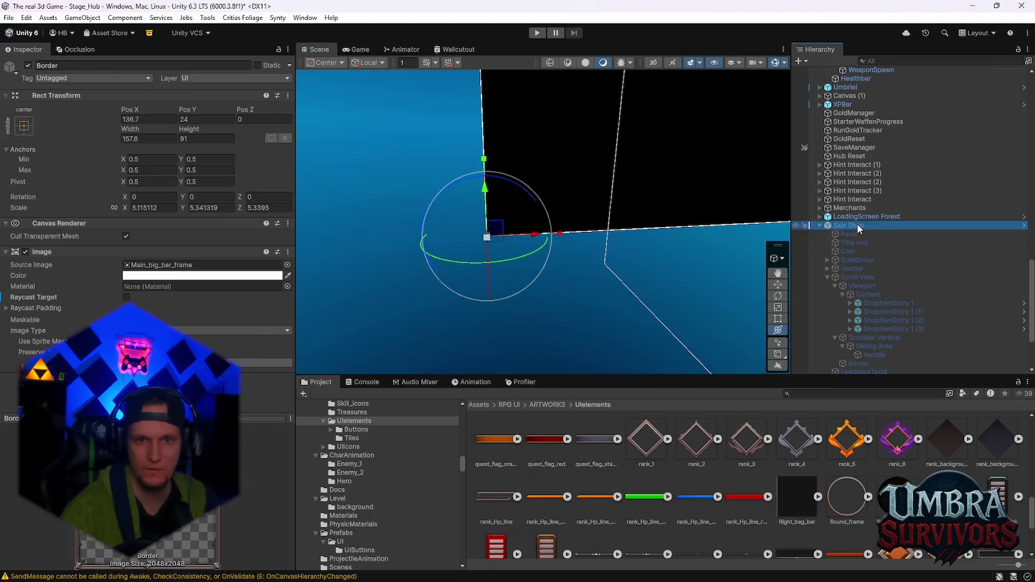
scroll(194, 312, down, 8)
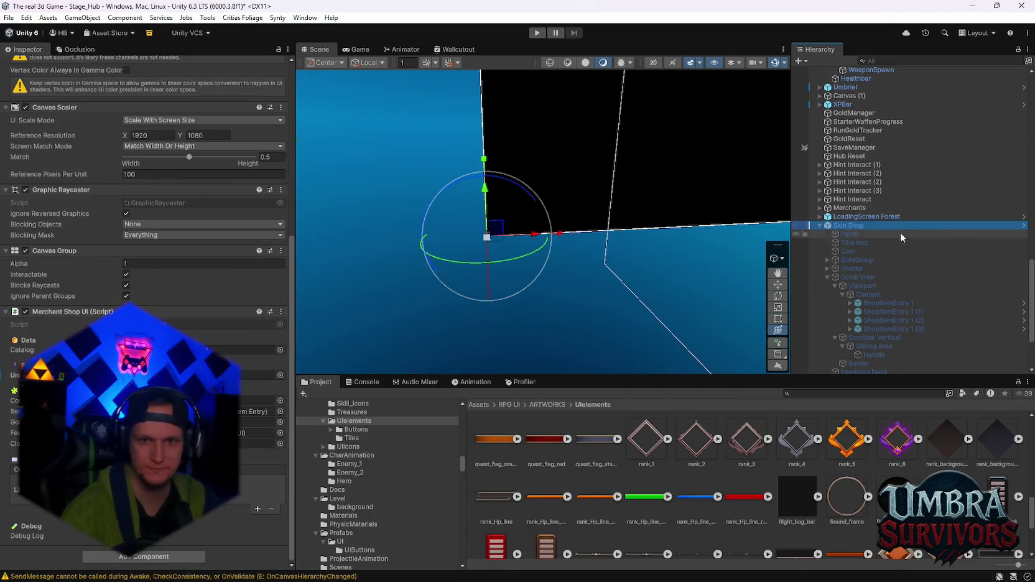
click(862, 286)
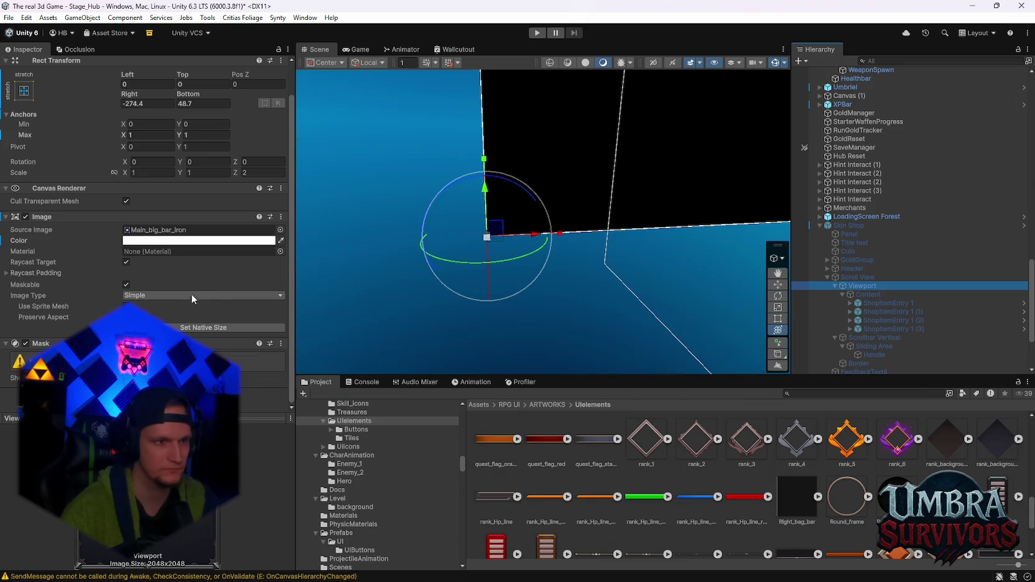
click(859, 277)
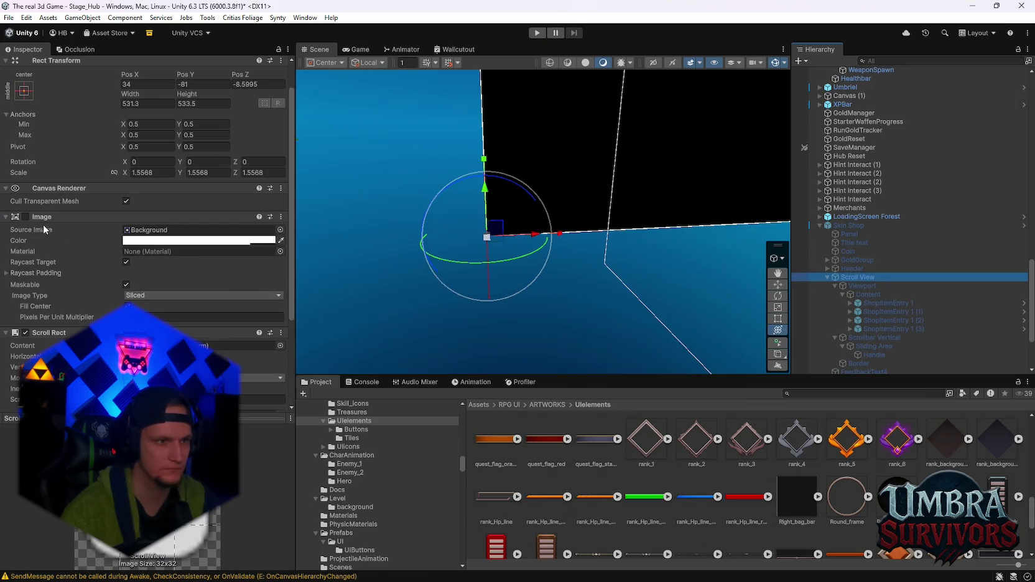
click(150, 241)
click(249, 452)
text(20)
key(BackSpace)
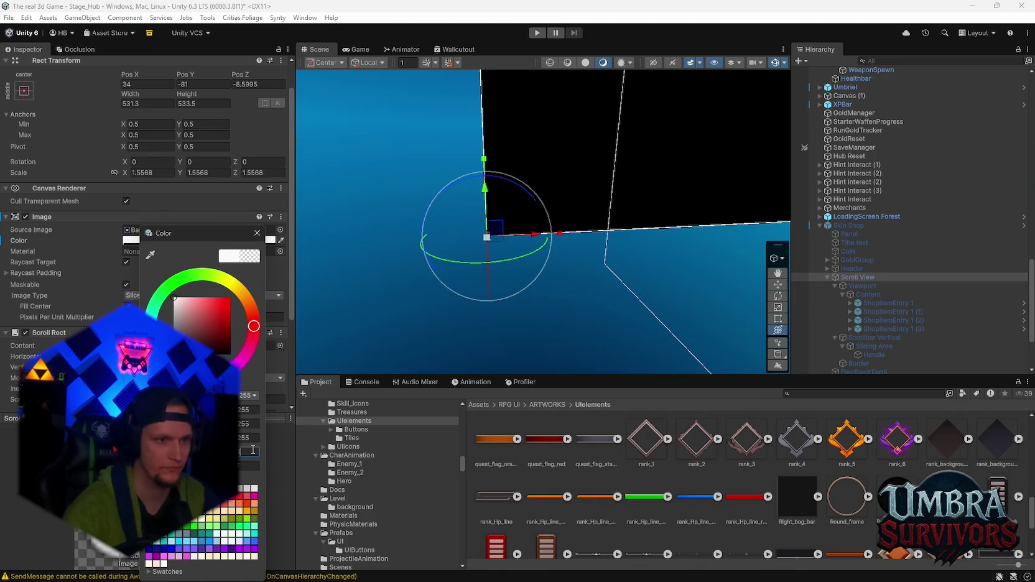
click(257, 232)
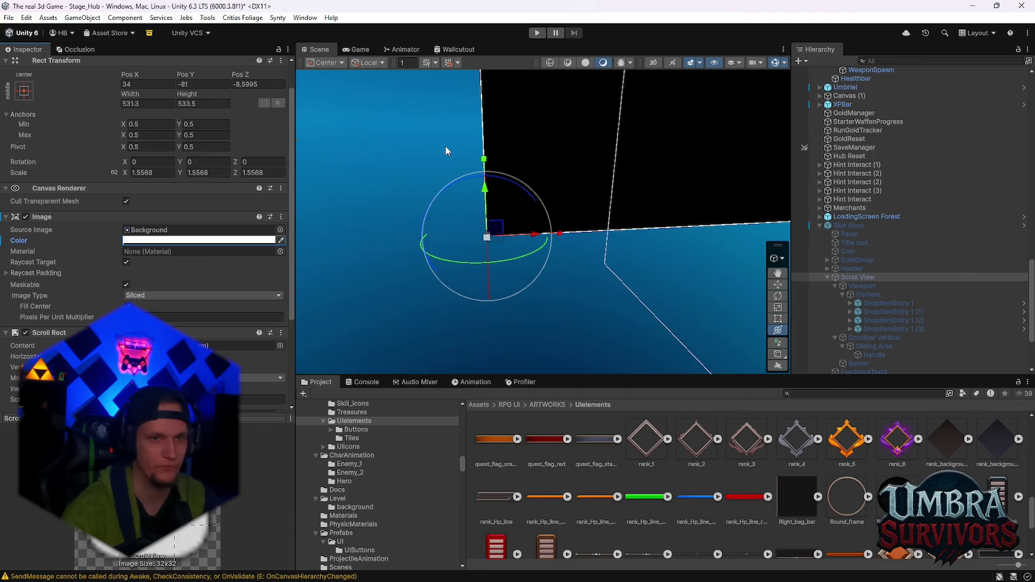
Save the scene and project, then enter Play mode.
click(9, 18)
click(8, 17)
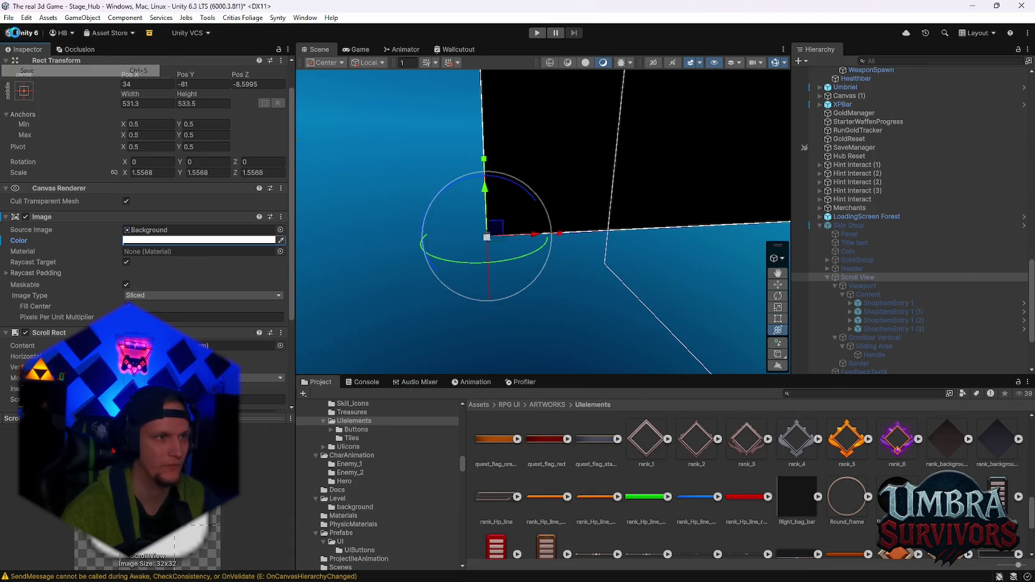
click(9, 19)
click(38, 135)
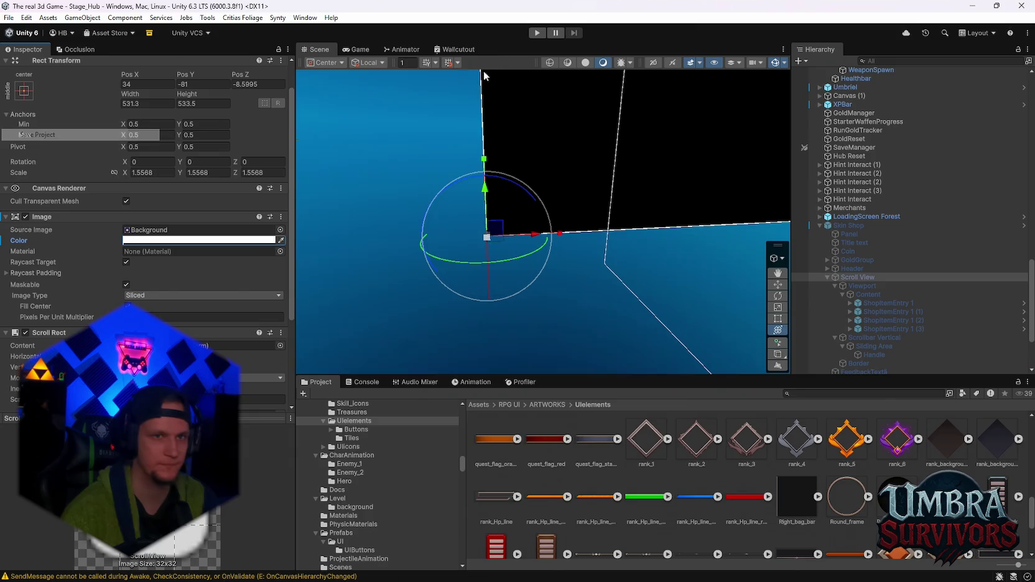
click(535, 34)
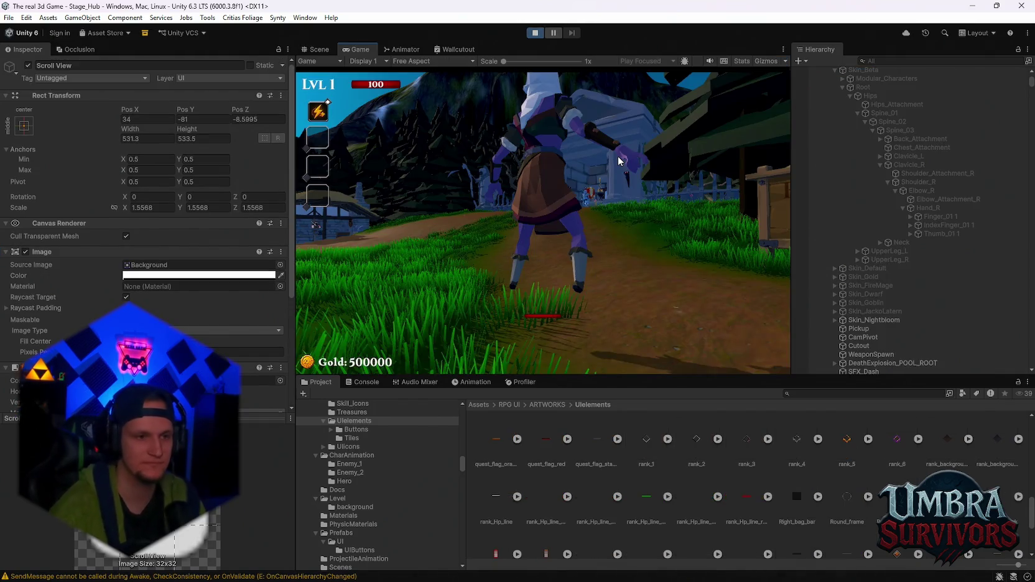
Walk into the throne room, view the Ice Wand details in the weapon book, and close it.
click(548, 241)
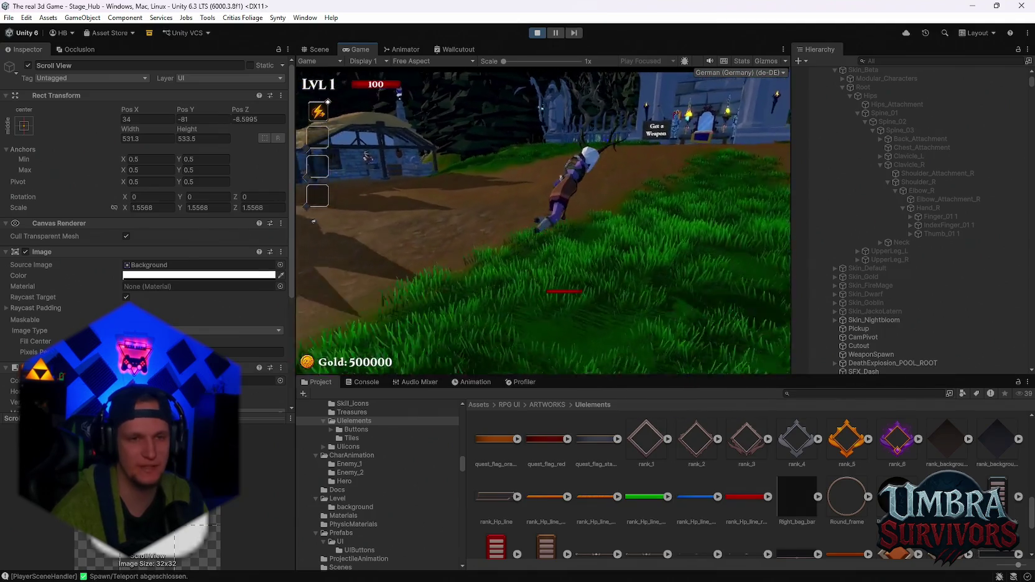
key(space)
key(w)
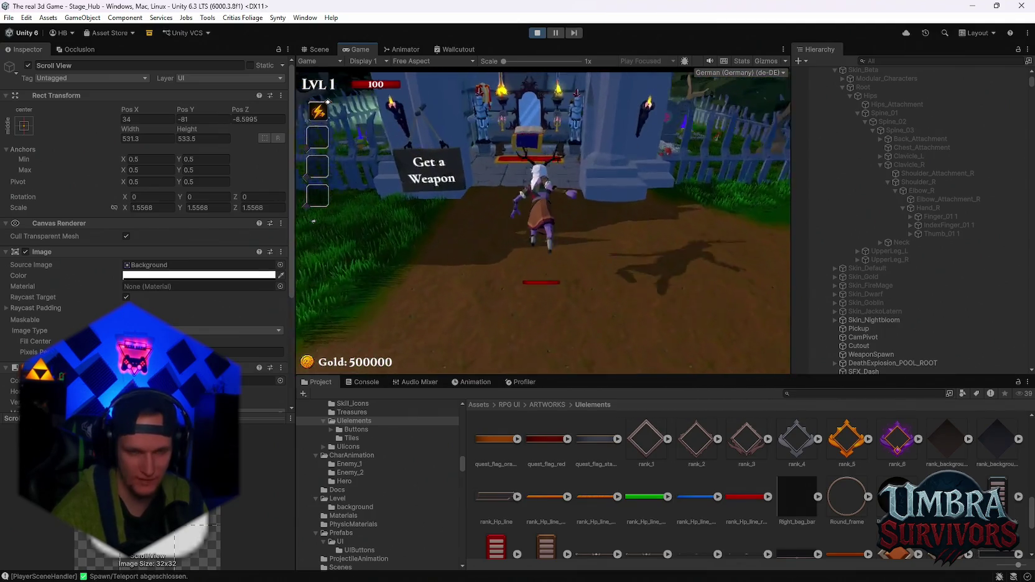
scroll(532, 238, down, 2)
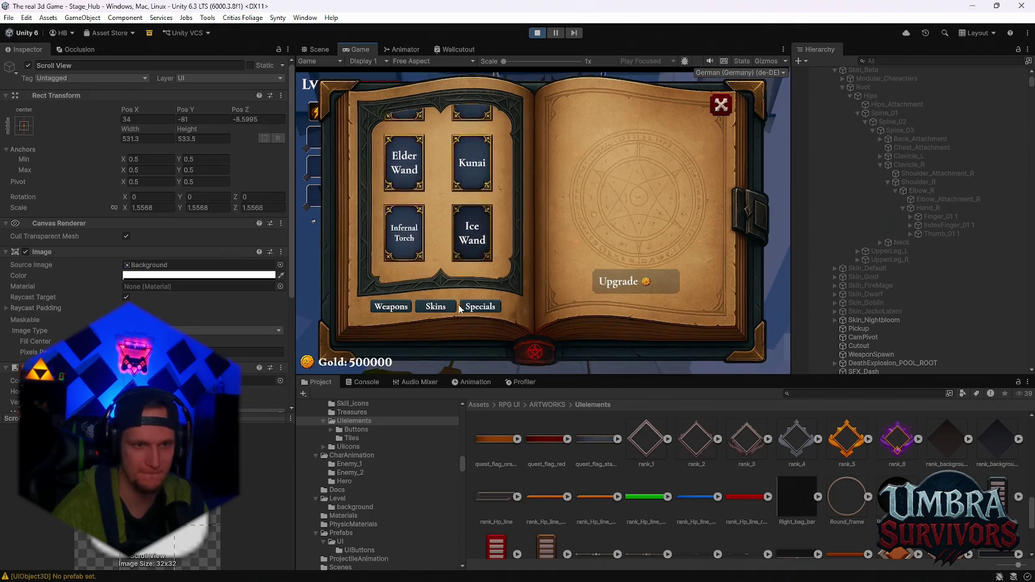
click(470, 255)
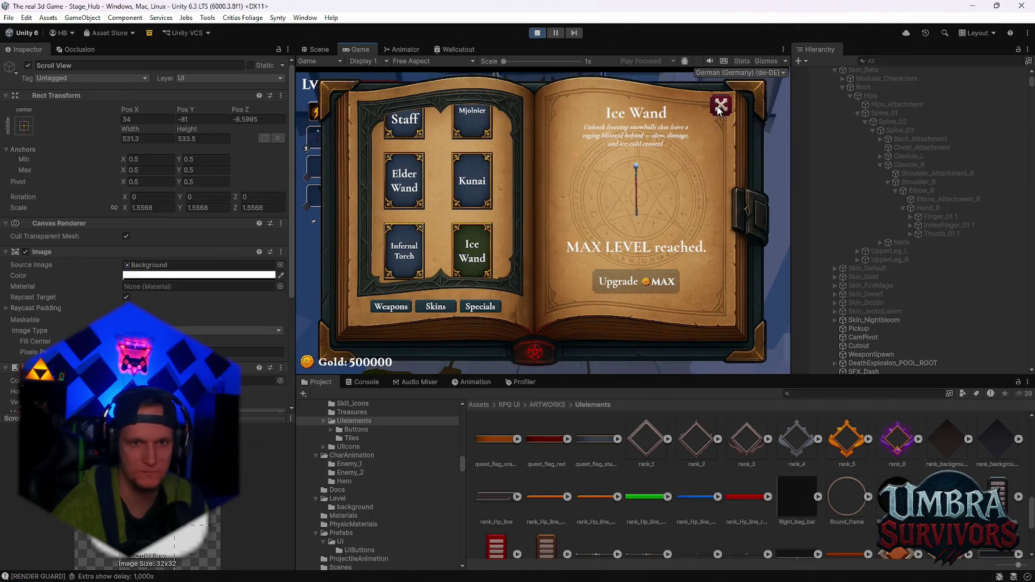
click(719, 106)
Reopen the book on the Skins list, equip the Goblin skin, and close the book.
key(e)
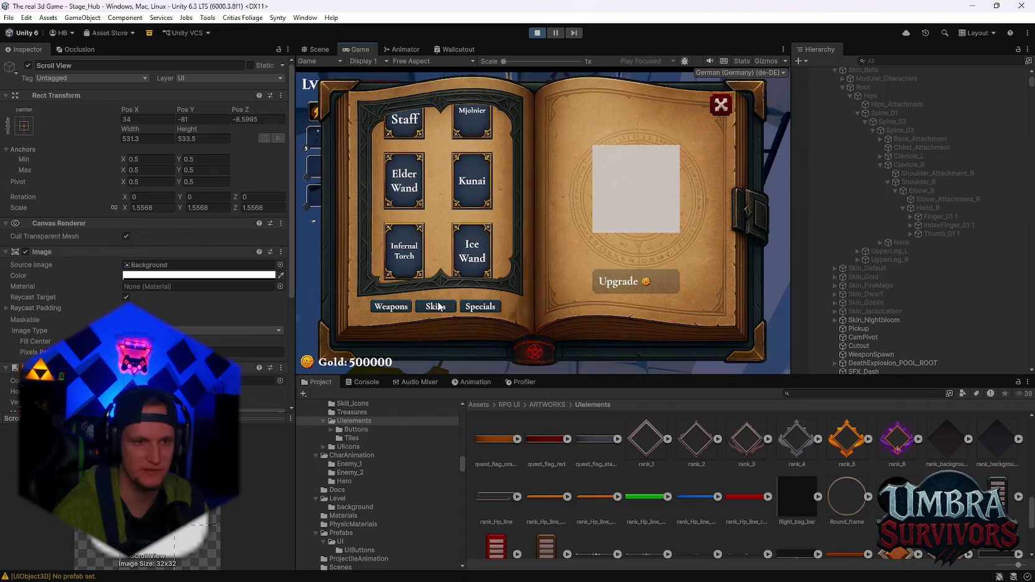
click(436, 306)
scroll(457, 220, down, 5)
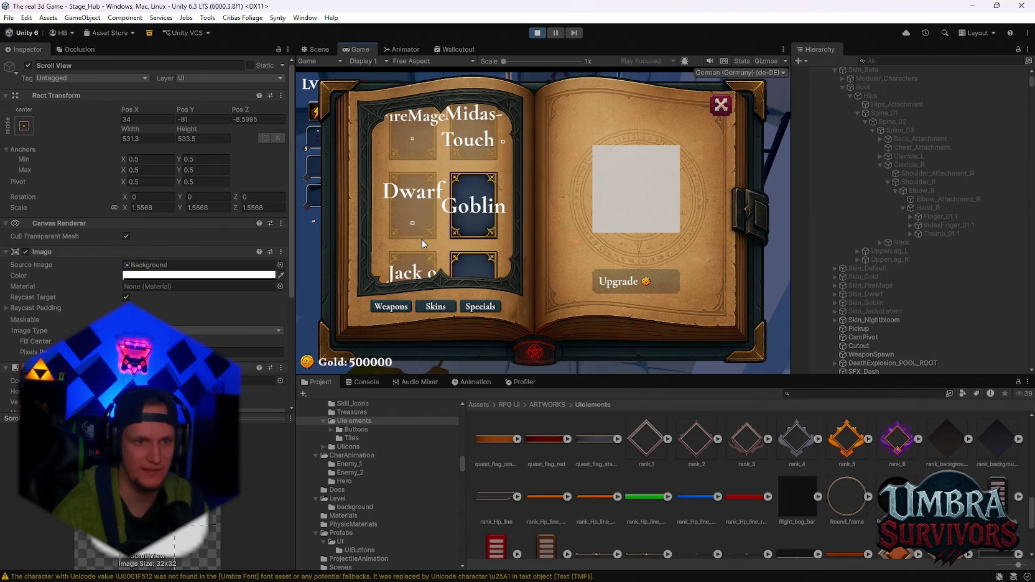
scroll(476, 240, up, 1)
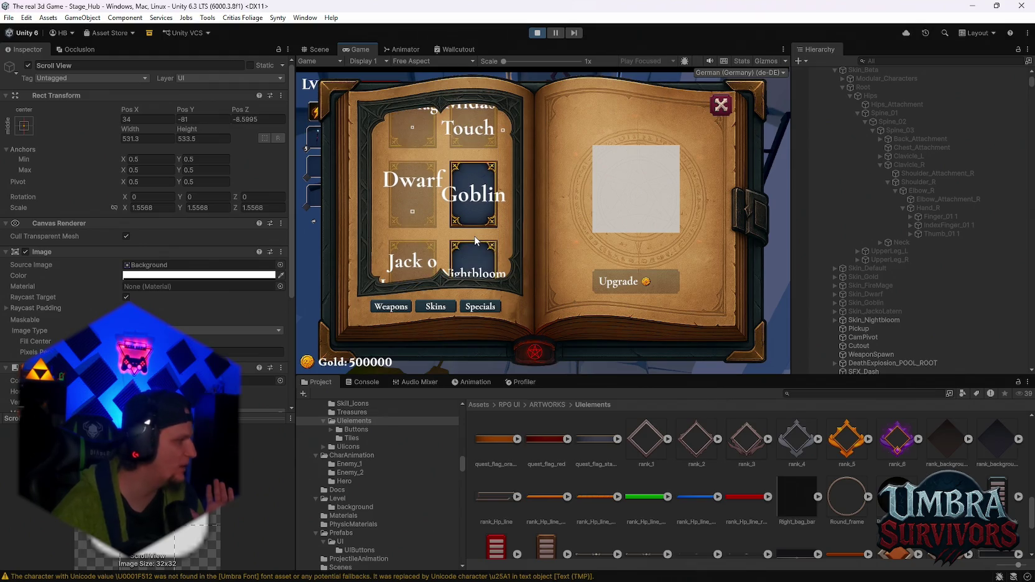
scroll(474, 179, up, 1)
scroll(479, 159, up, 2)
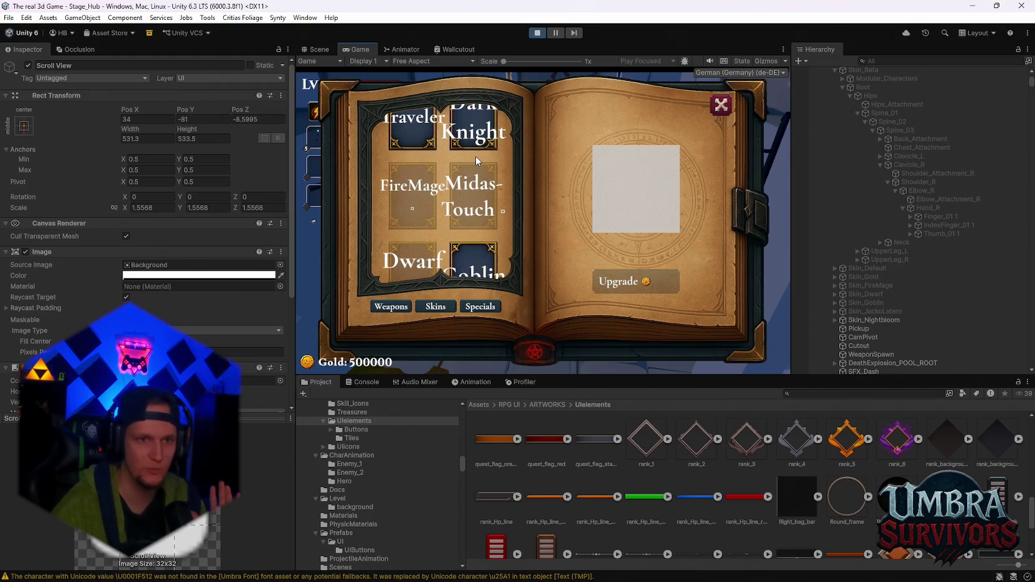
click(473, 250)
scroll(472, 250, down, 1)
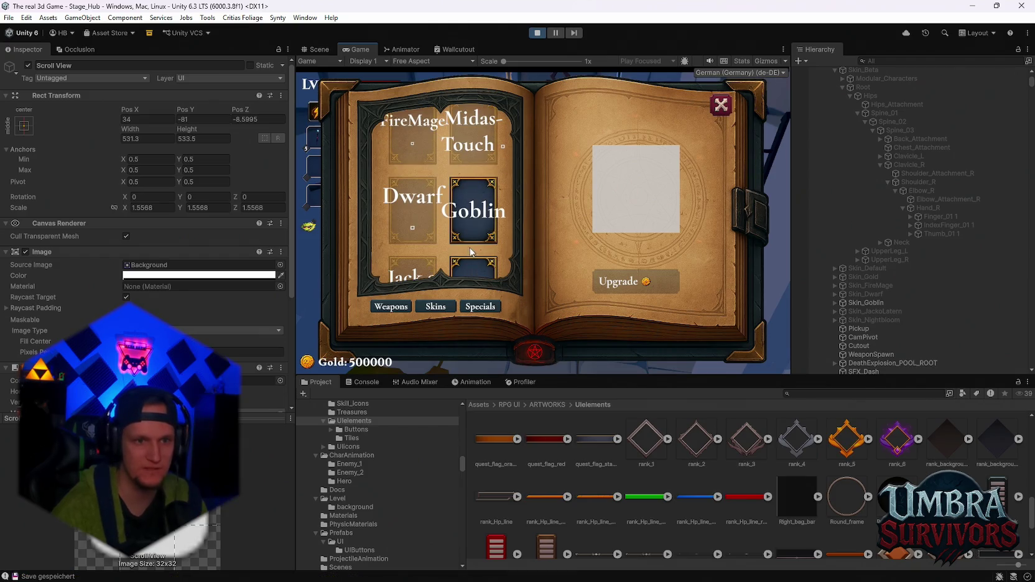
click(723, 105)
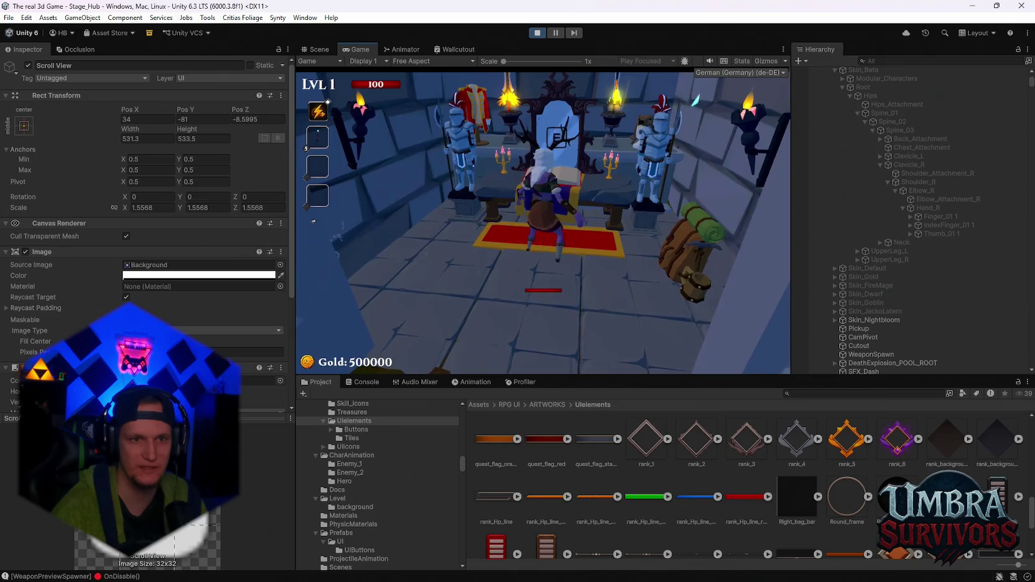
Check the equipped skin, walk the goblin to the second merchant stall, and open the Skin Shop.
key(e)
click(720, 106)
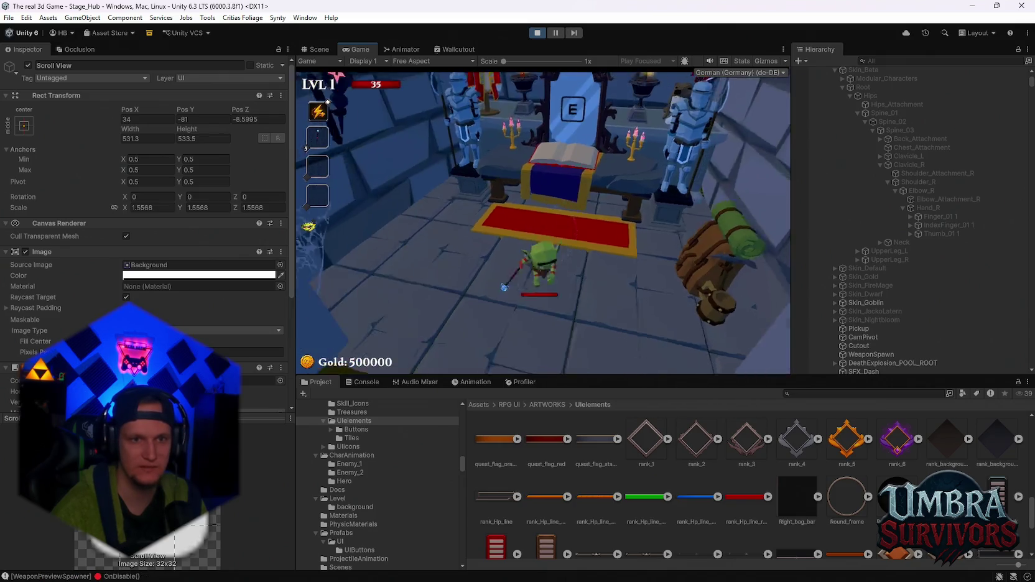
key(w)
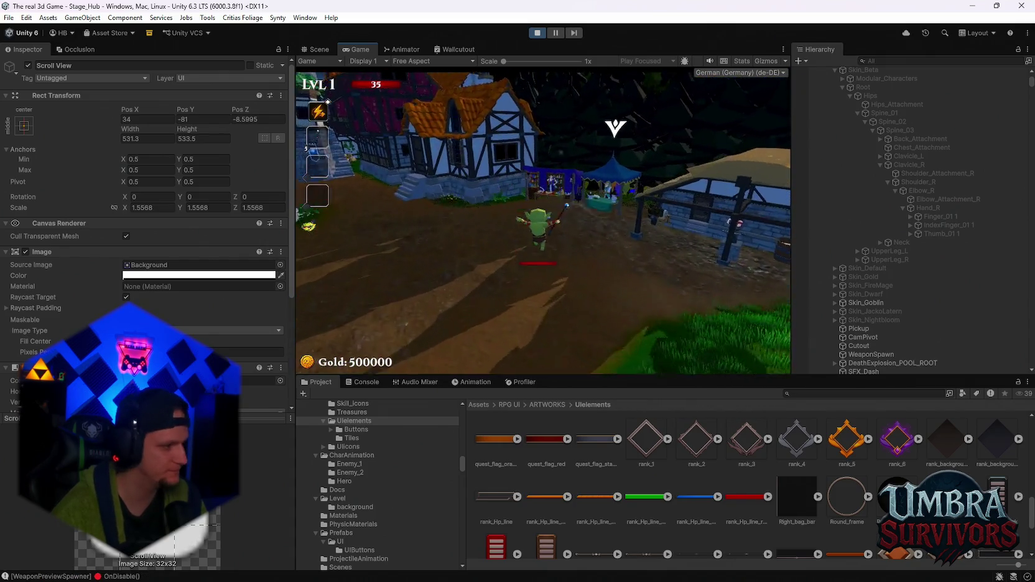
key(w)
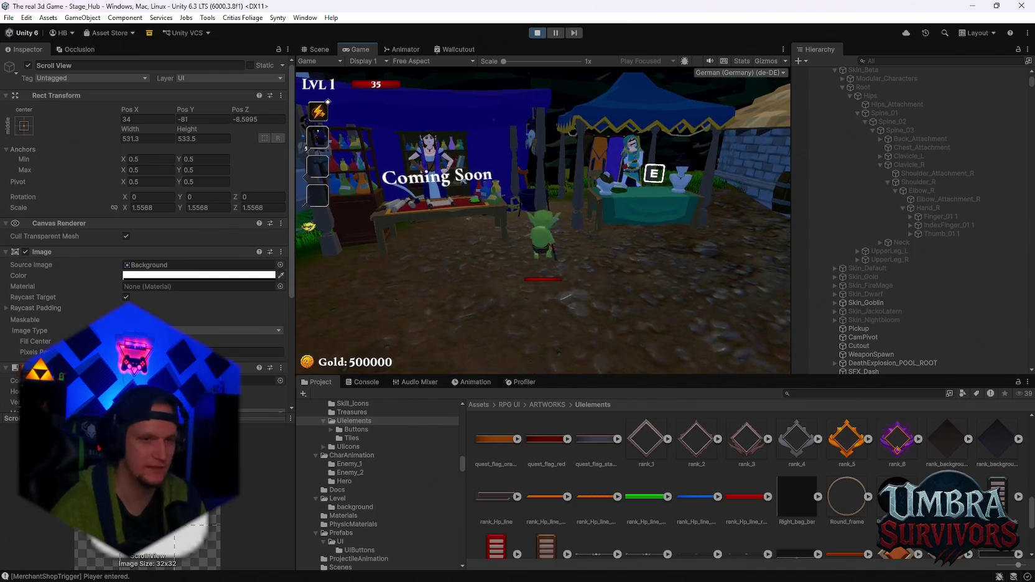
key(d)
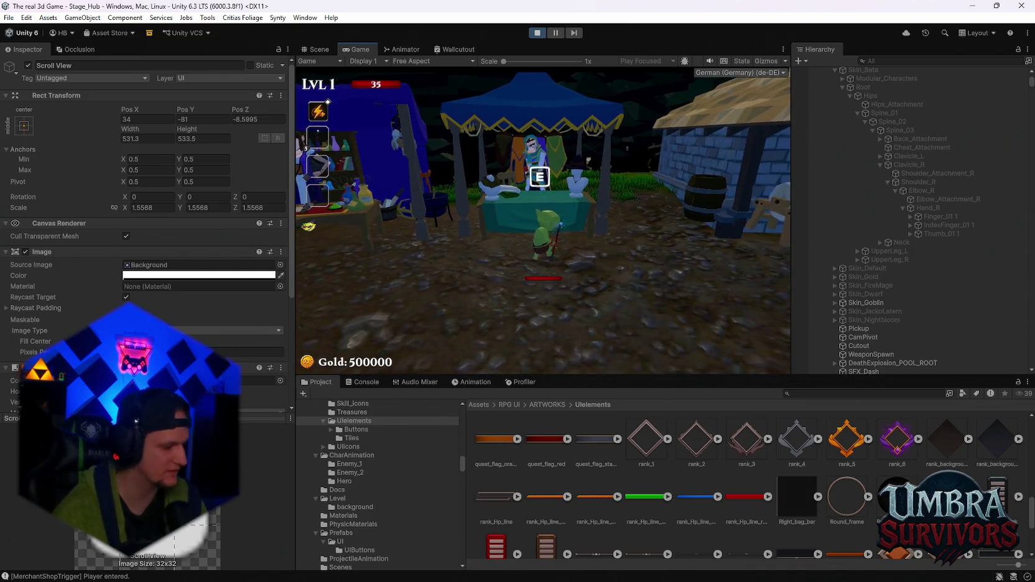
key(d)
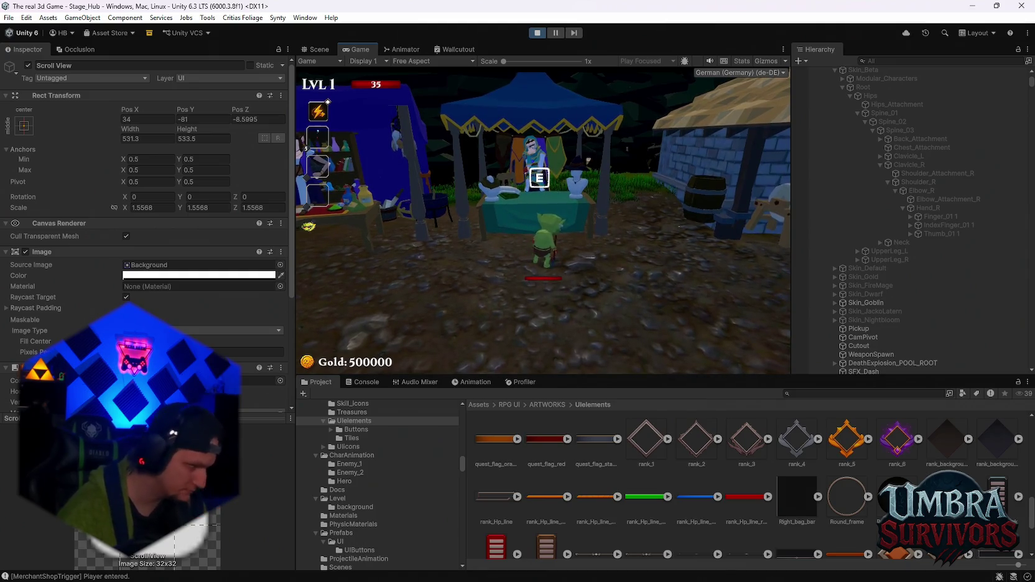
key(e)
scroll(606, 260, down, 3)
scroll(607, 262, down, 5)
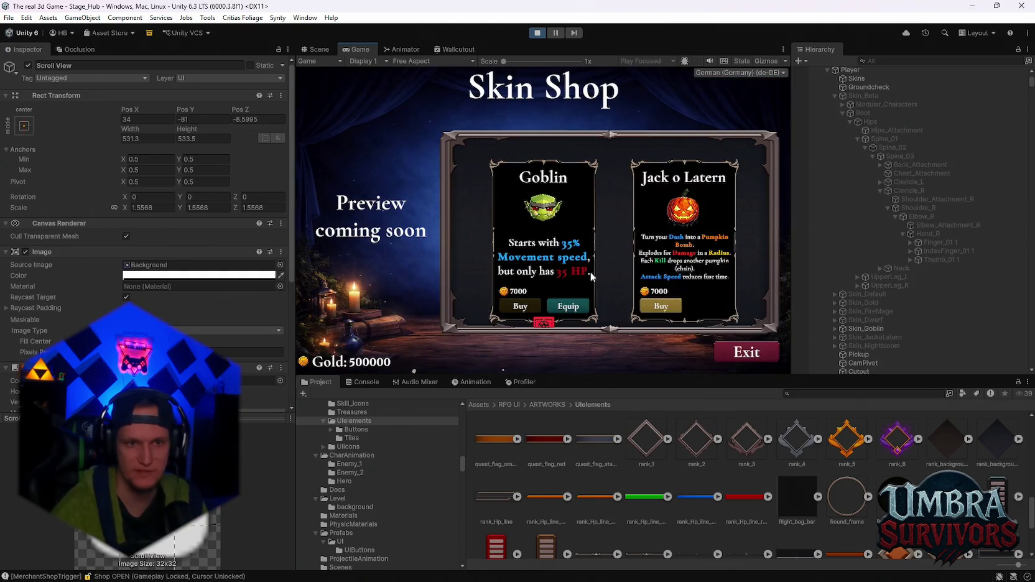
Close the Skin Shop and reopen it at the stall.
scroll(617, 282, up, 6)
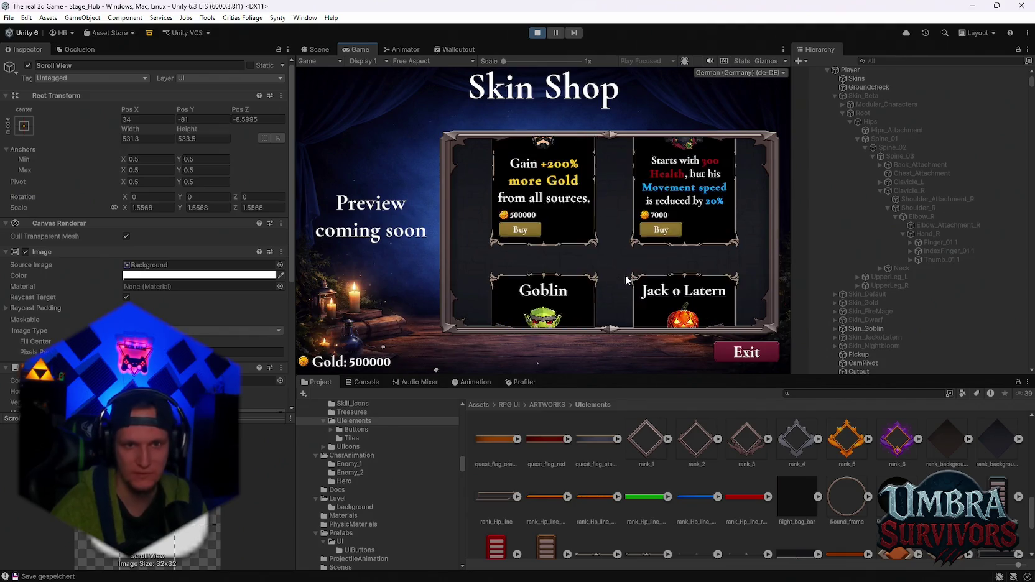
click(747, 352)
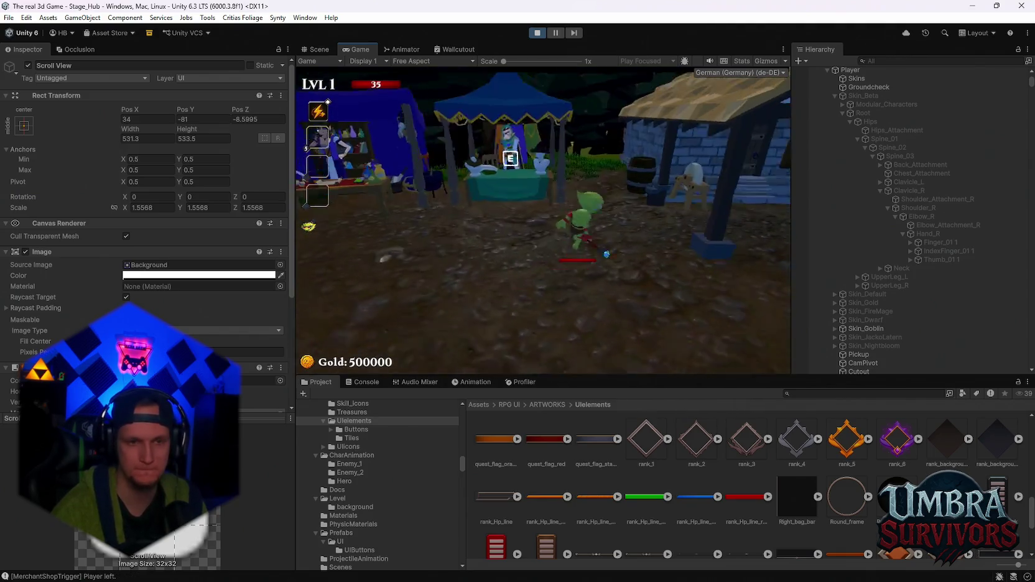
key(e)
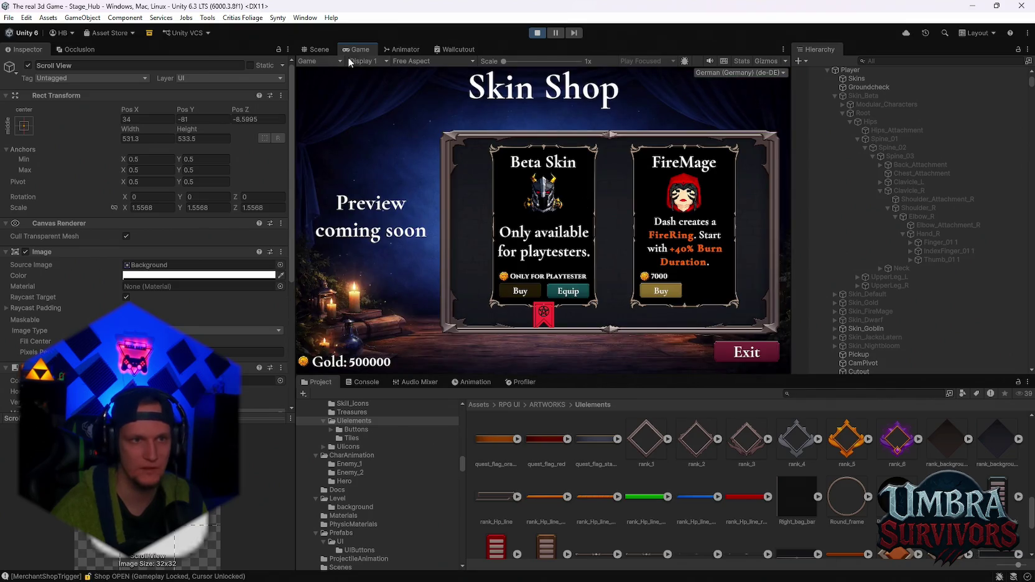
Preview the Game view maximized, then at 16:9 and 16:10 aspect ratios.
double_click(356, 50)
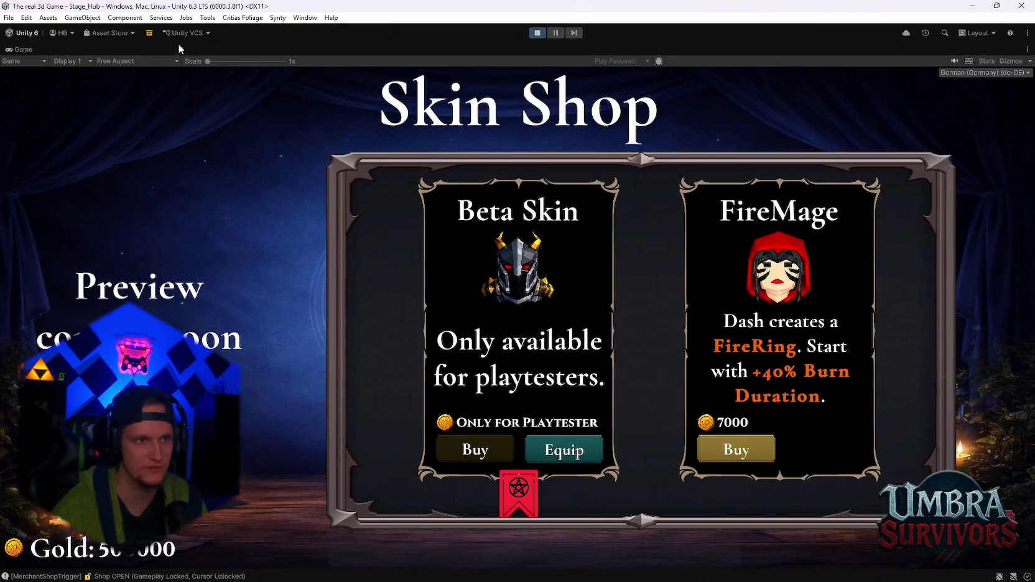
double_click(23, 50)
scroll(641, 253, down, 5)
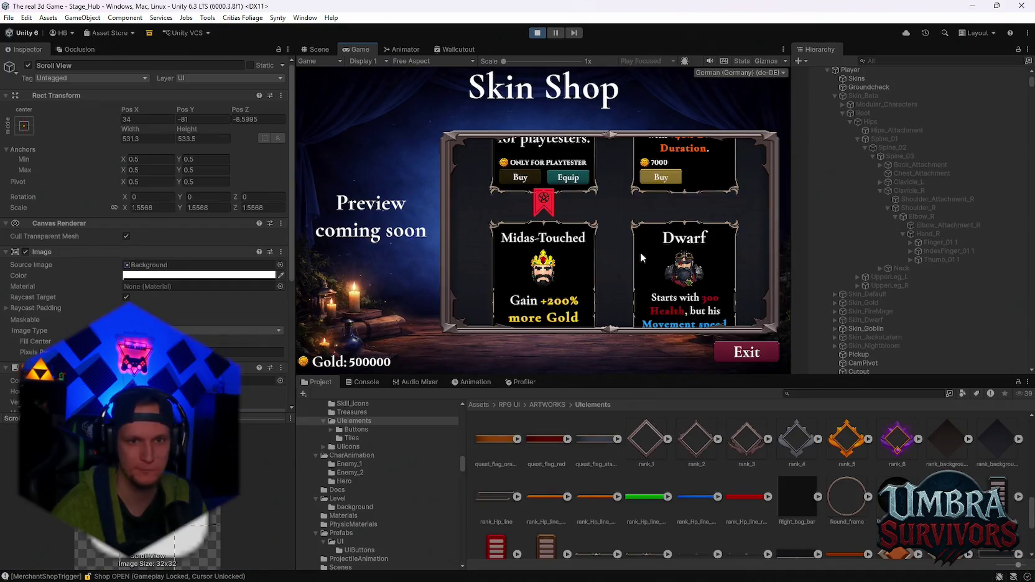
click(373, 61)
click(413, 58)
click(412, 58)
click(415, 105)
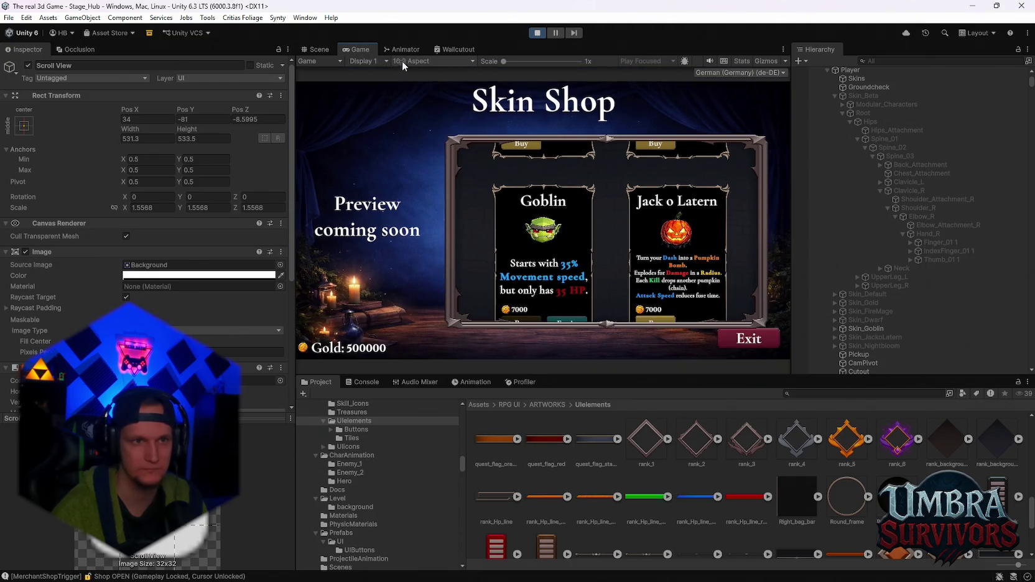
click(405, 62)
click(422, 115)
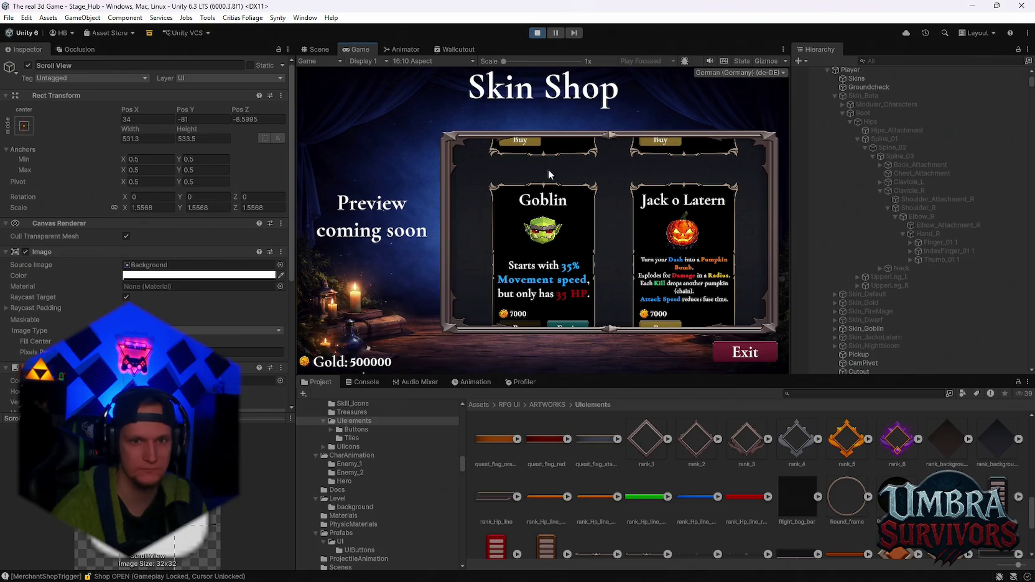
Buy the FireMage, Dwarf and Jack o Latern skins from the scrolling grid.
scroll(633, 254, down, 3)
scroll(633, 254, up, 5)
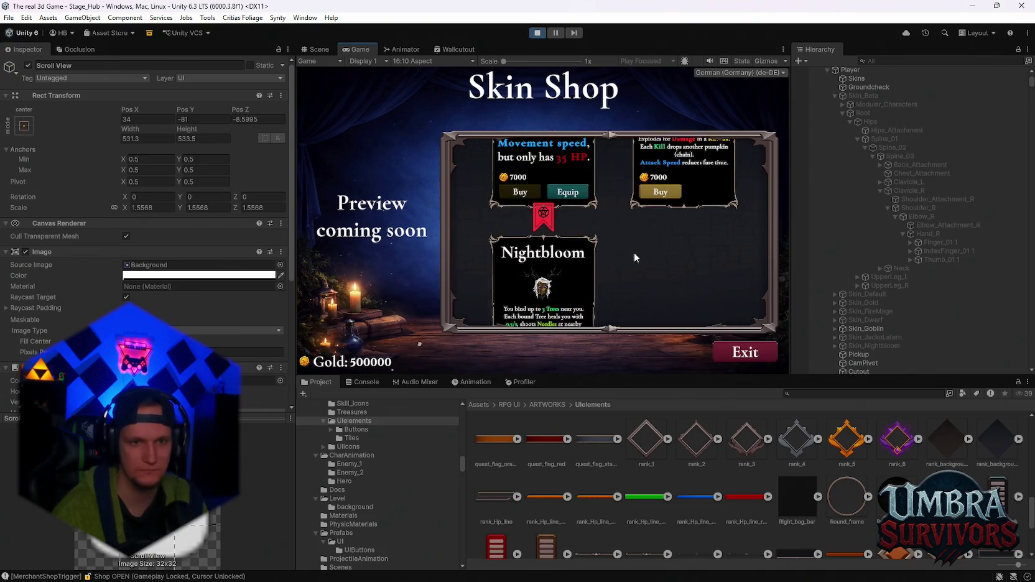
scroll(634, 257, up, 2)
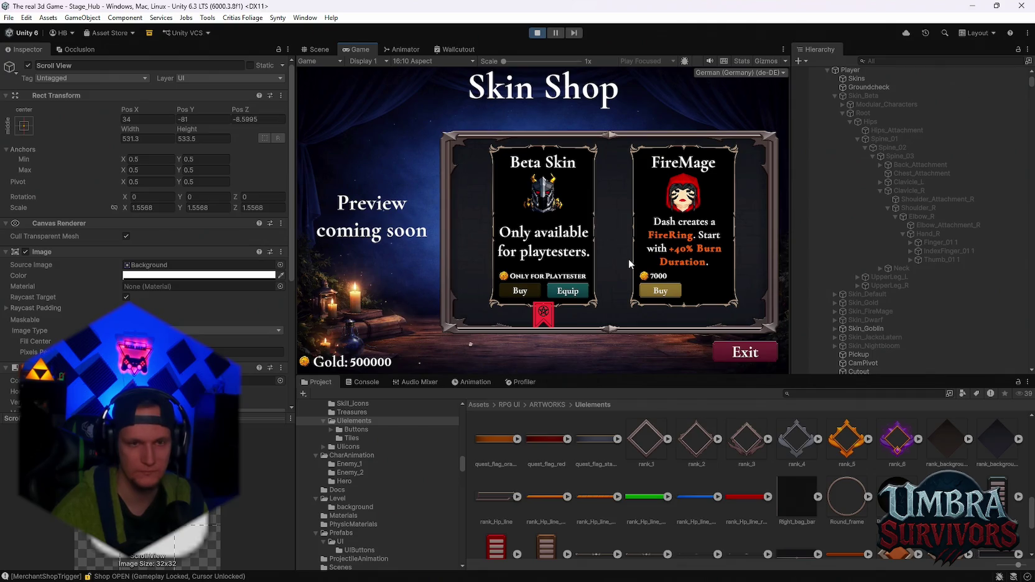
scroll(630, 264, down, 2)
scroll(658, 186, up, 1)
click(660, 156)
scroll(664, 212, down, 1)
scroll(665, 212, down, 1)
click(660, 255)
scroll(661, 256, down, 1)
scroll(660, 256, down, 1)
click(660, 261)
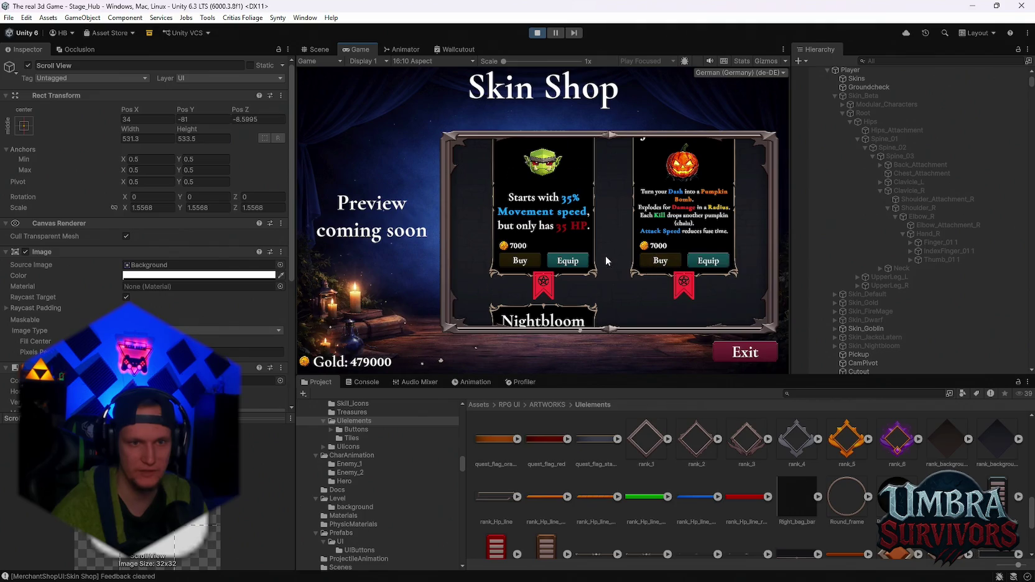
Equip the Nightbloom skin and leave the shop to resume gameplay.
scroll(591, 271, down, 1)
click(566, 280)
key(Escape)
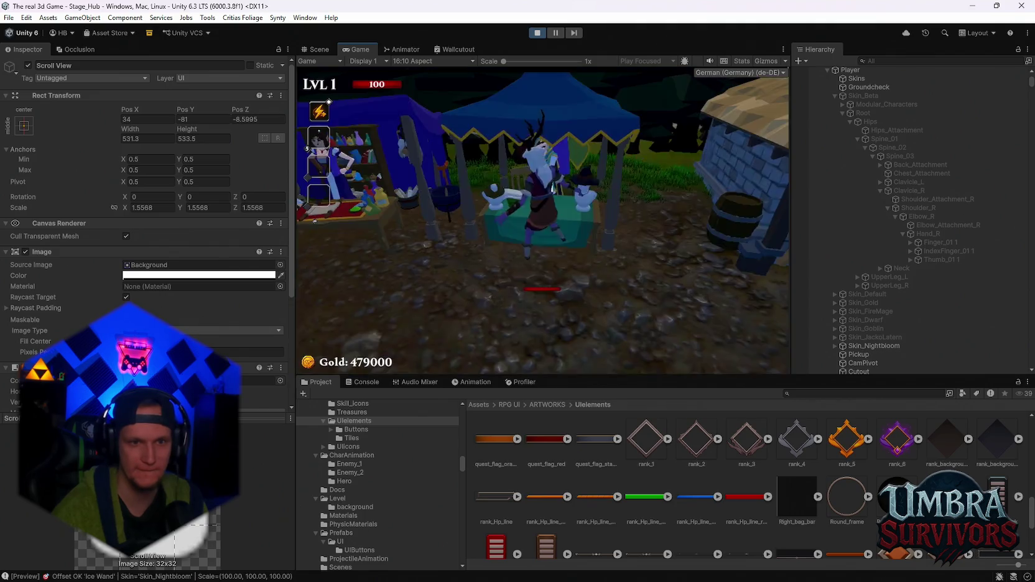
Run into the throne room and open the book on its skins page.
key(w)
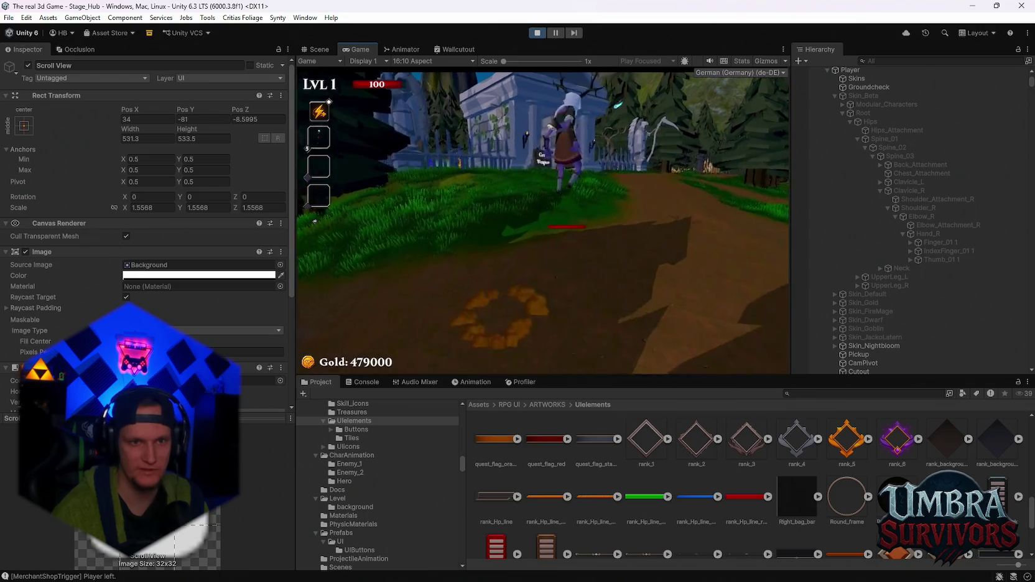
key(w)
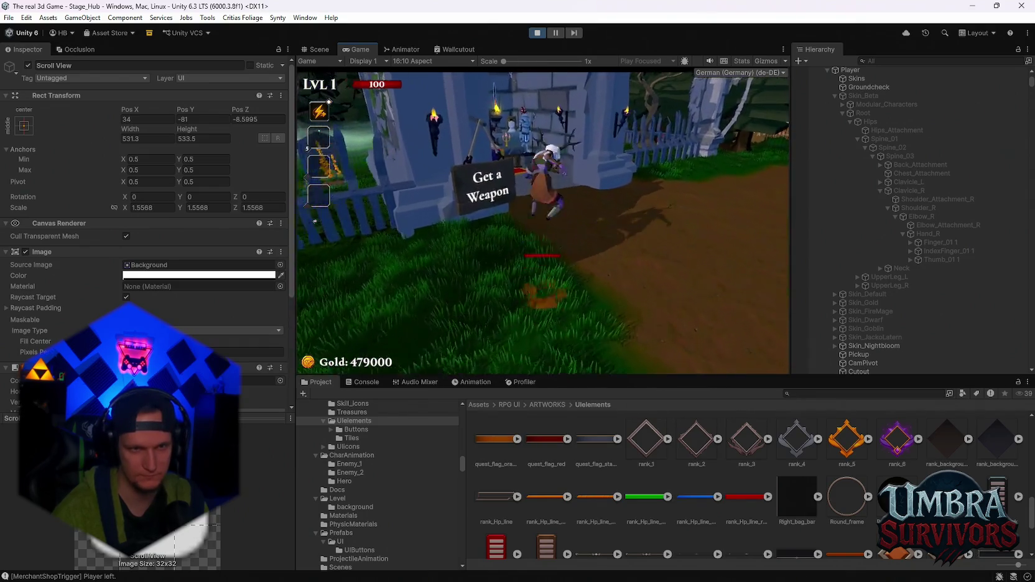
key(e)
click(405, 304)
click(435, 306)
Scroll to Nightbloom, equip it from the book, and close the book.
scroll(423, 207, up, 5)
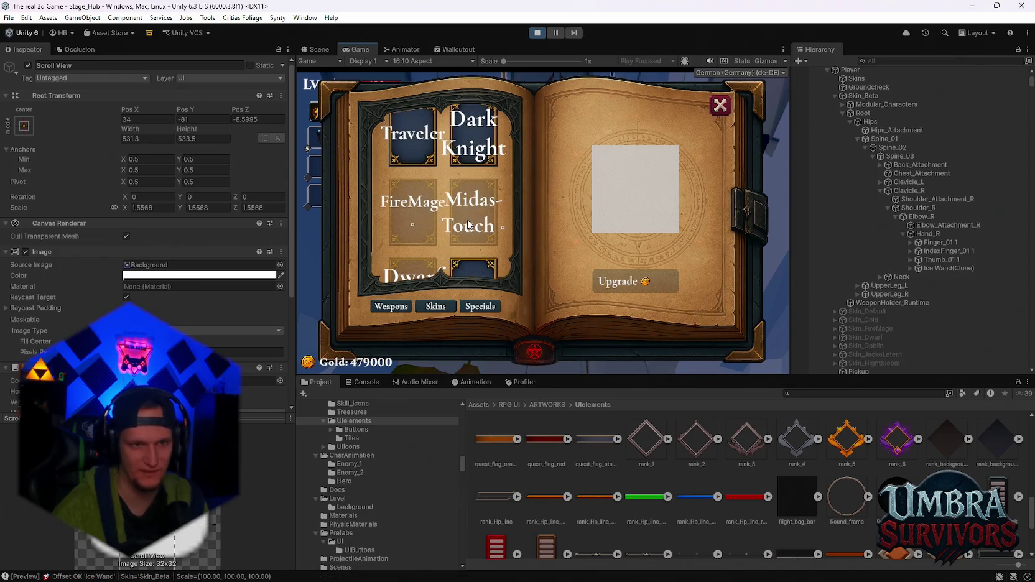
scroll(472, 218, down, 3)
scroll(483, 264, down, 1)
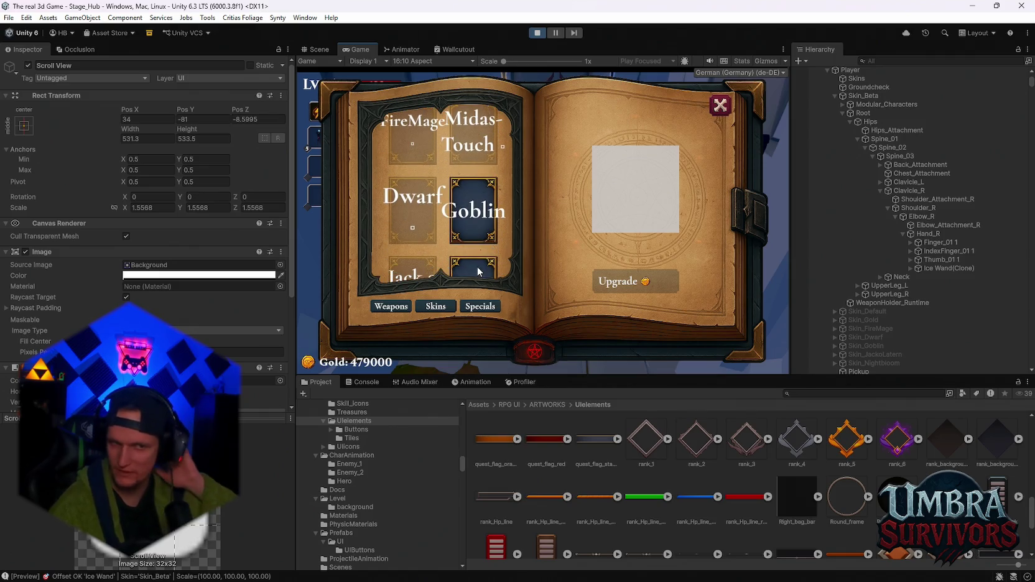
scroll(476, 269, down, 2)
click(472, 248)
key(Escape)
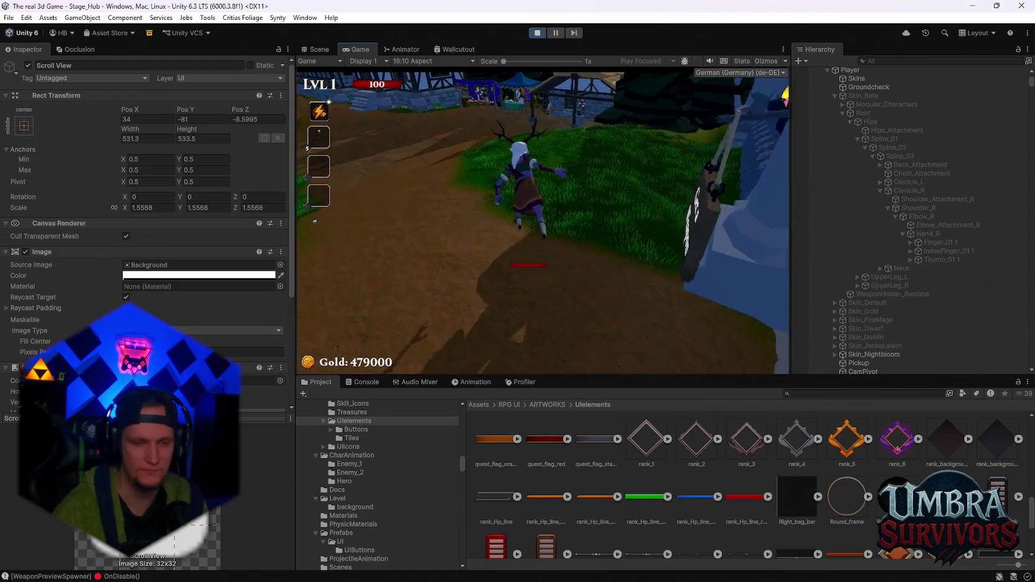
Walk back to the merchant and reopen the Skin Shop at the Nightbloom card.
key(w)
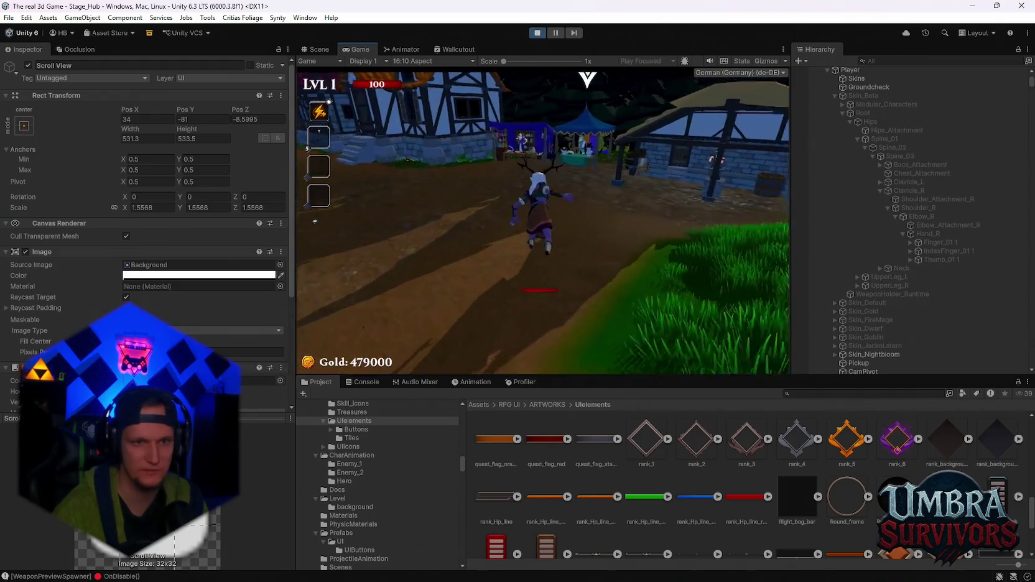
key(w)
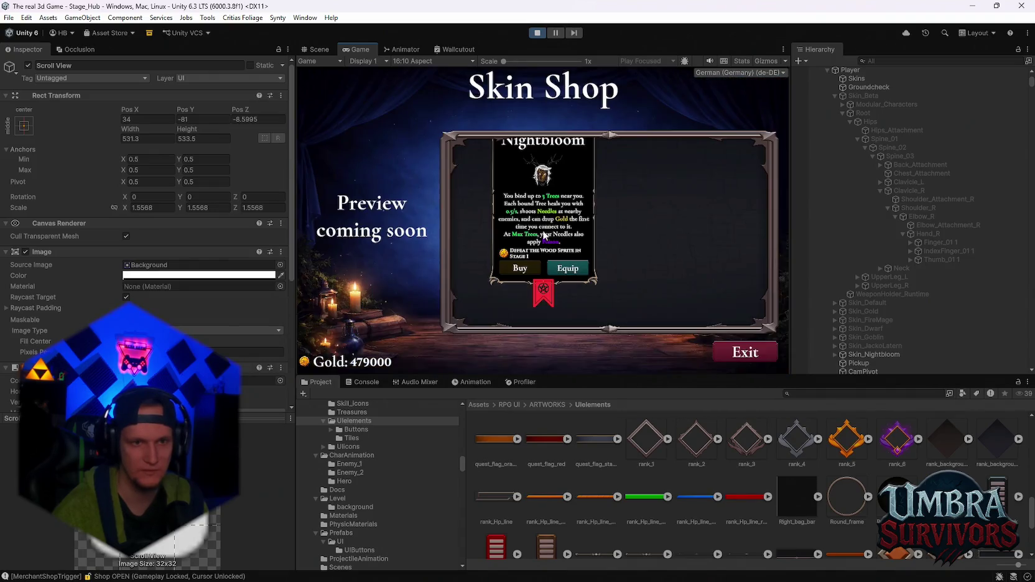
scroll(573, 272, up, 5)
scroll(613, 261, down, 3)
scroll(606, 271, down, 5)
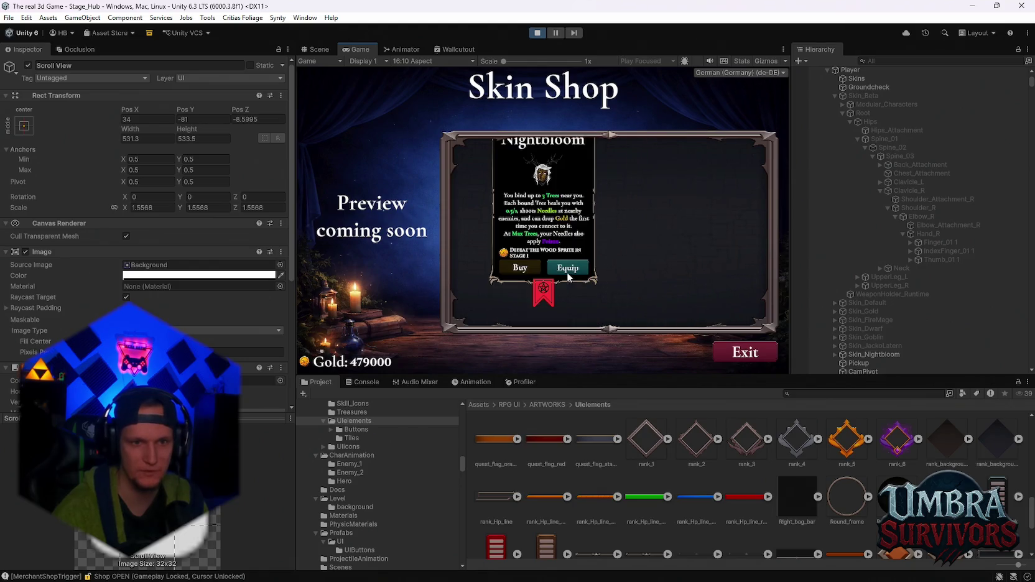
click(727, 346)
key(w)
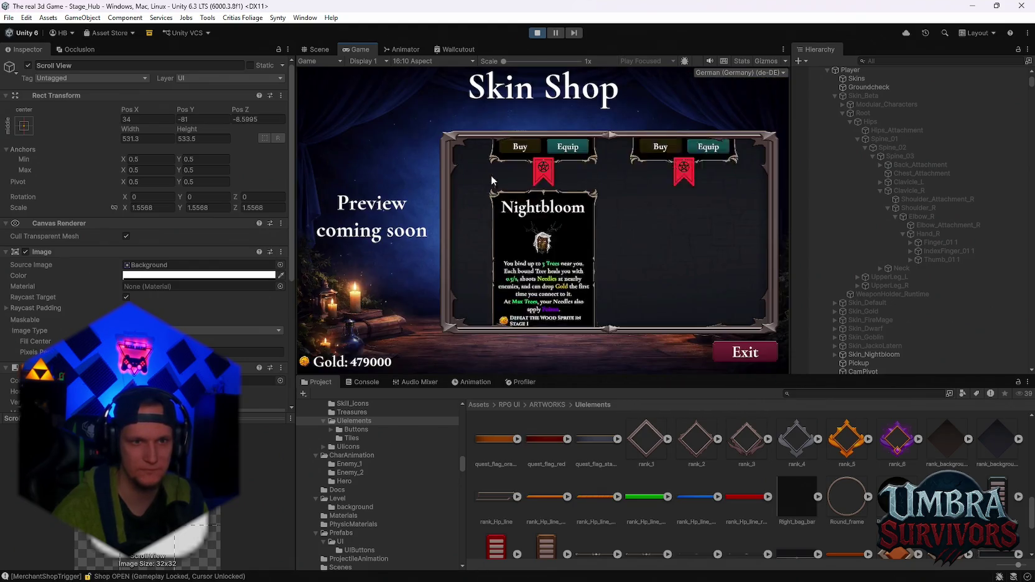
Close the Skin Shop and walk the goblin into the throne room.
click(745, 350)
key(w)
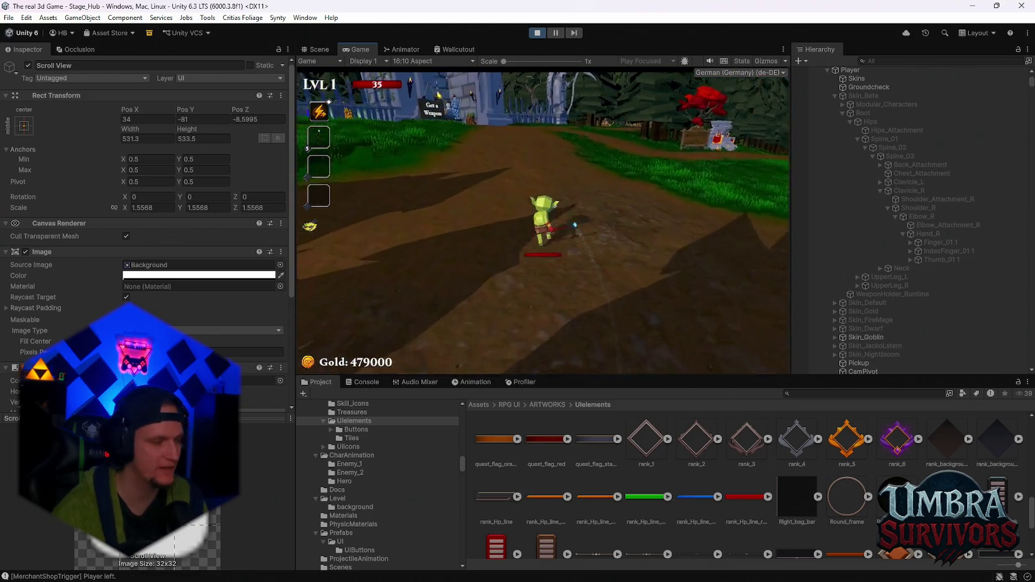
key(a)
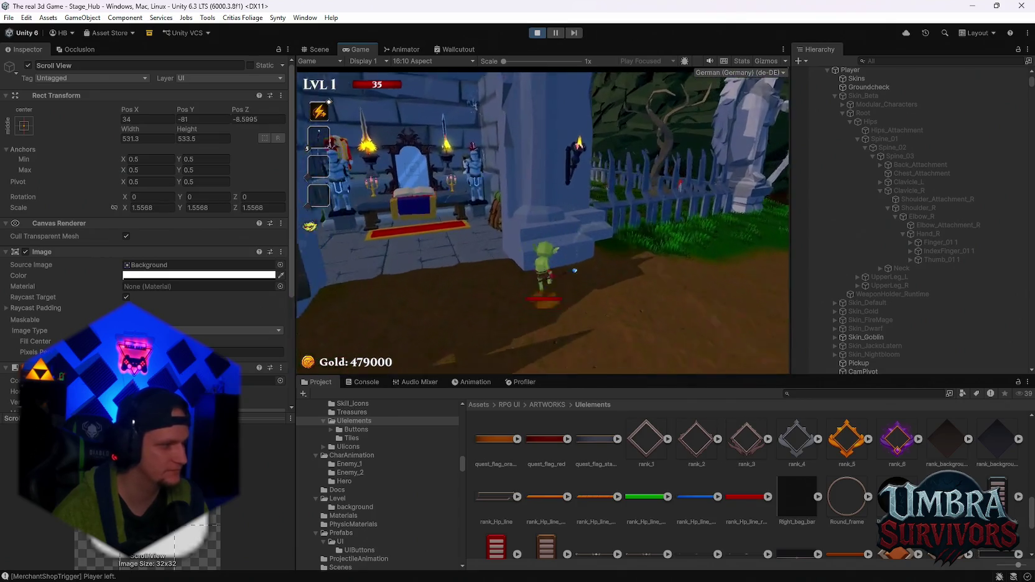
key(w)
Take the Fire Staff from the weapon book, then enter the Start Run portal.
key(e)
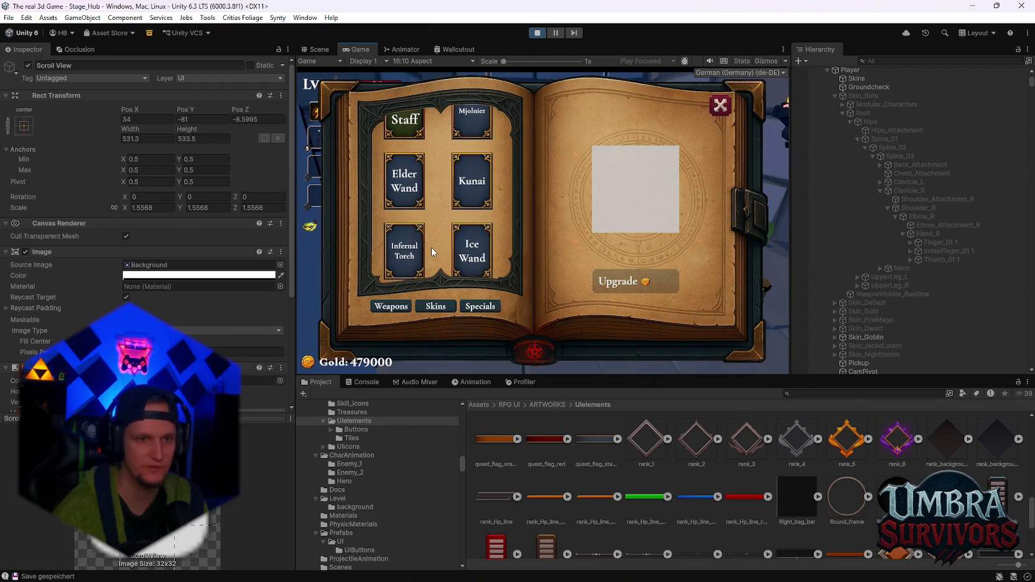
click(423, 148)
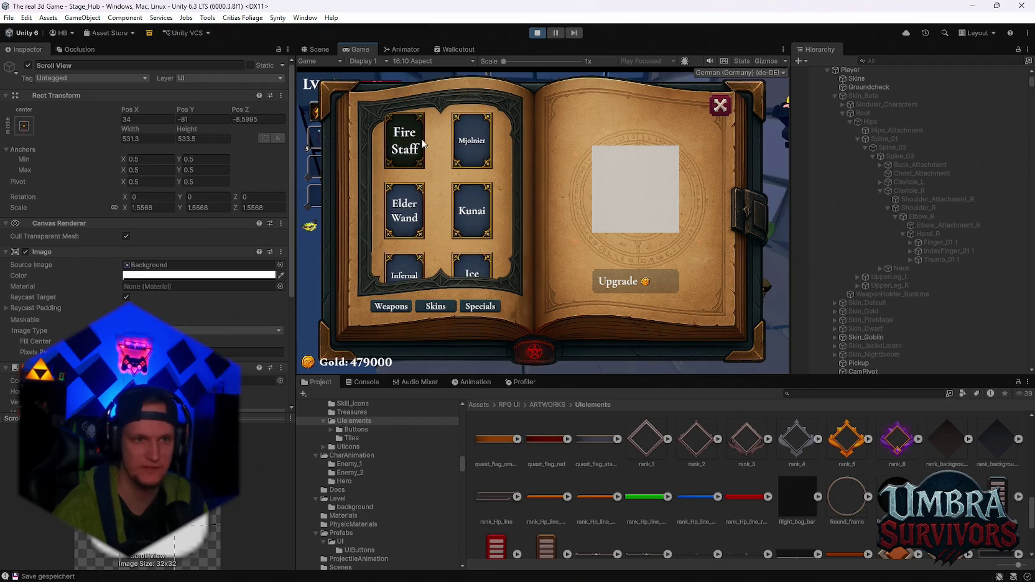
click(722, 105)
key(w)
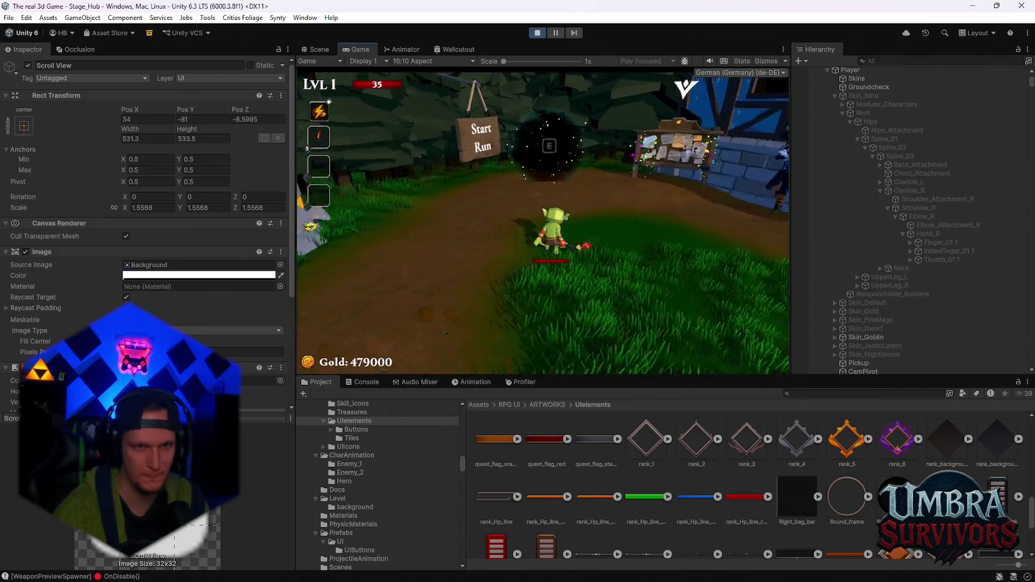
key(e)
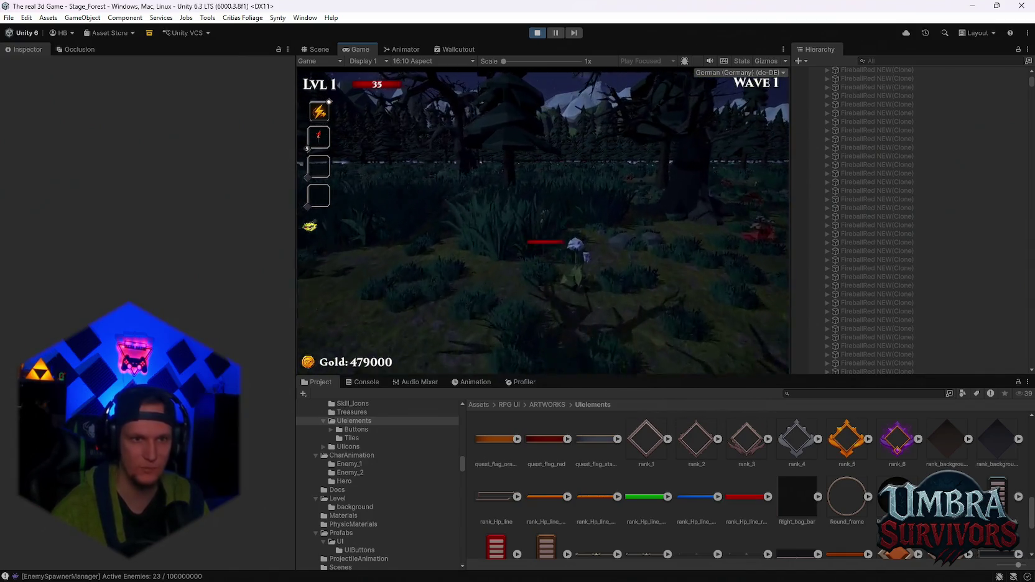
Pause the forest Stage 1 run and maximize the Game view.
key(Escape)
double_click(360, 46)
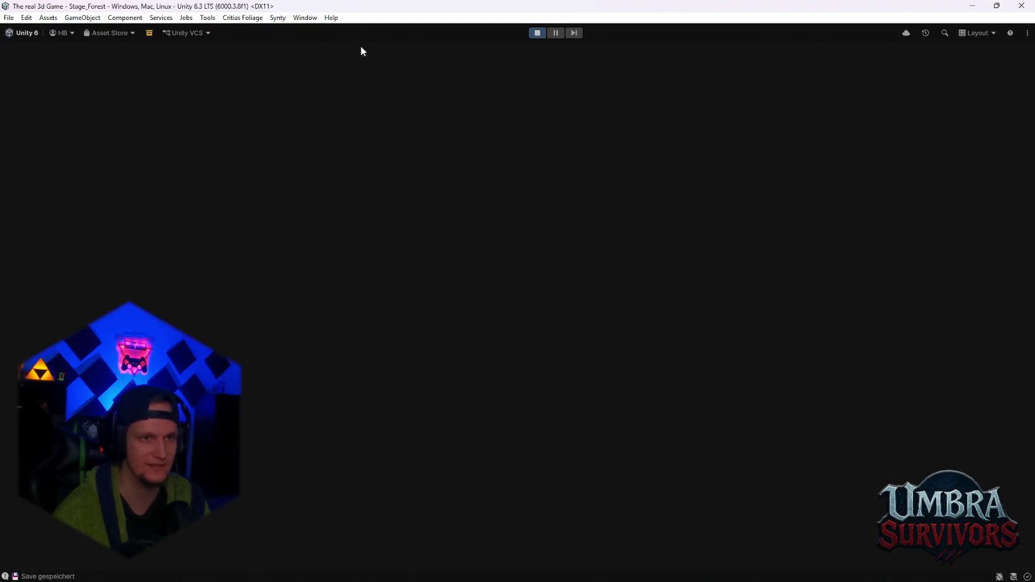
Resume the forest run and pick an upgrade card at the level-up.
key(Escape)
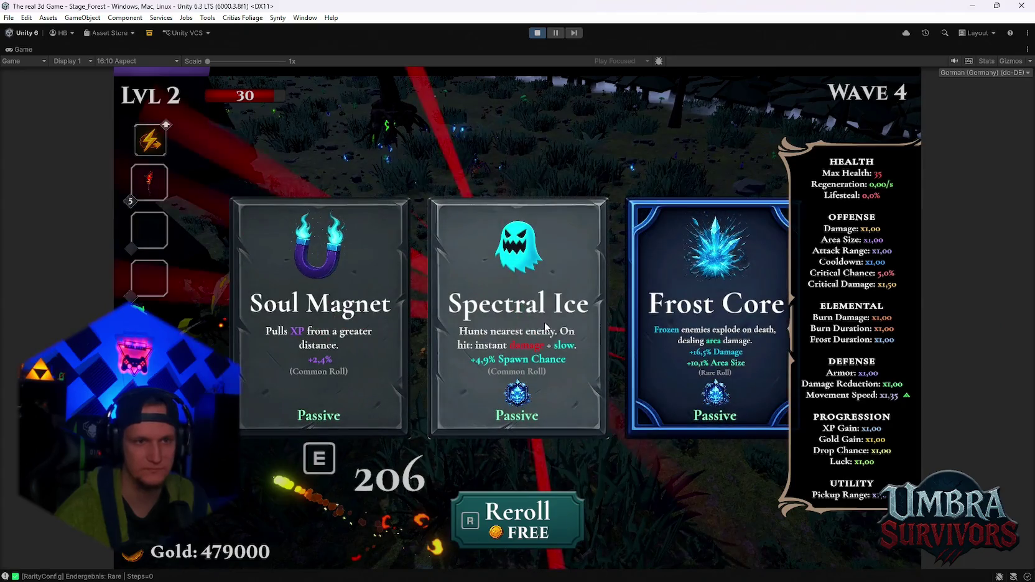
click(523, 323)
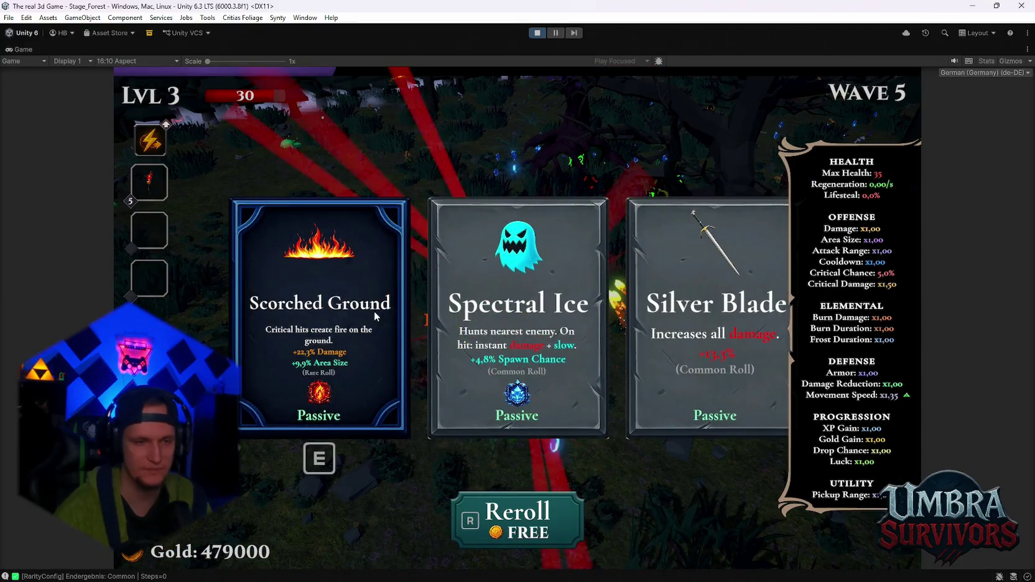
Pick level-up upgrades, adding Vampire Orb, Fire Tornado and Nova.
key(e)
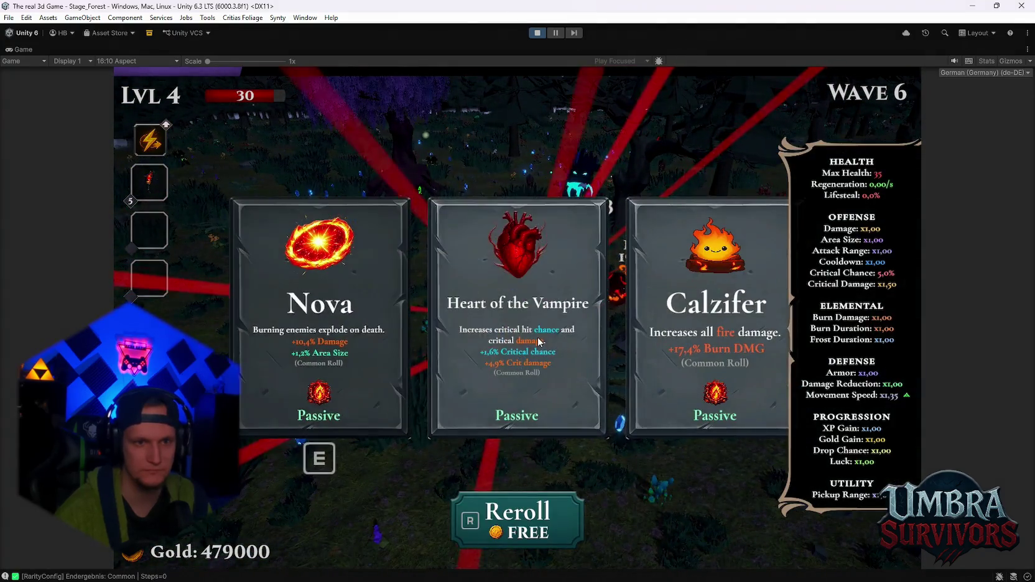
click(532, 323)
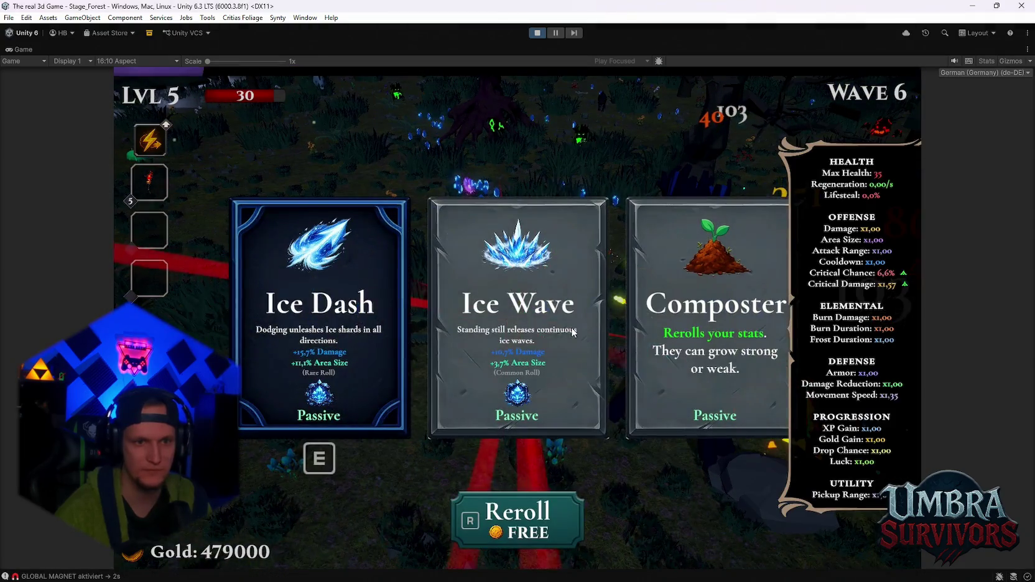
click(547, 331)
click(518, 322)
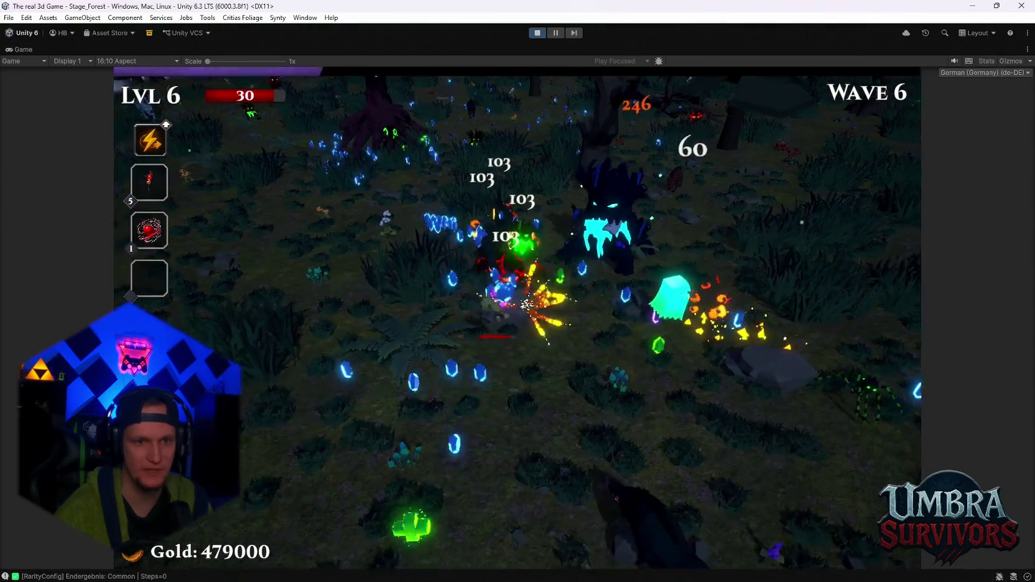
click(517, 322)
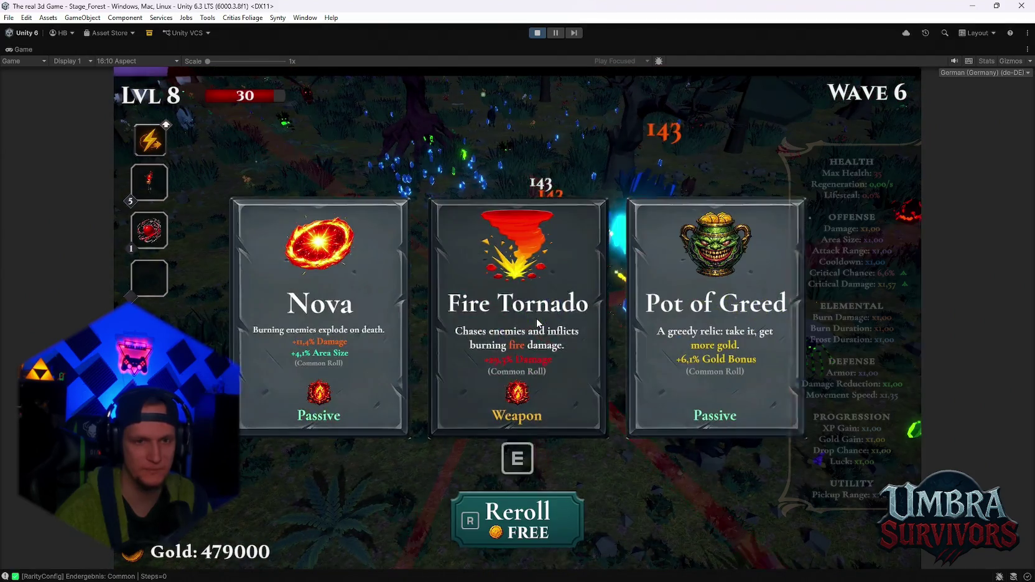
click(529, 323)
click(529, 325)
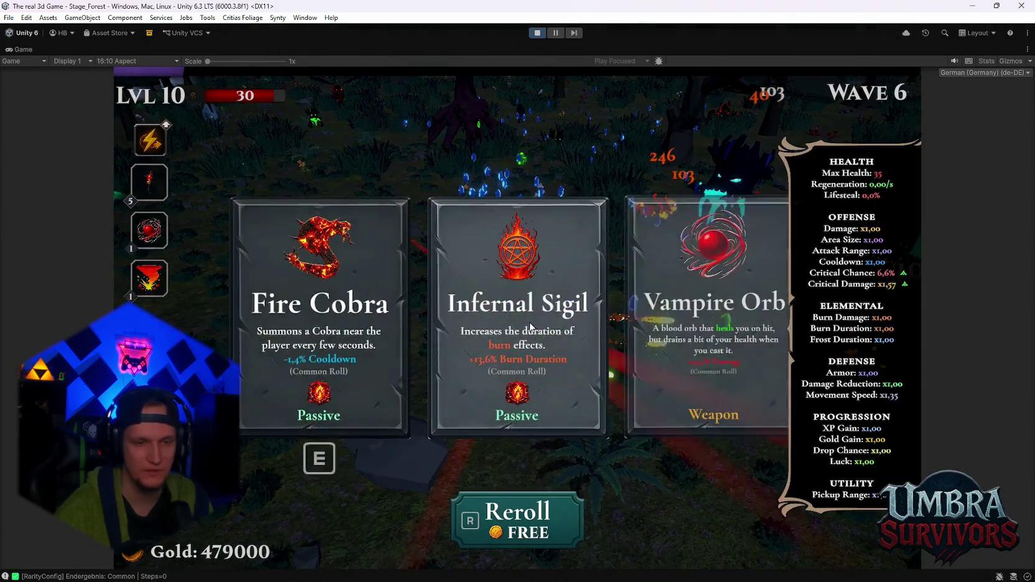
Pick upgrades at levels 10 through 13 while moving through the forest.
click(529, 324)
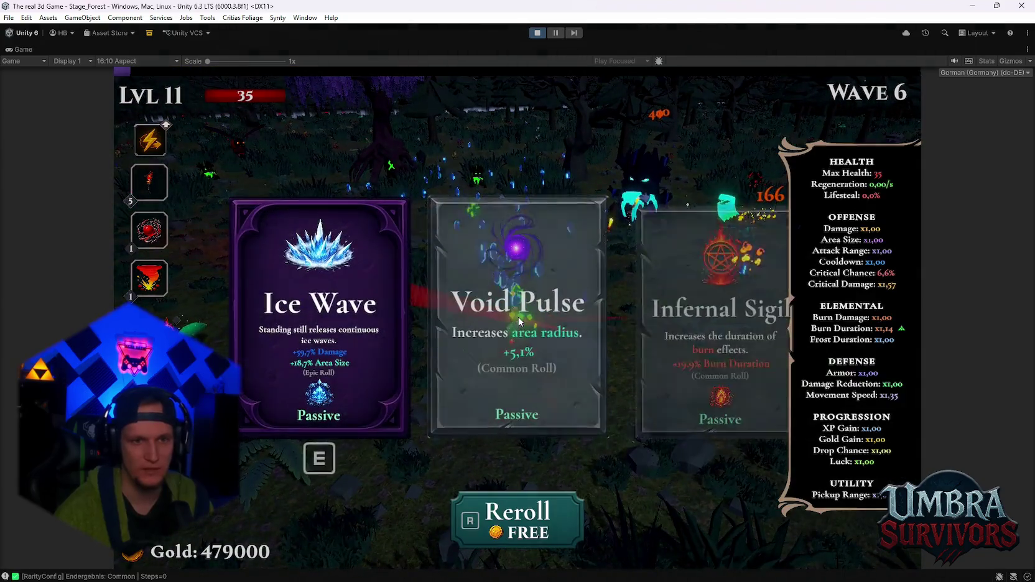
click(529, 324)
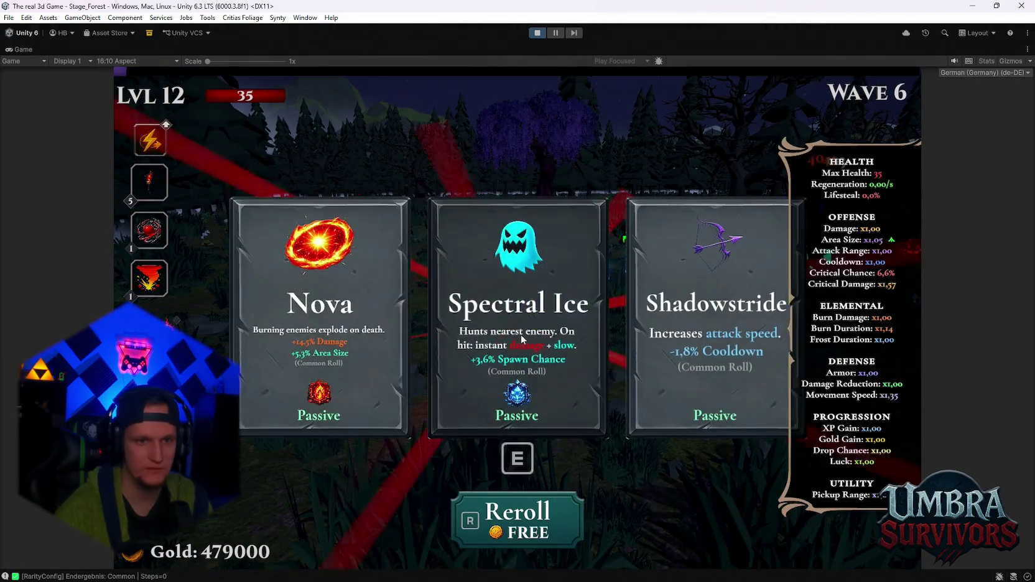
click(528, 324)
key(d)
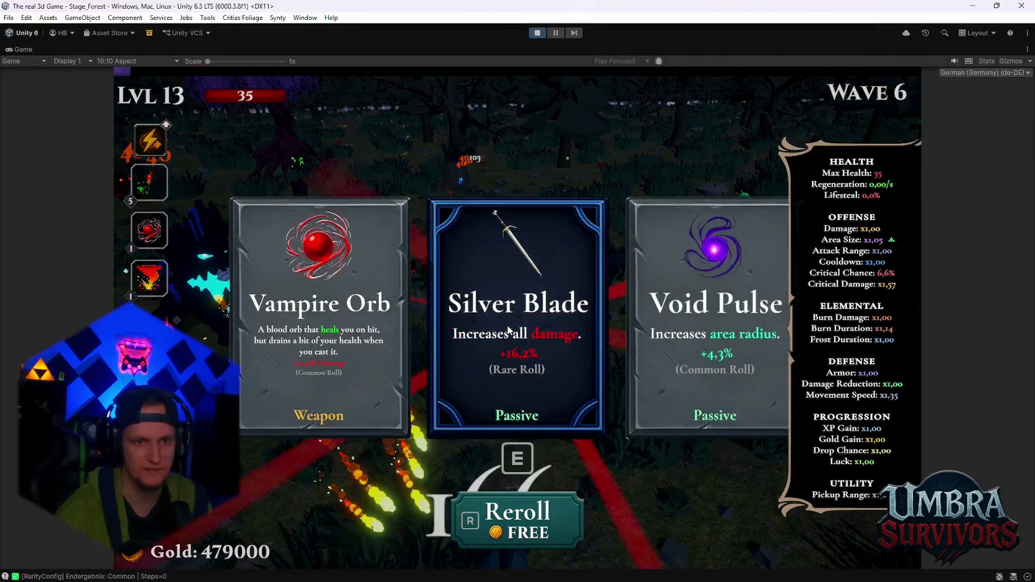
click(529, 324)
Move toward the tree line, pause the game, and stop Play mode.
key(s)
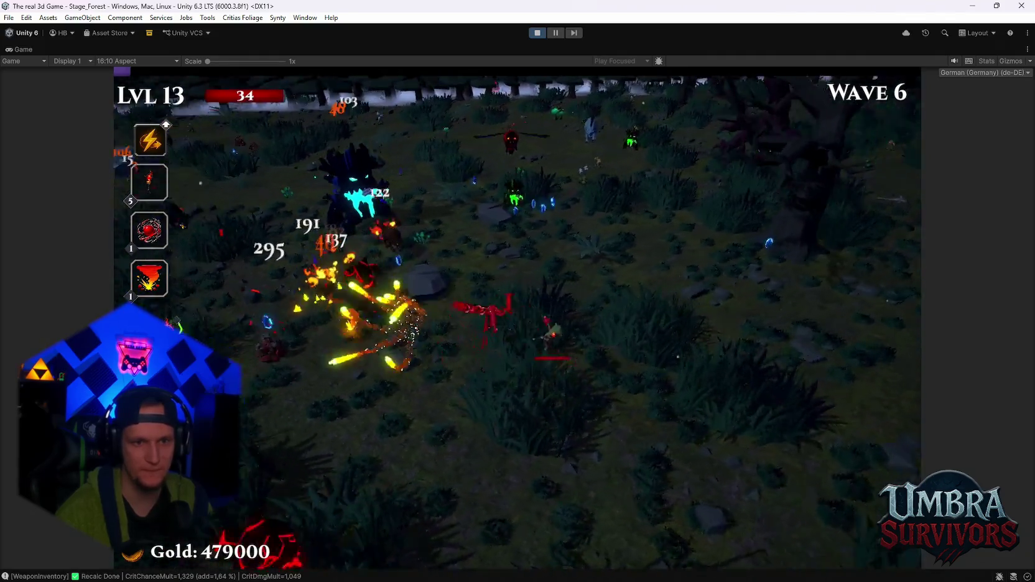
key(w)
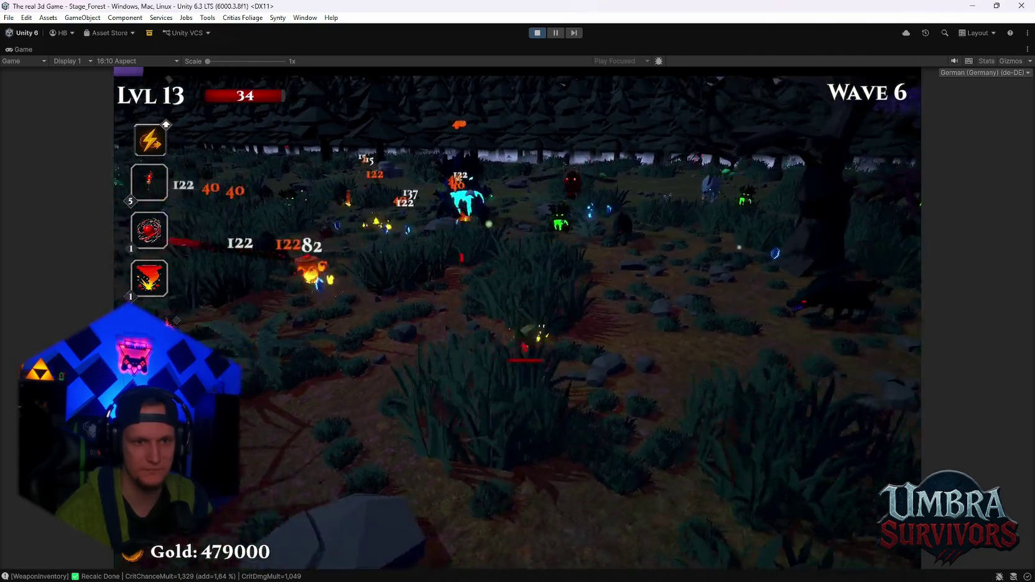
key(Escape)
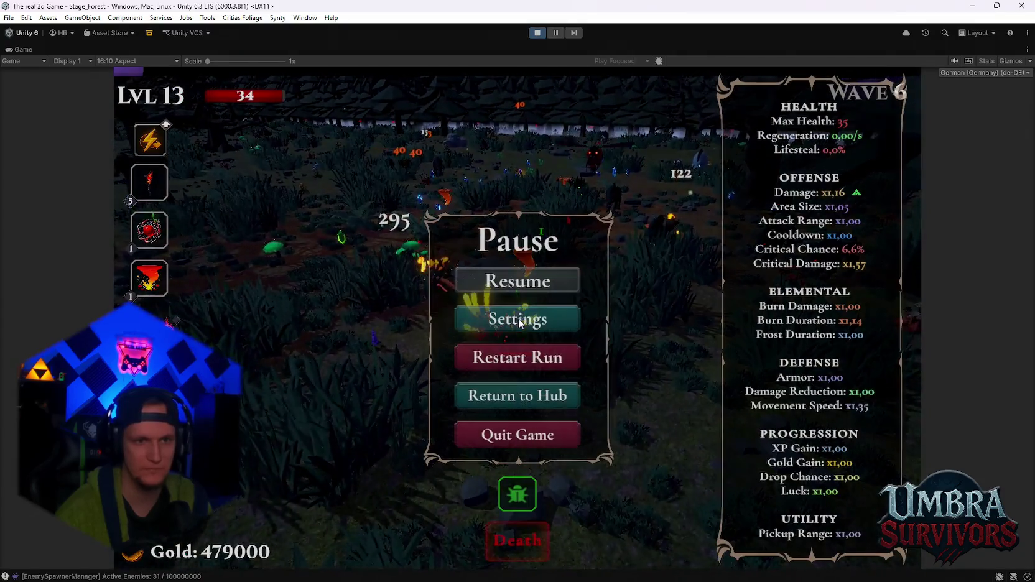
click(534, 32)
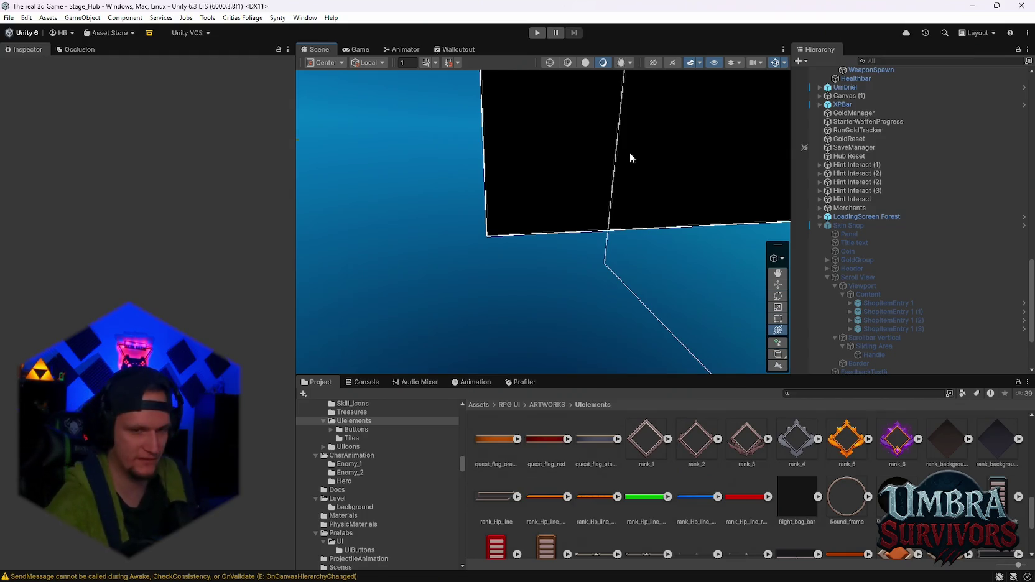
Scroll the Hierarchy, then run Play mode with the goblin hub at 500000 gold.
scroll(848, 273, down, 3)
scroll(858, 264, up, 3)
scroll(857, 264, down, 10)
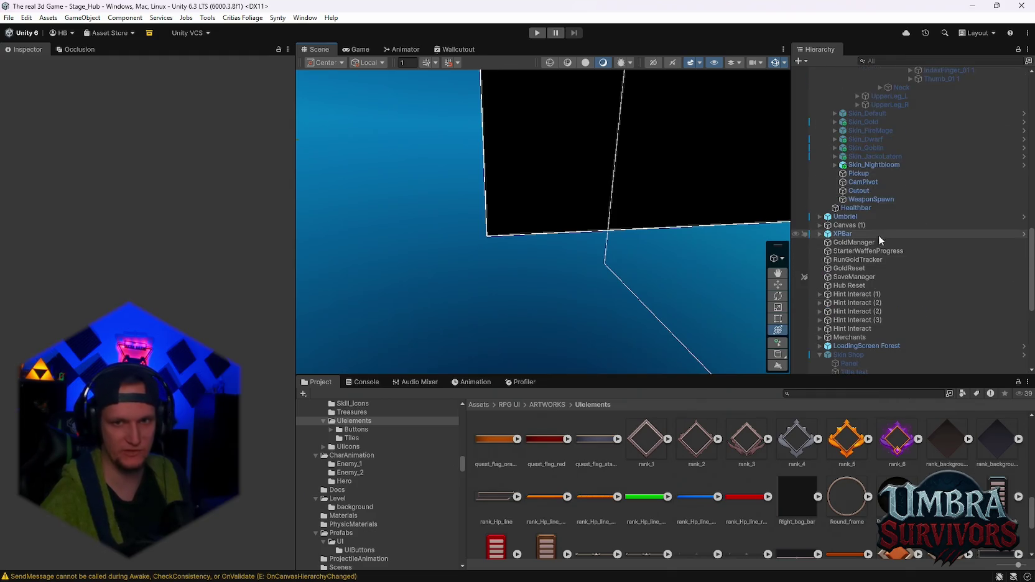
scroll(843, 261, up, 9)
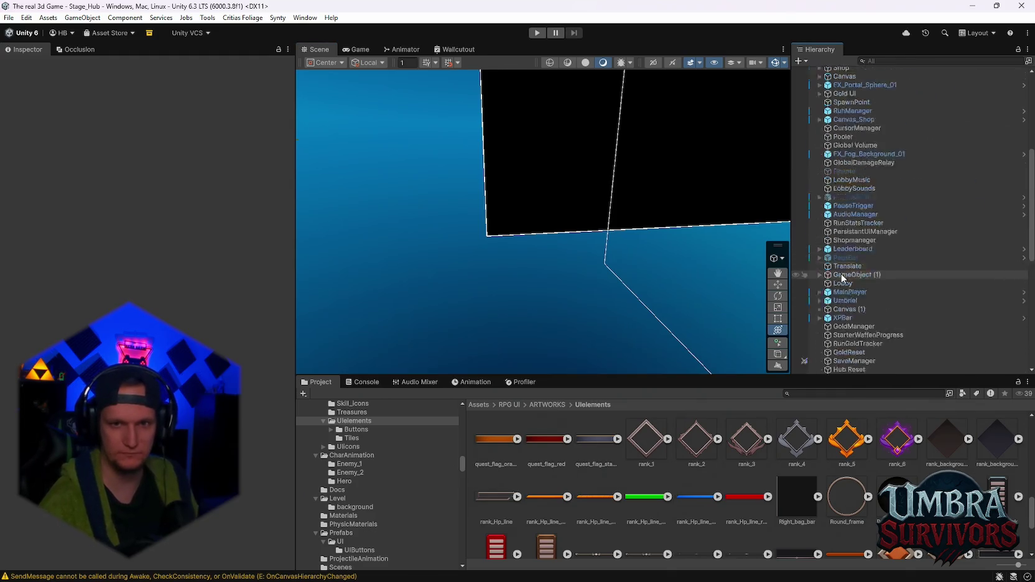
click(536, 32)
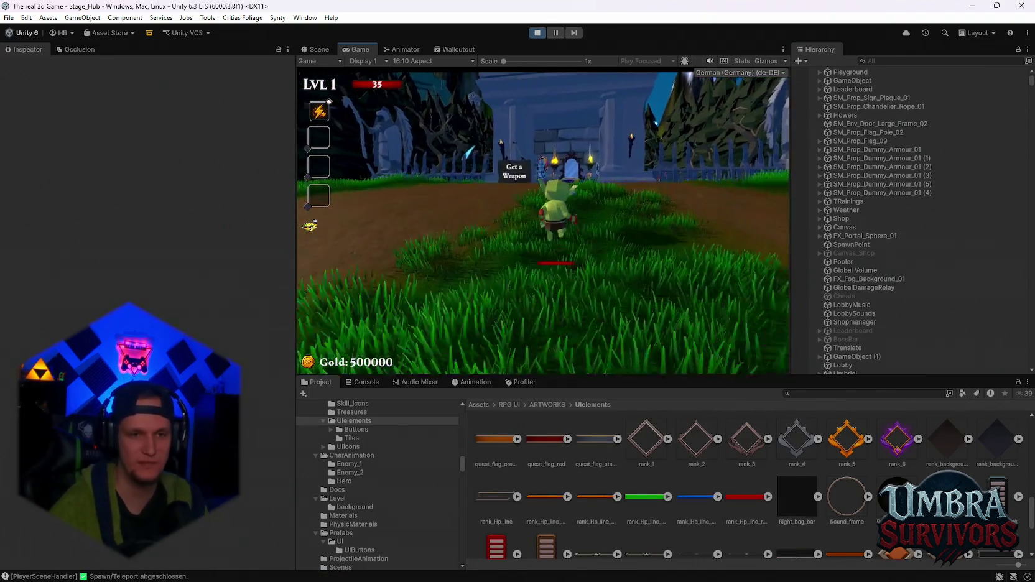
Walk to the shop gate, choose the red-hooded skin in the book, and close it.
key(w)
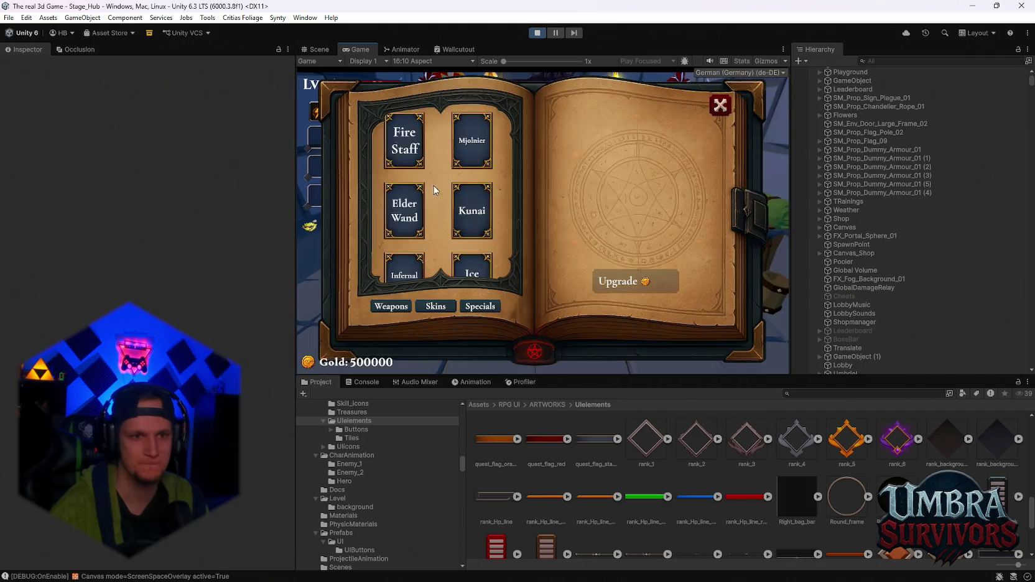
click(435, 306)
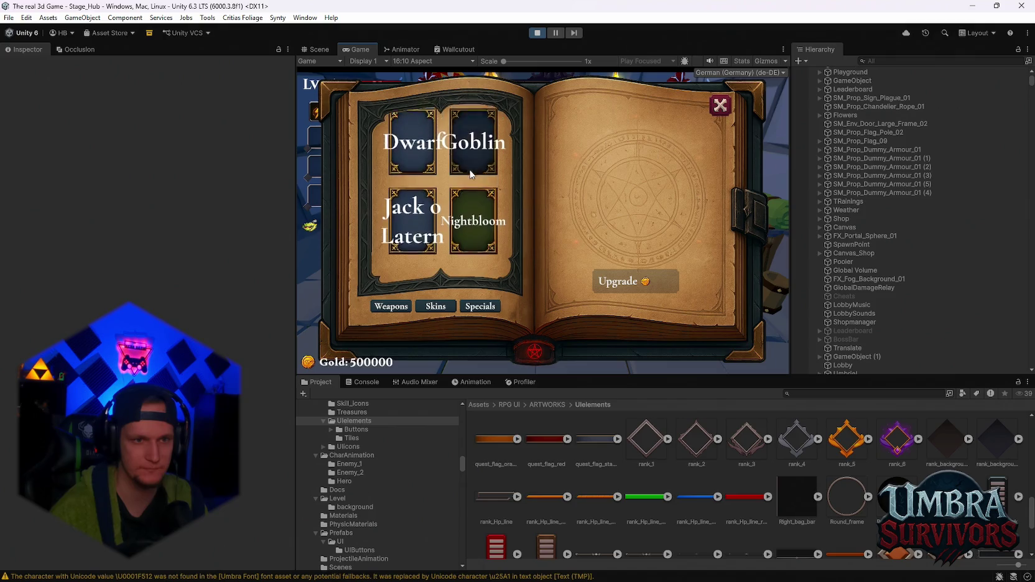
click(392, 308)
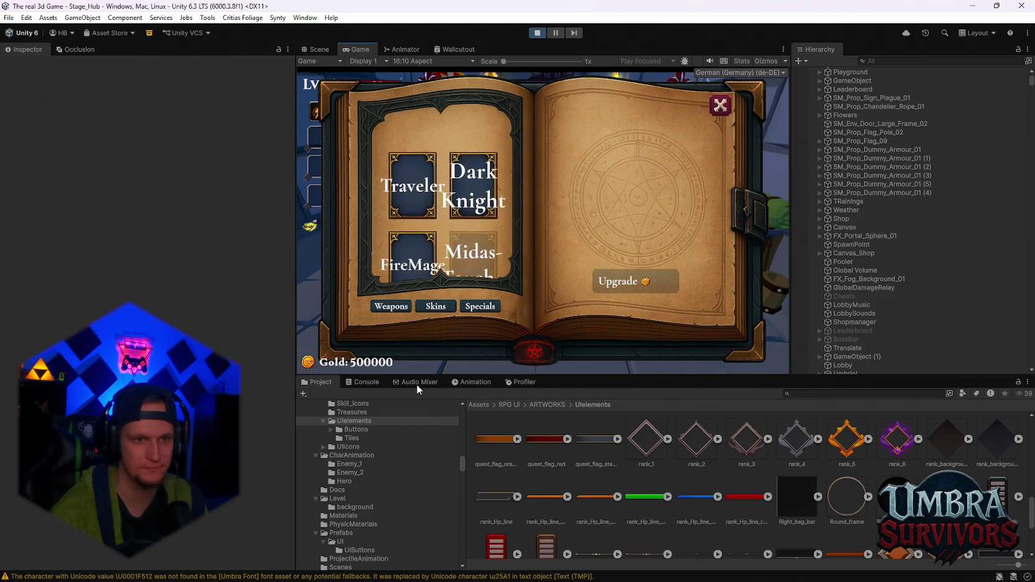
key(Escape)
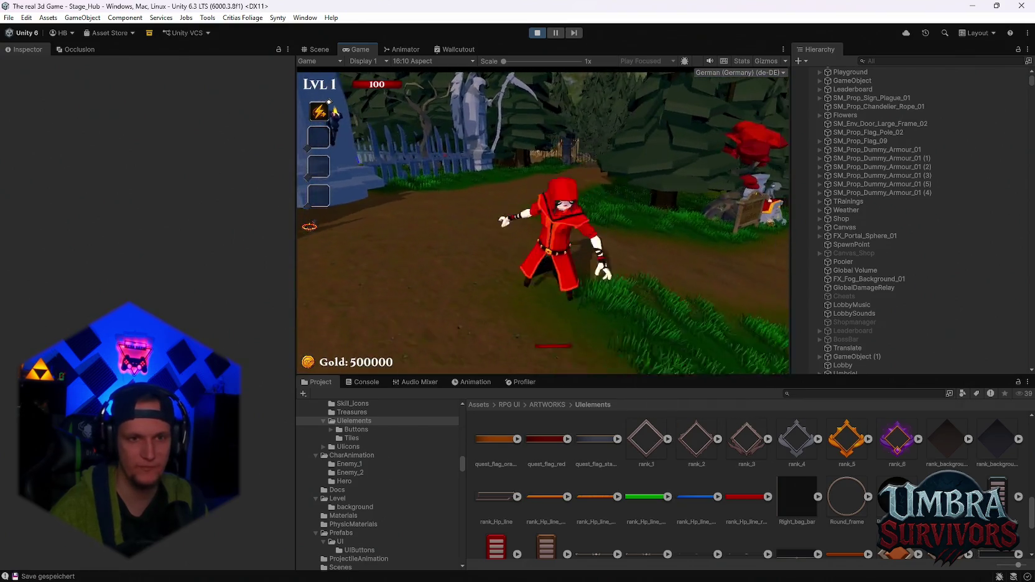
Run the red-hooded hero through the gate and castle town, pause, then bring up Notepad.
key(w)
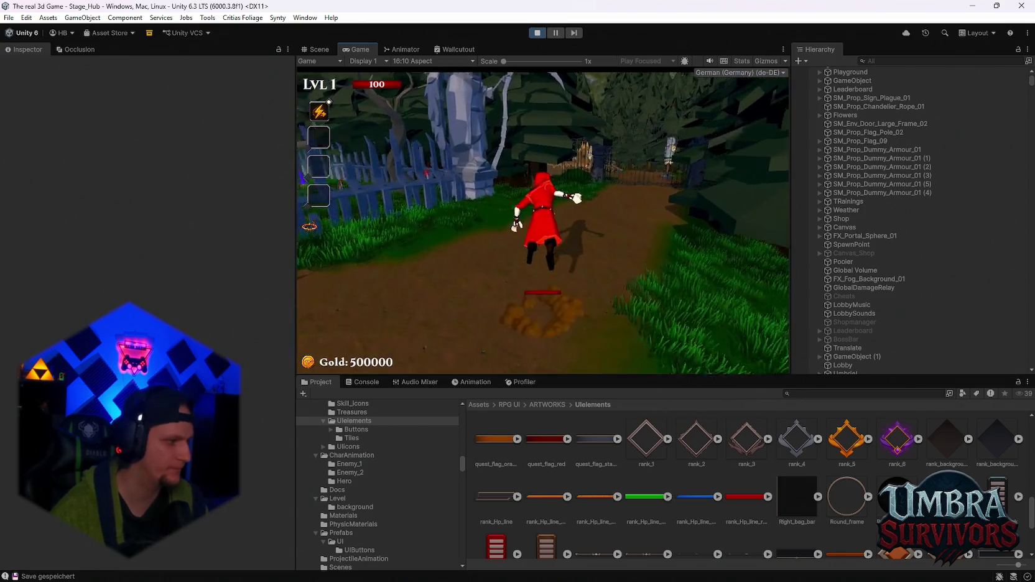
key(w)
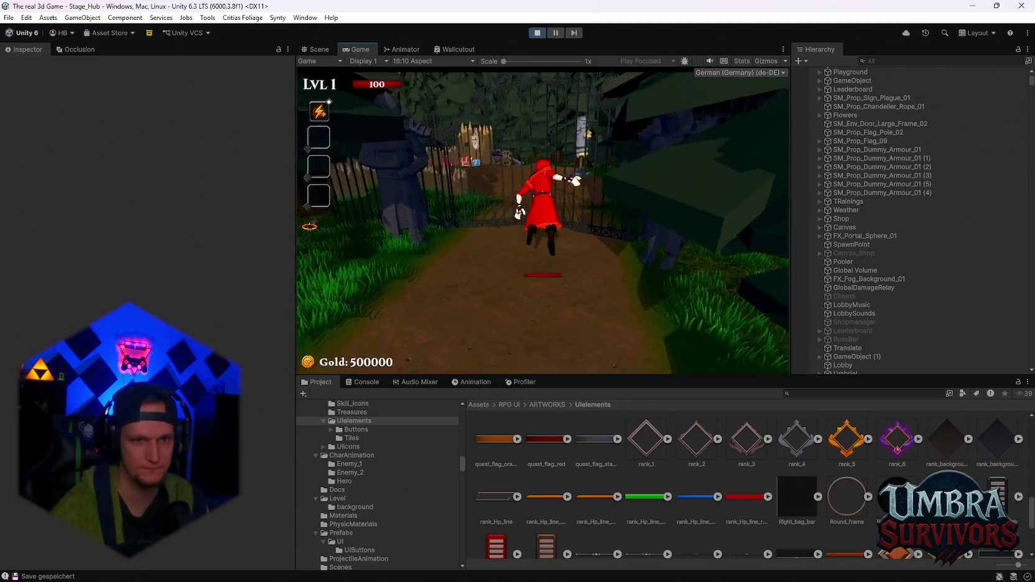
key(w)
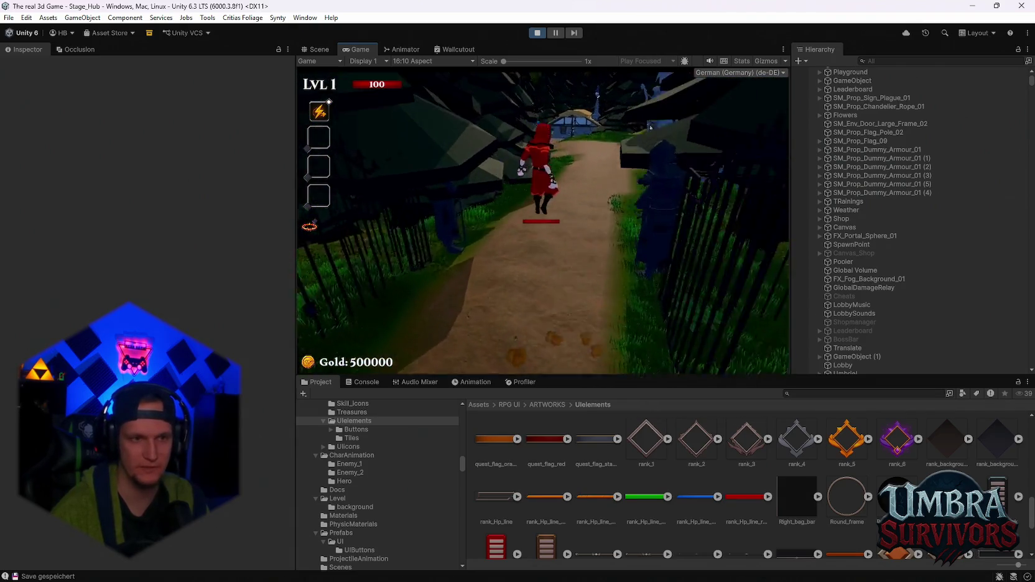
key(w)
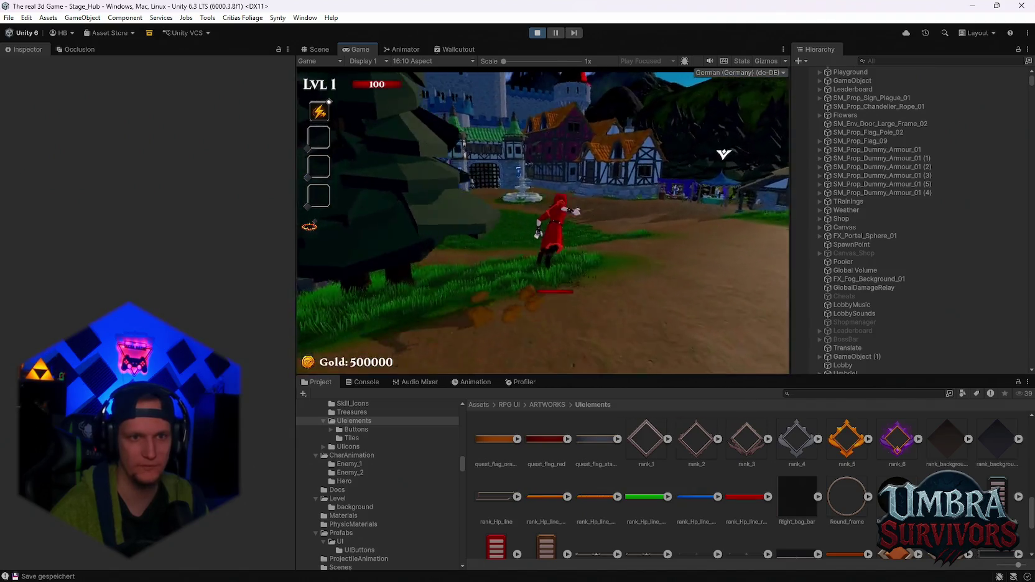
key(w)
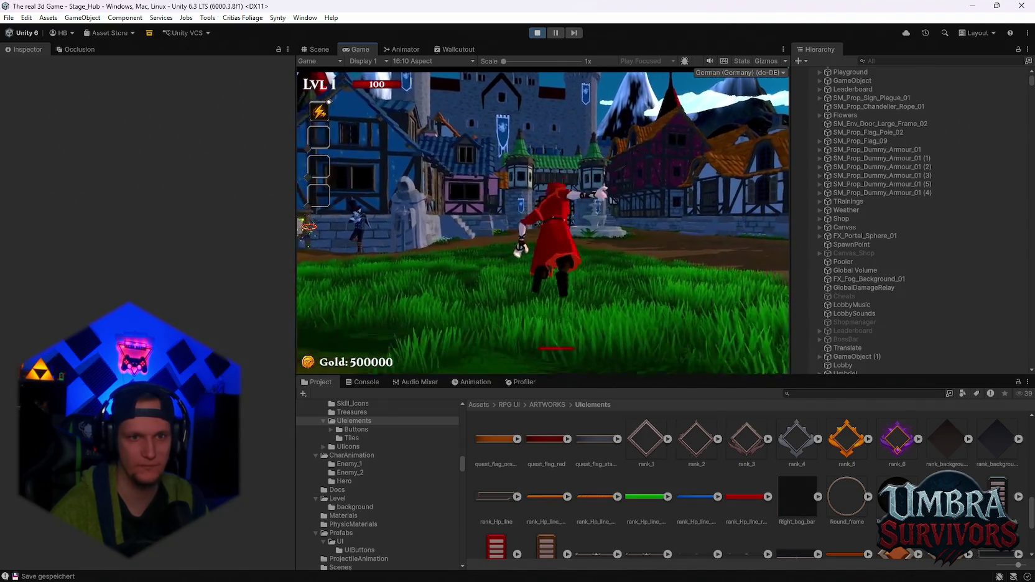
key(w)
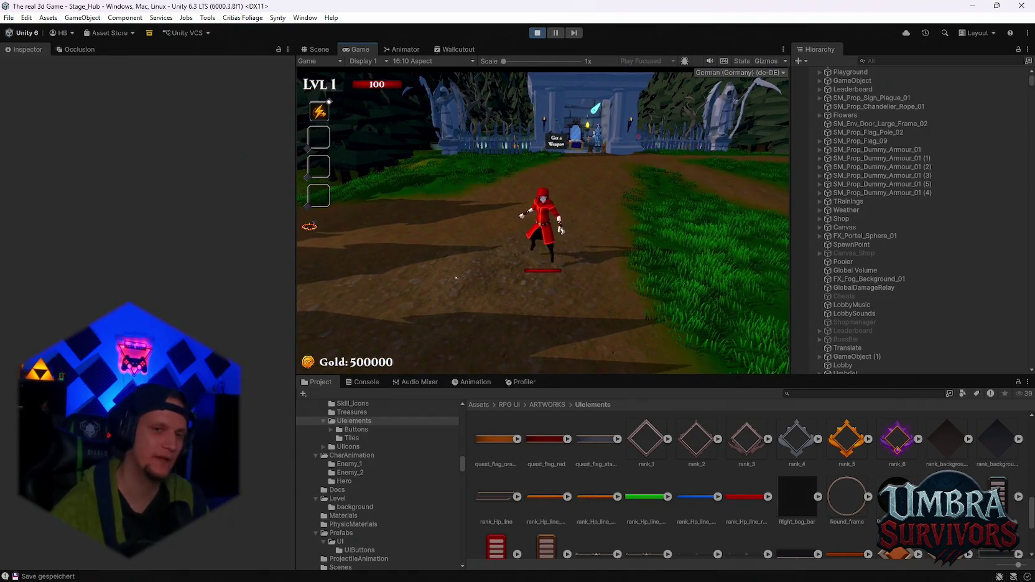
key(Escape)
click(744, 569)
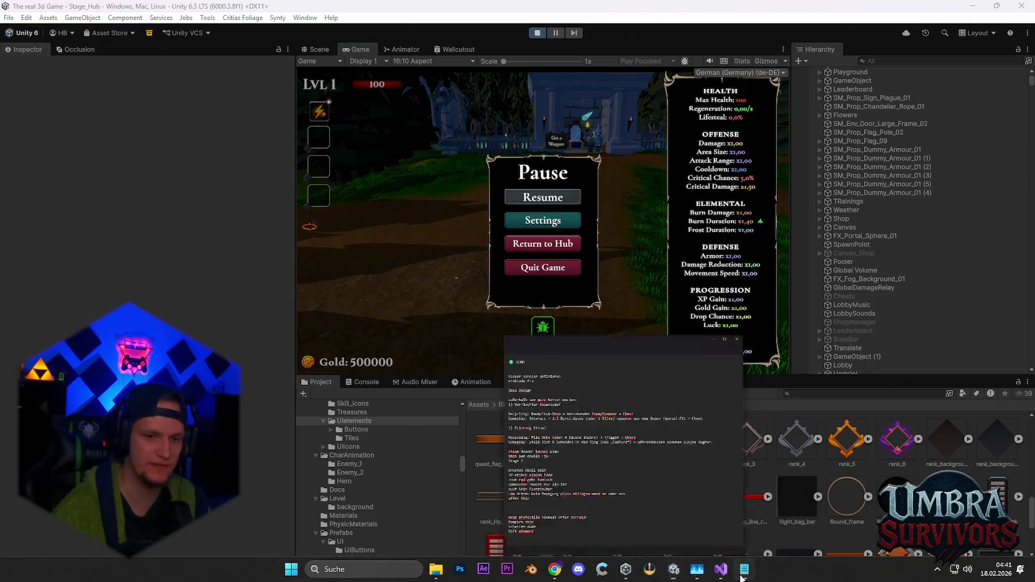
scroll(465, 409, down, 10)
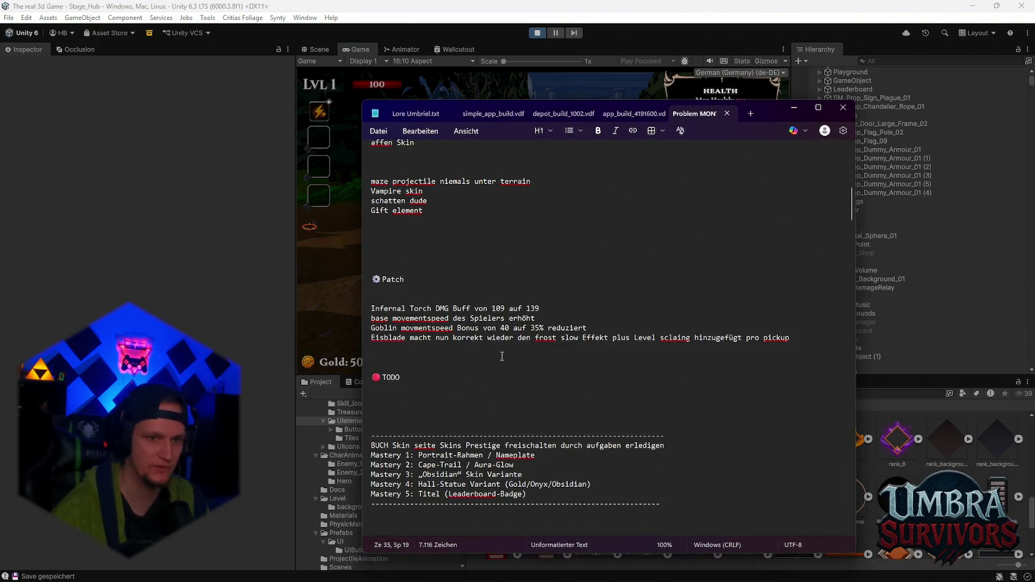
click(539, 305)
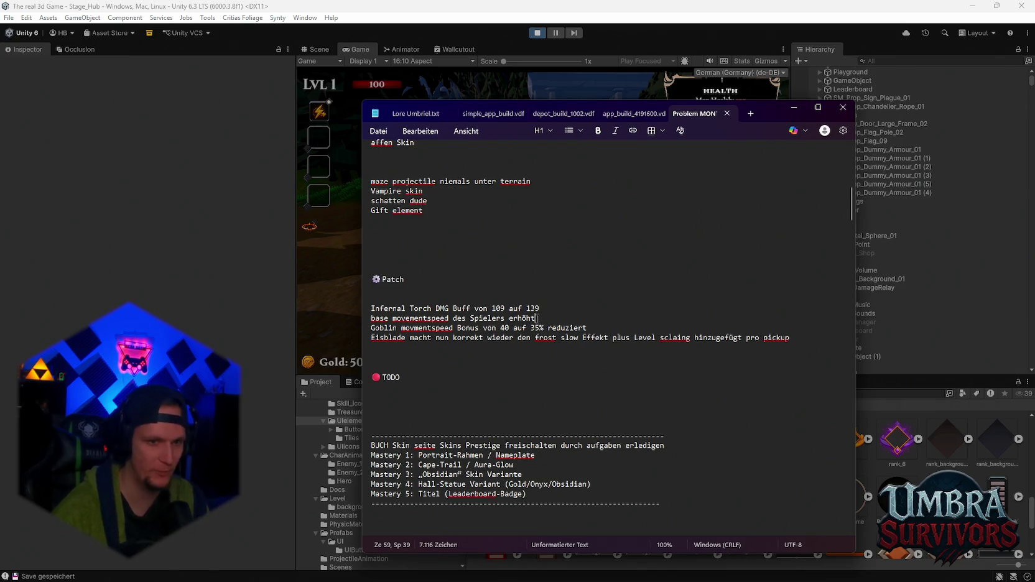
key(Down)
key(Down)
key(Left)
key(Left)
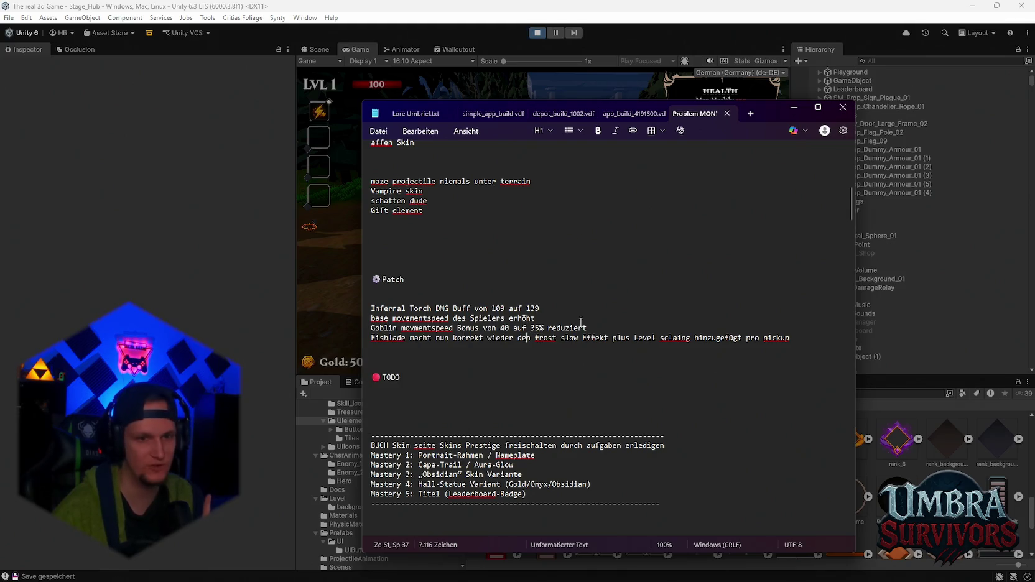
double_click(534, 327)
click(527, 328)
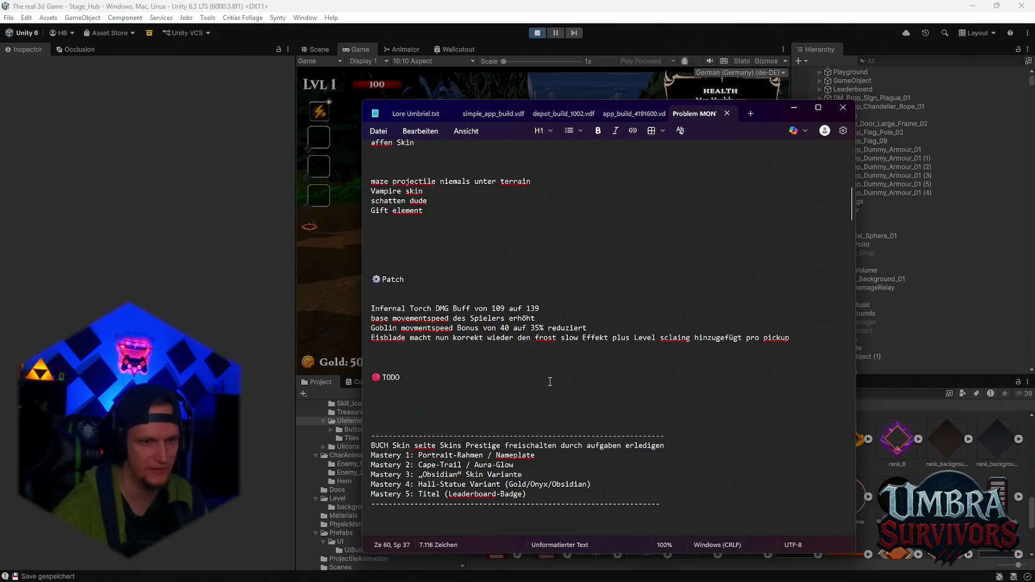
click(794, 107)
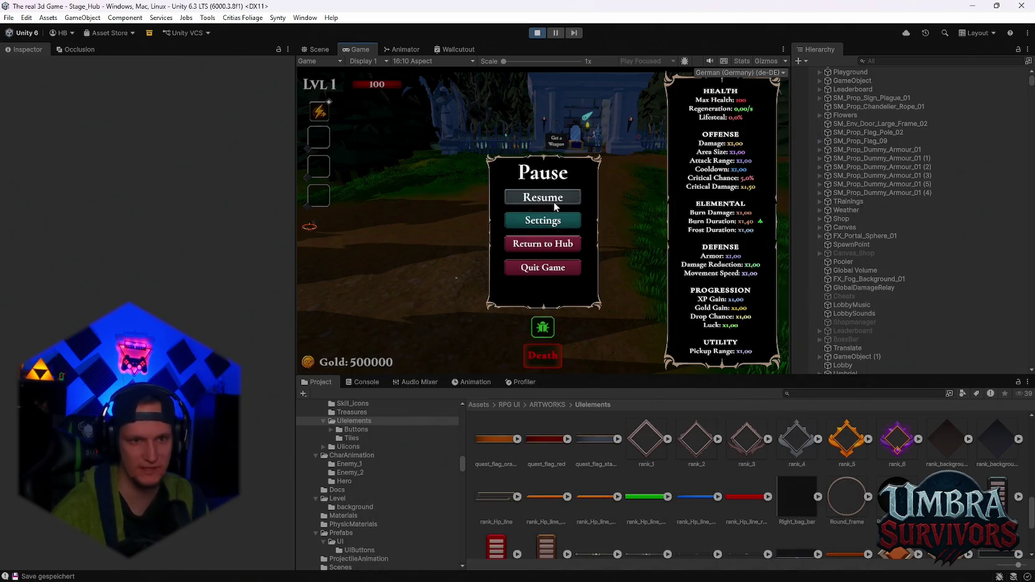
Resume, run across the village to the weapon shop, and switch back to the green goblin skin.
click(545, 200)
key(w)
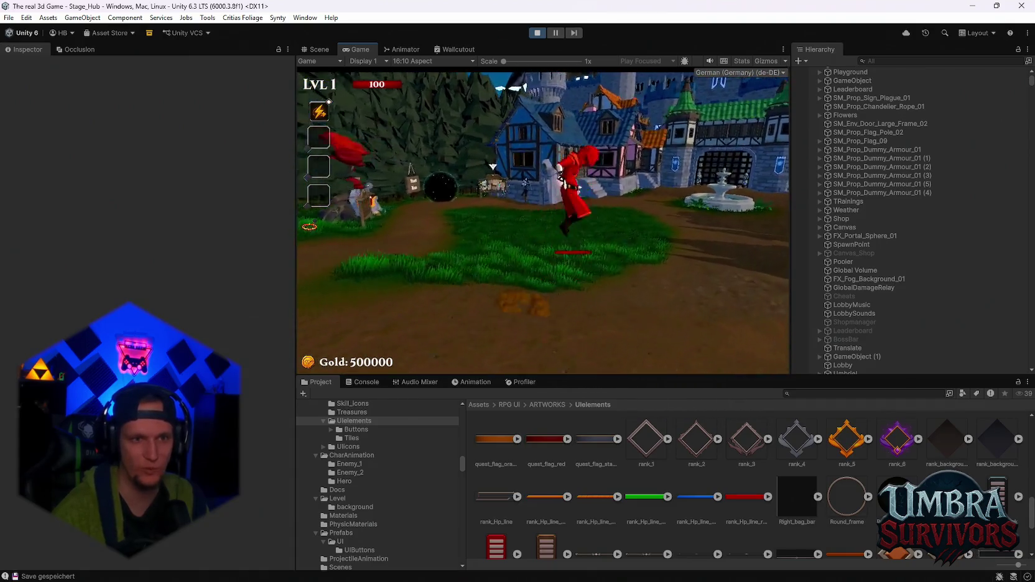
key(w)
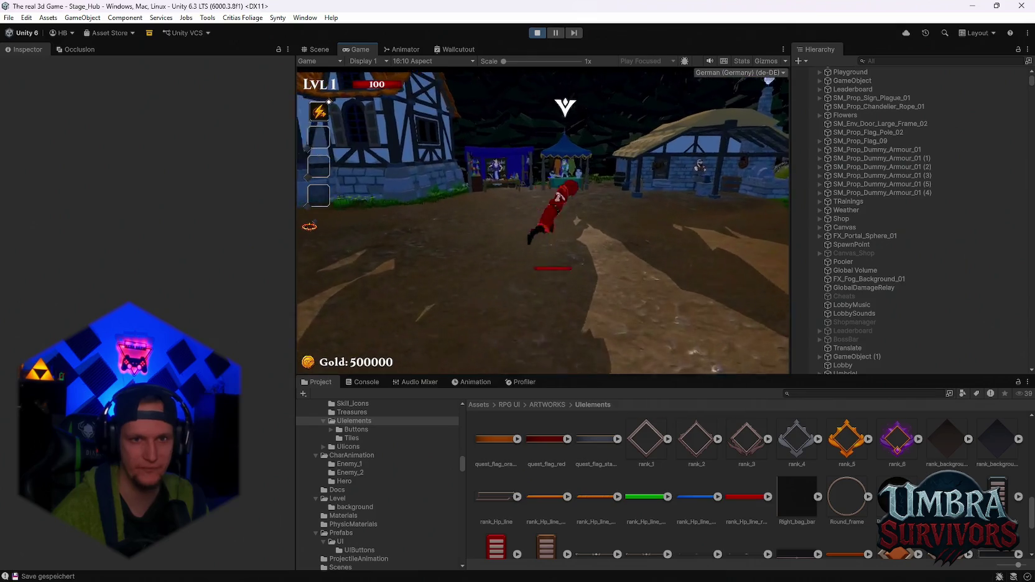
key(w)
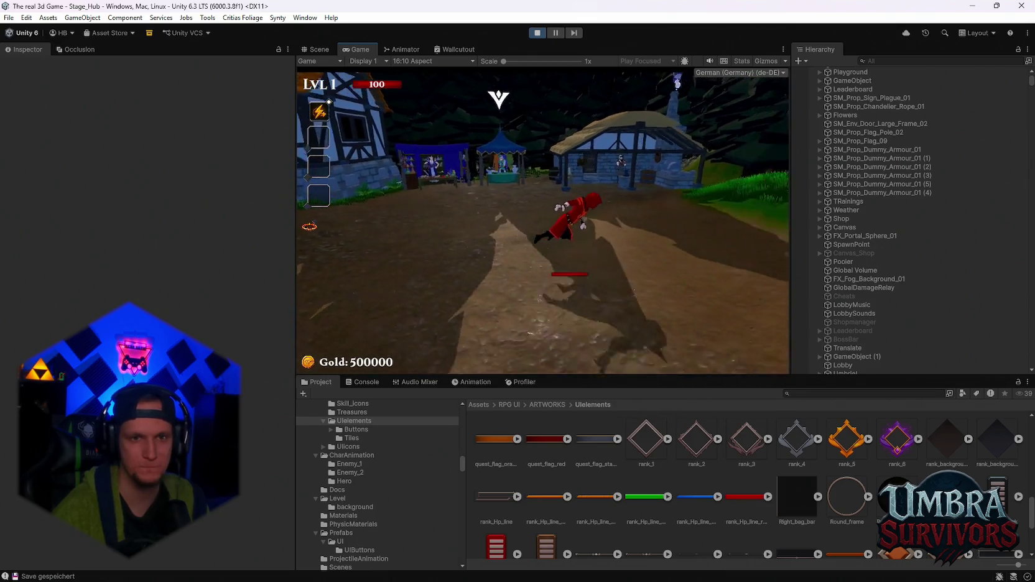
key(w)
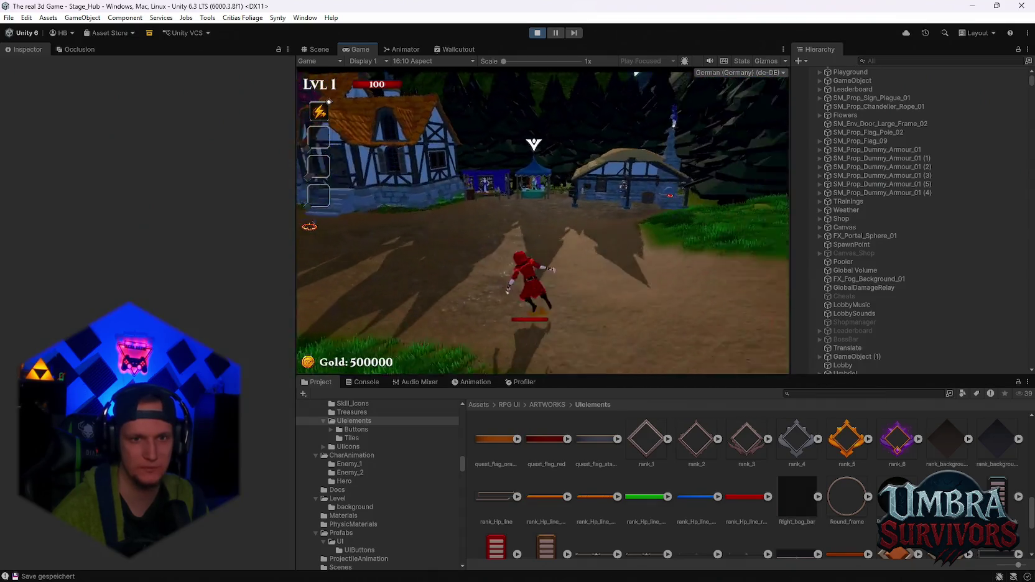
key(s)
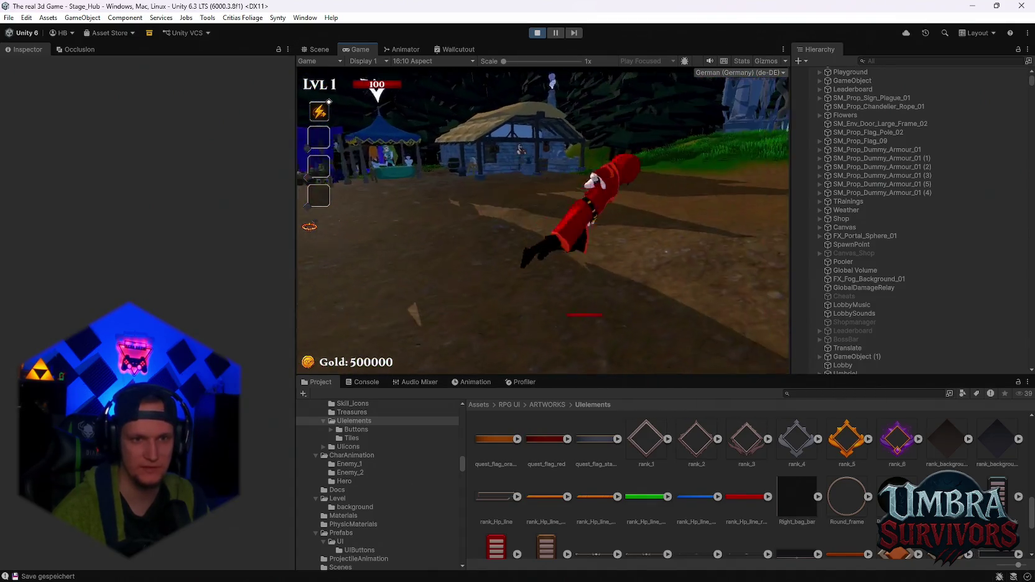
key(w)
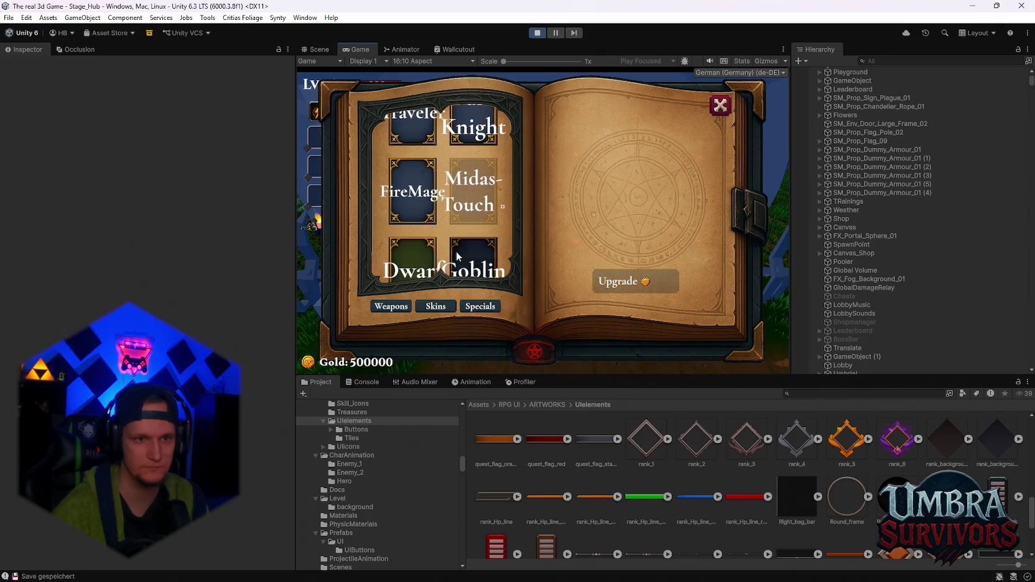
click(719, 105)
Walk the goblin out of the shop and around the fountain, then down onto the dirt path.
key(s)
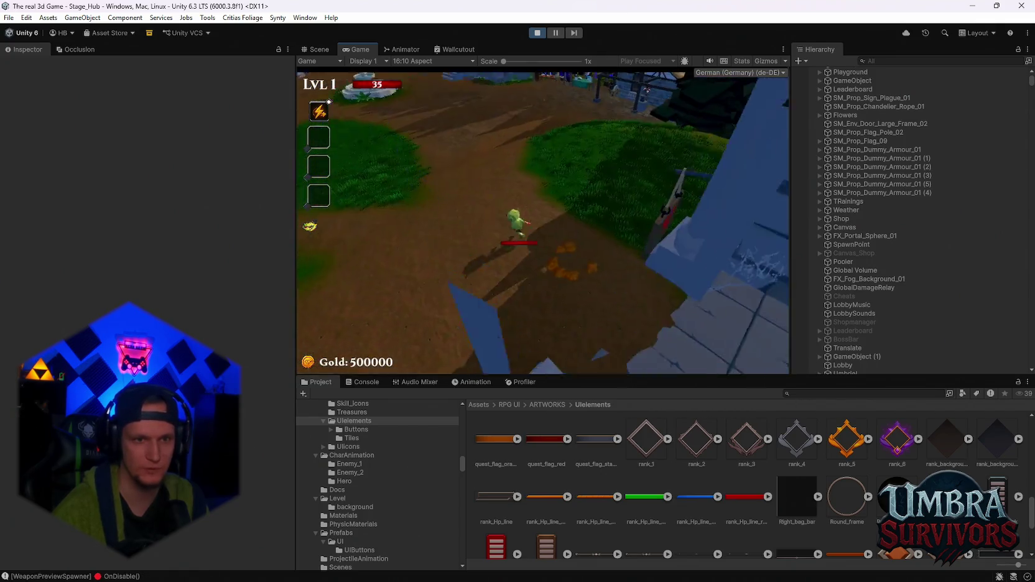
key(w)
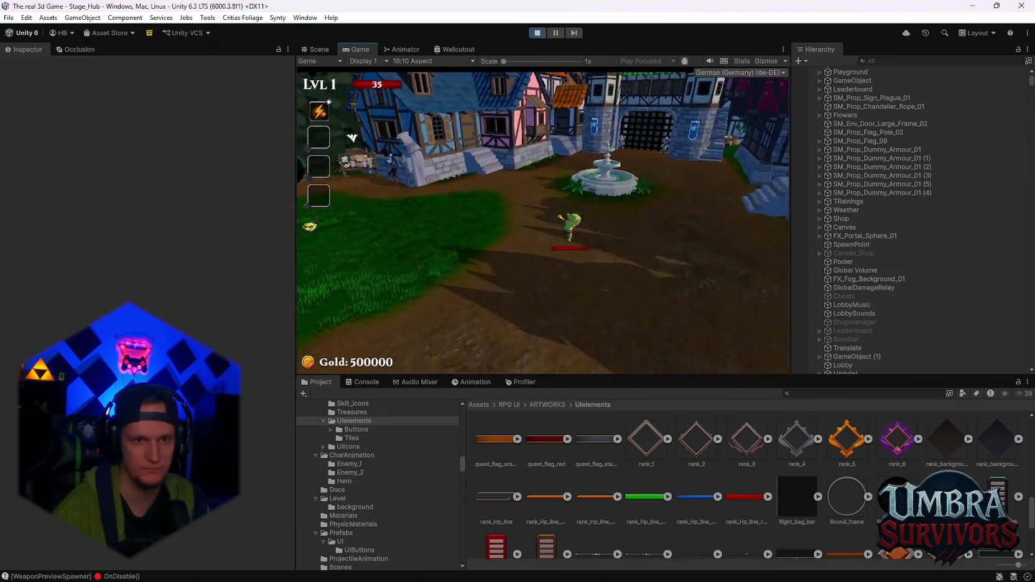
key(a)
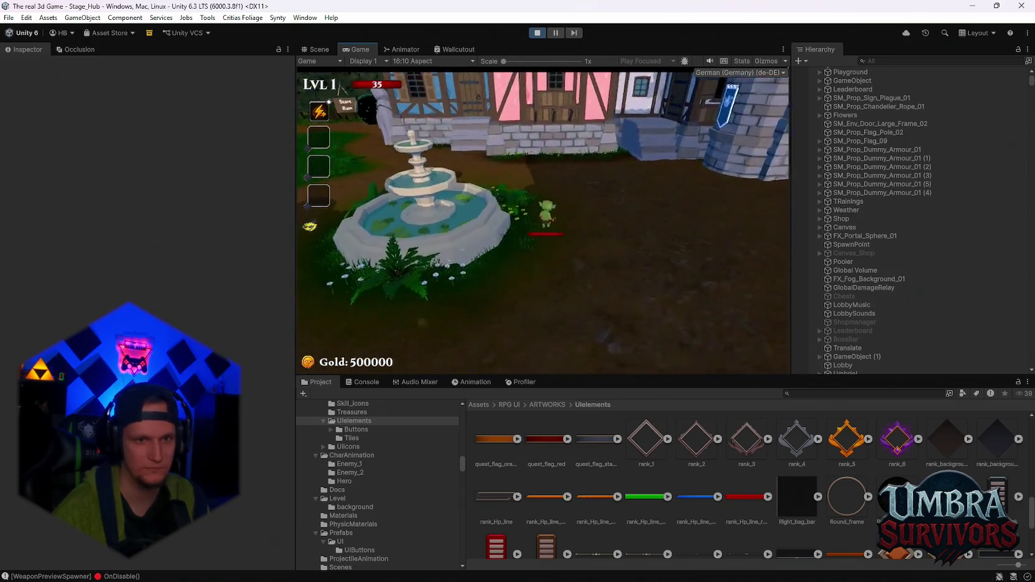
key(s)
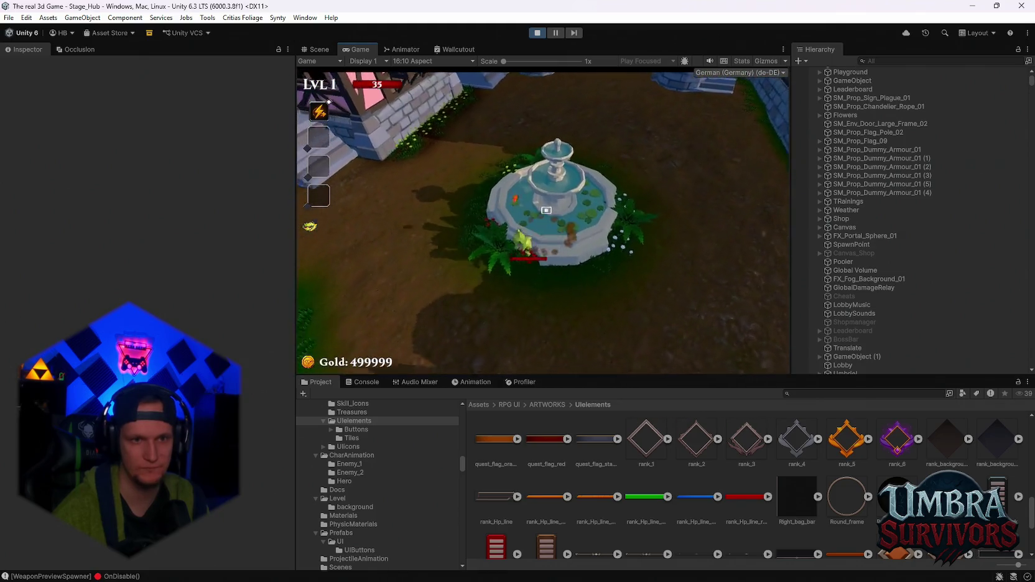
key(a)
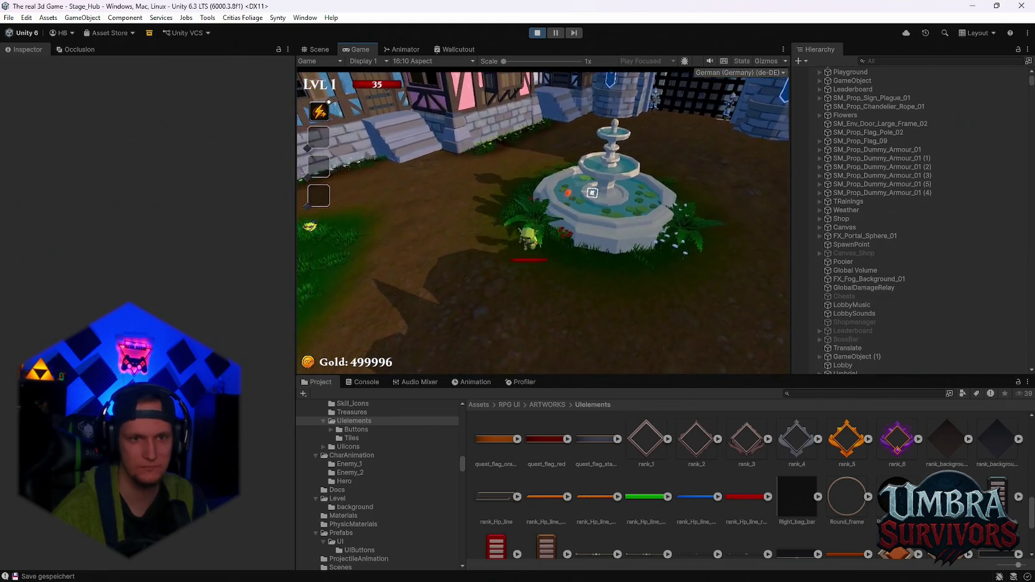
key(w)
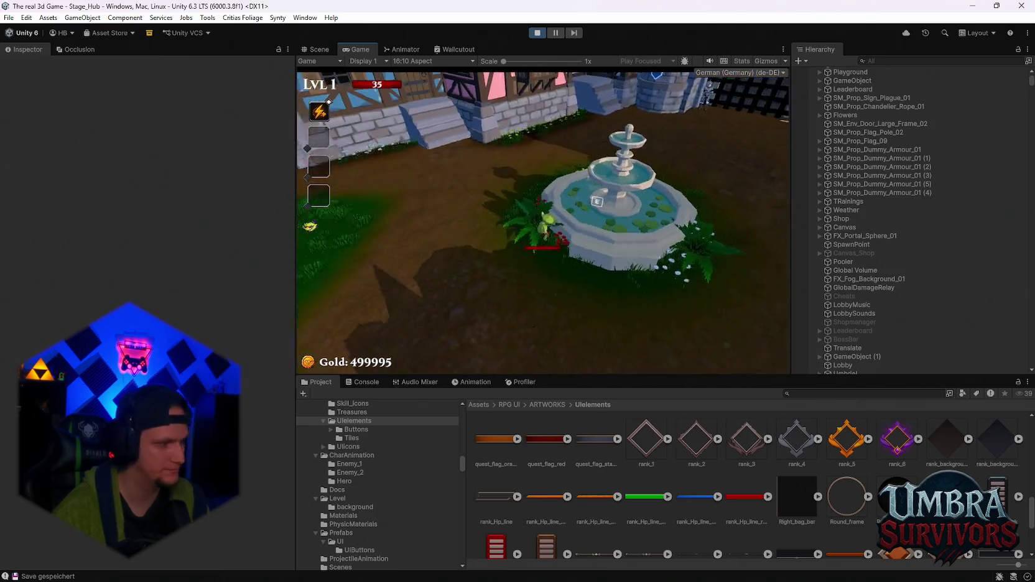
key(s)
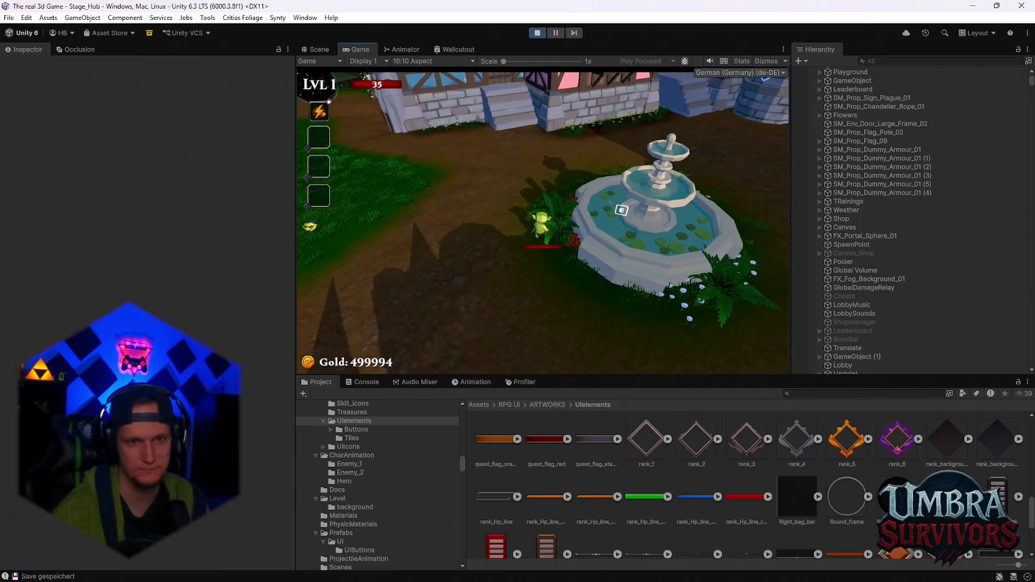
key(w)
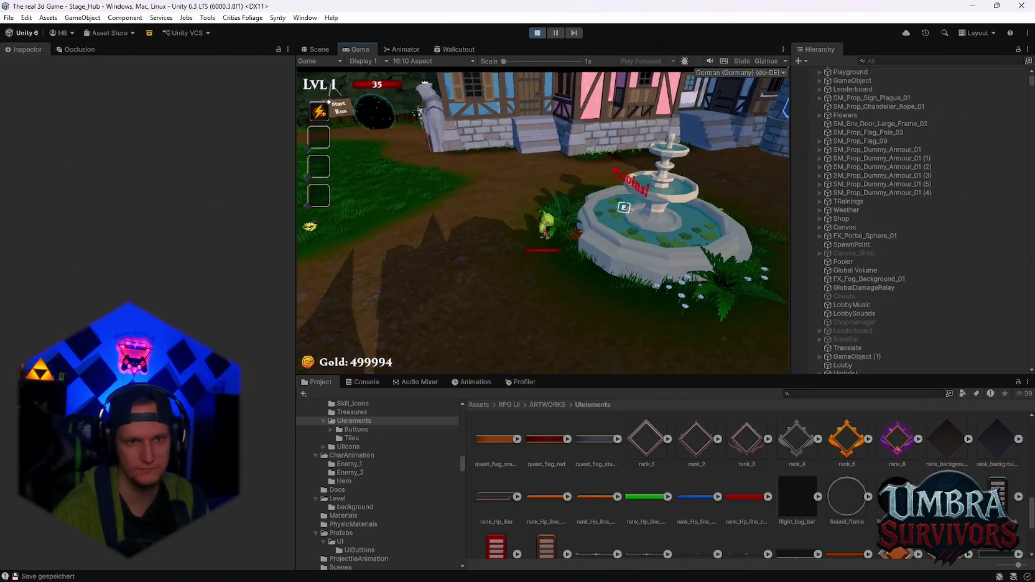
key(s)
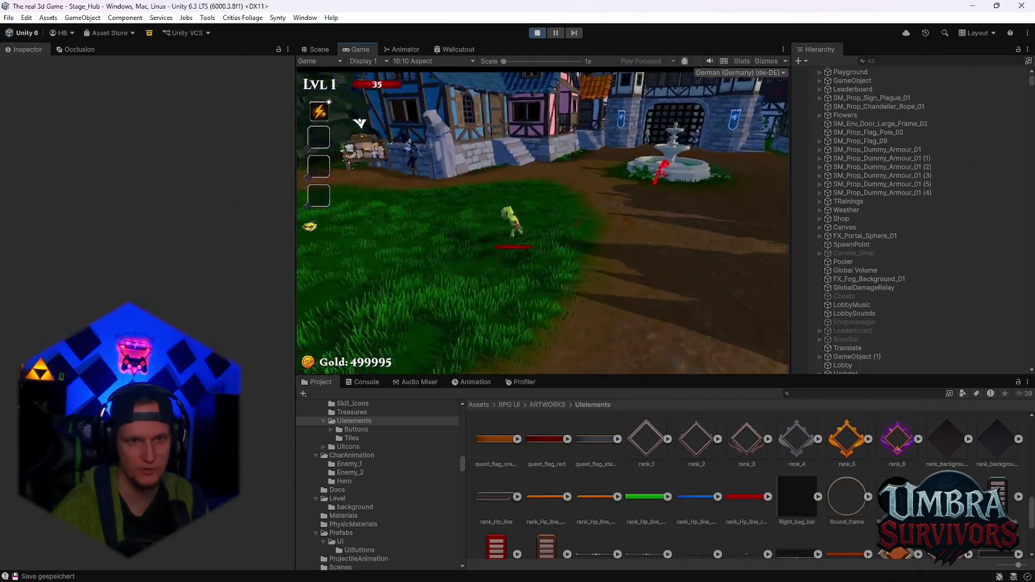
key(s)
Walk past the reaper gate through the training dummy yard to the graveyard and back.
key(w)
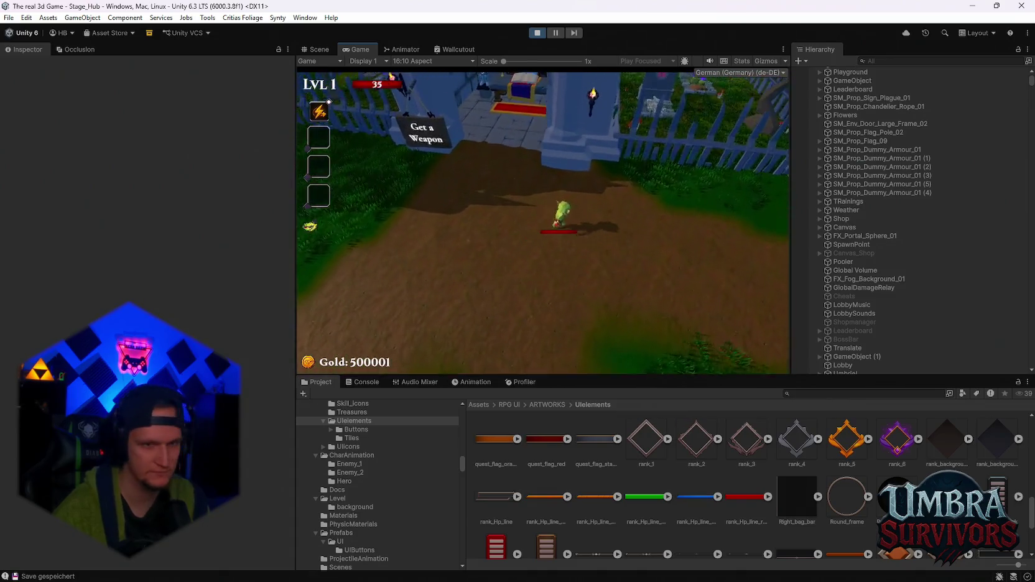
key(w)
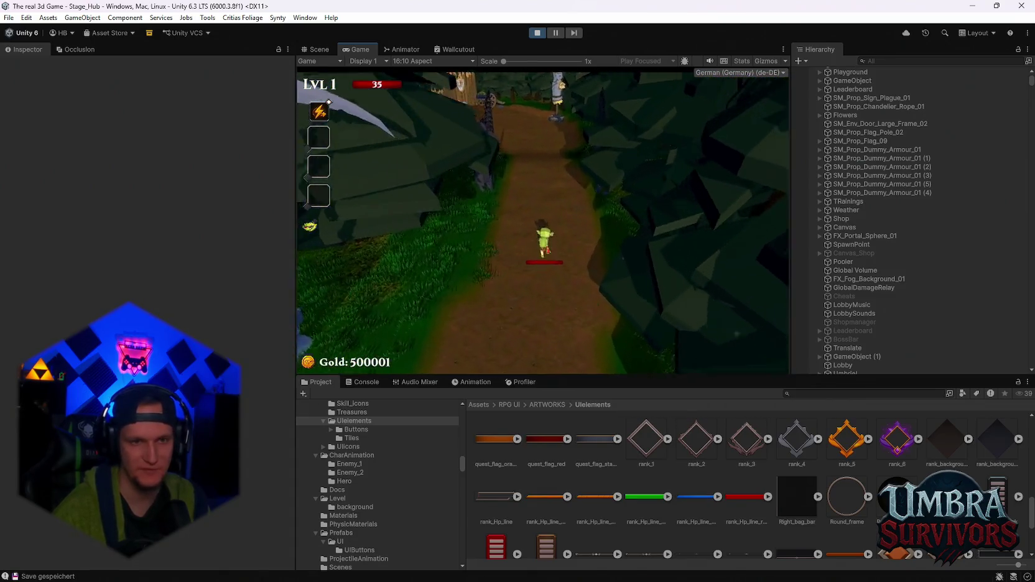
key(d)
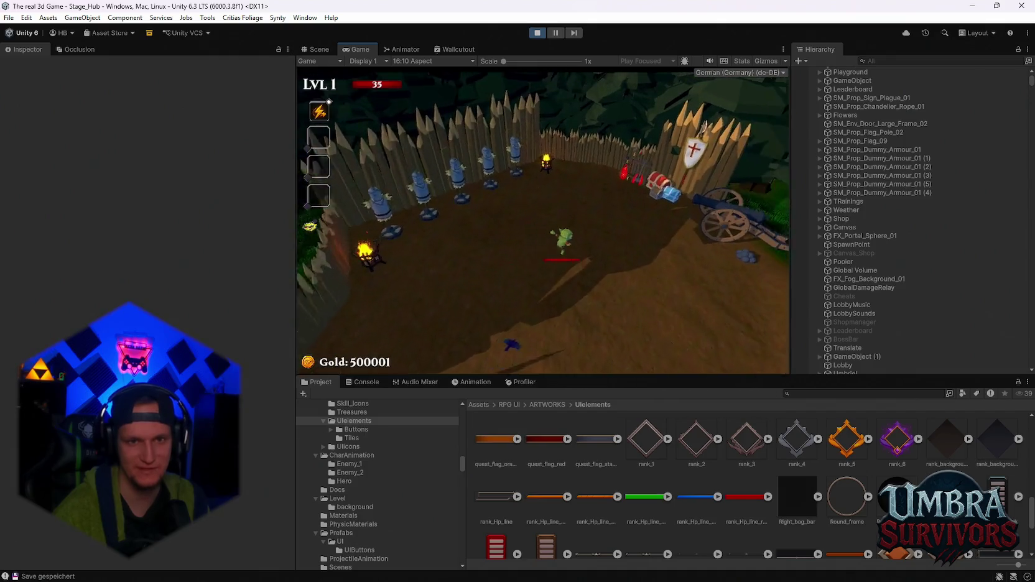
key(w)
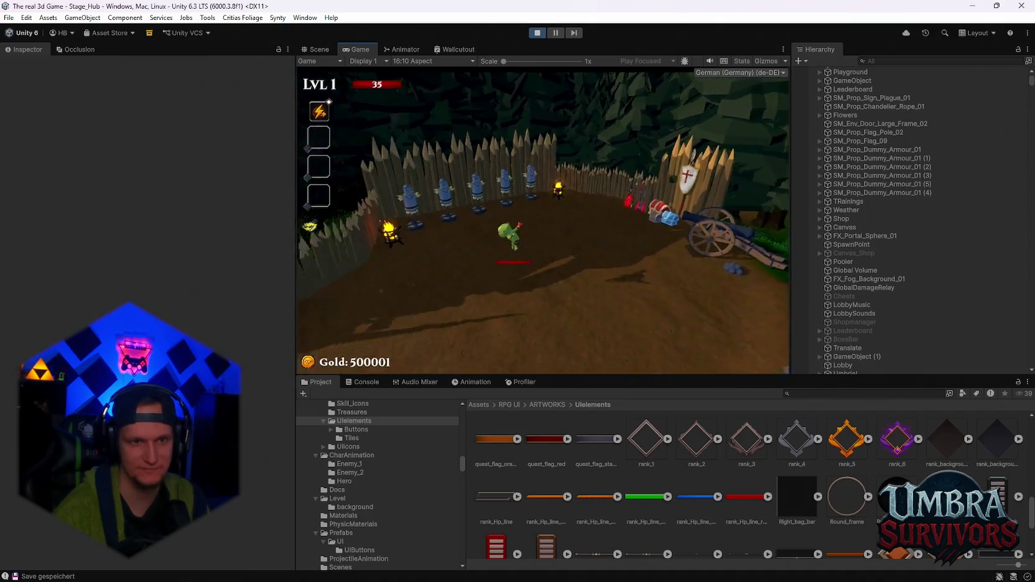
key(w)
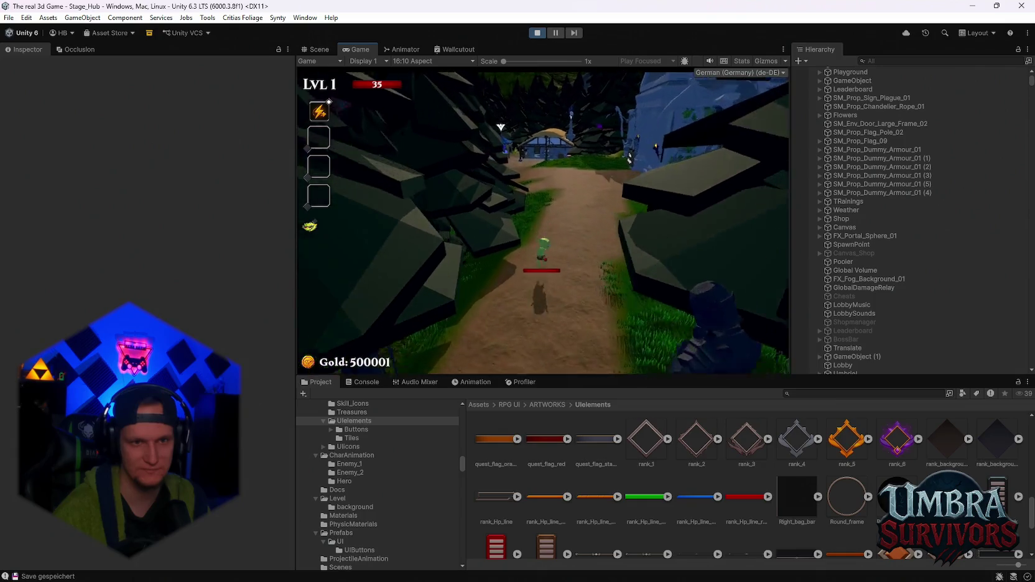
key(s)
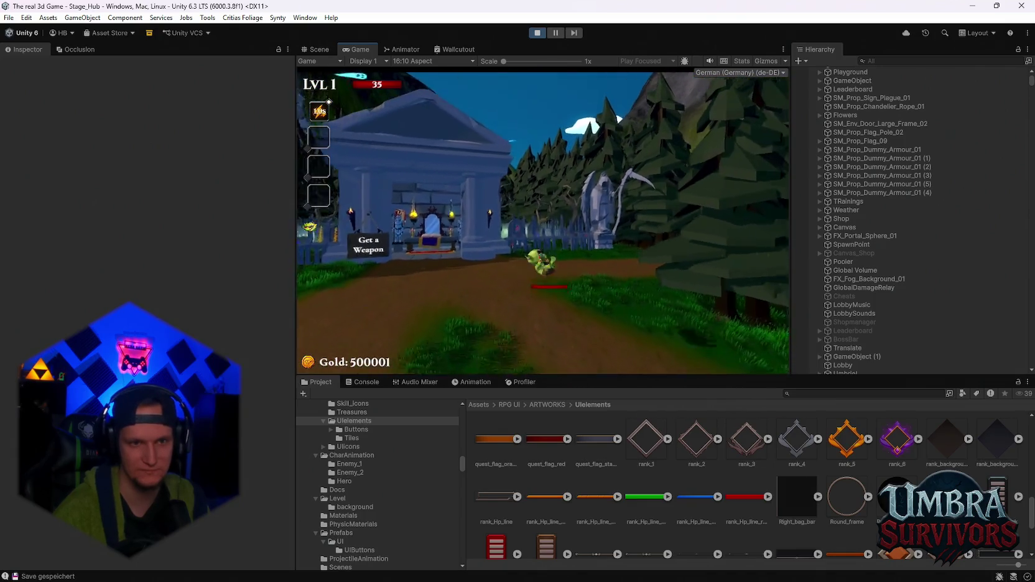
Walk up to the Weekly Leaderboard stone, step back and pause the game.
key(w)
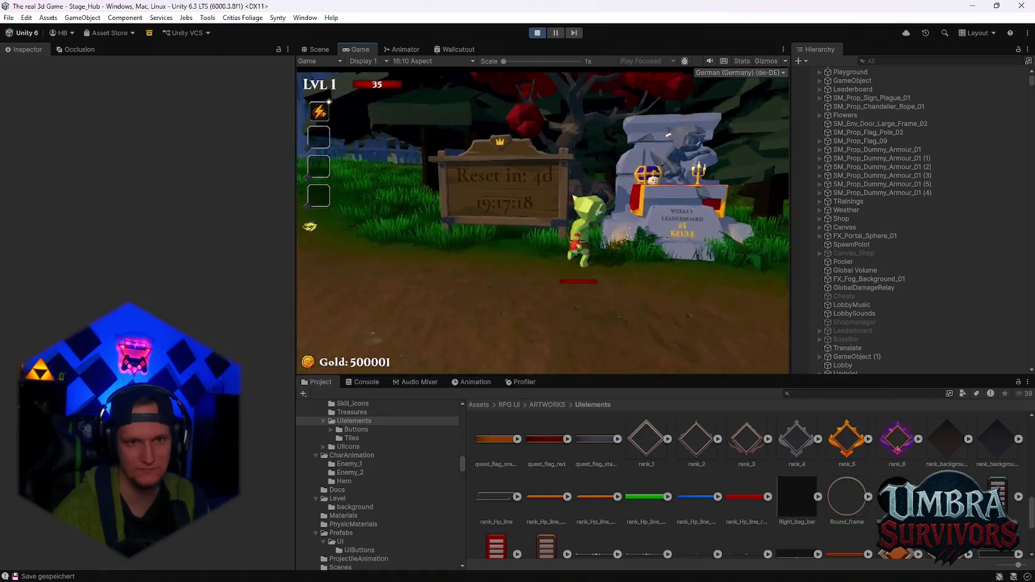
key(s)
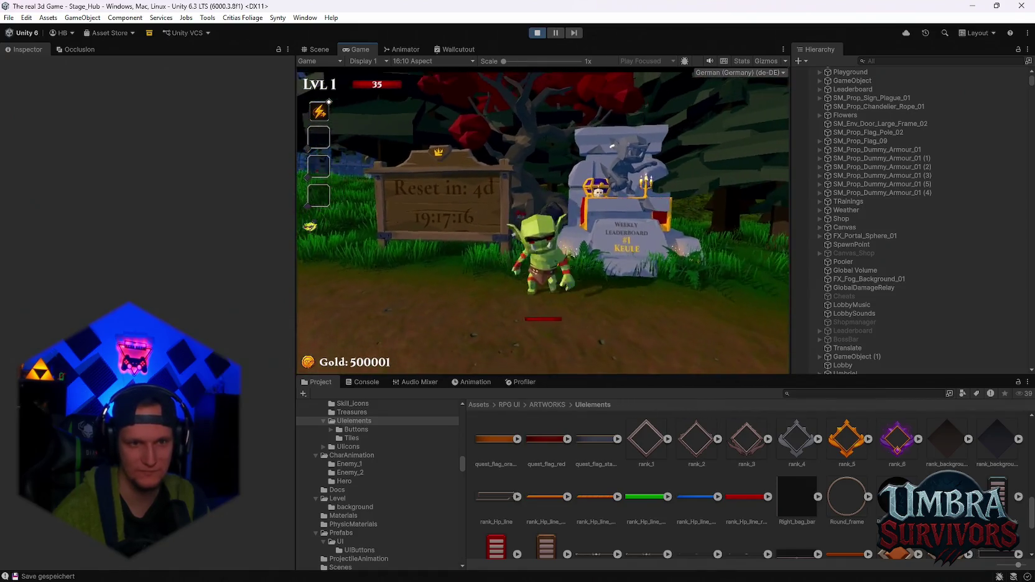
key(Escape)
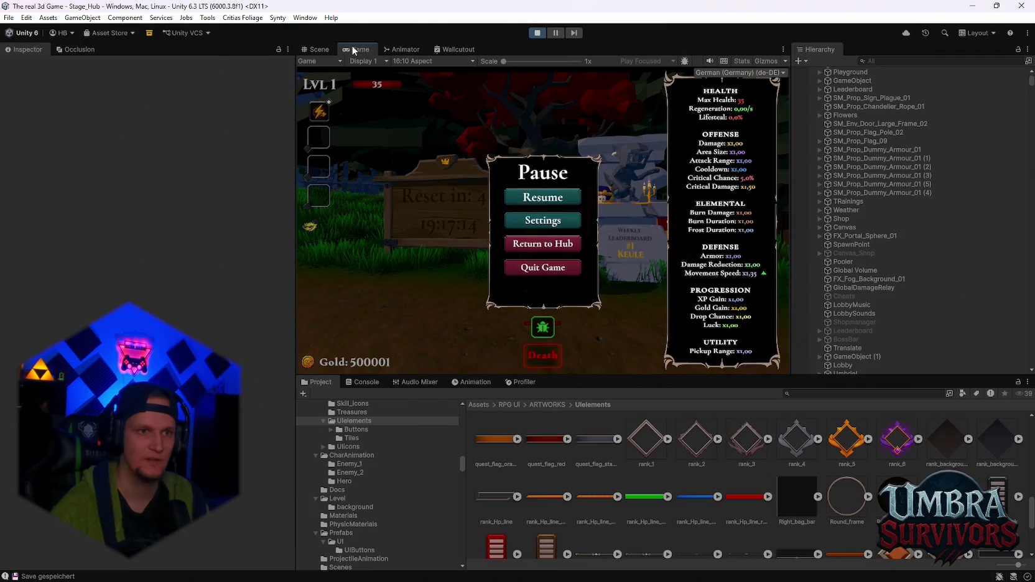
Maximize the Game view to fill the editor, then bring up the Notepad task list.
double_click(352, 47)
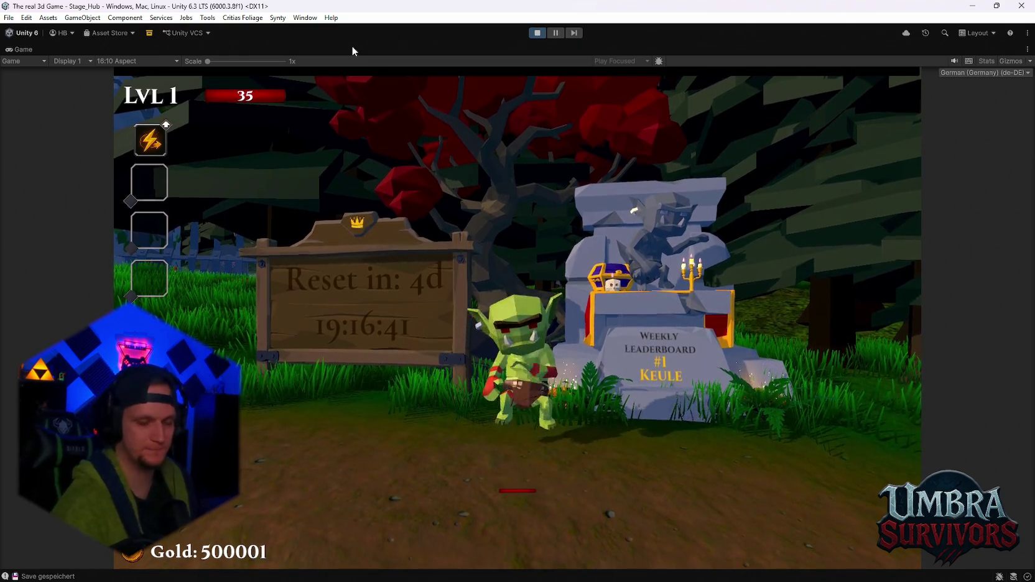
key(alt+Tab)
scroll(531, 343, up, 15)
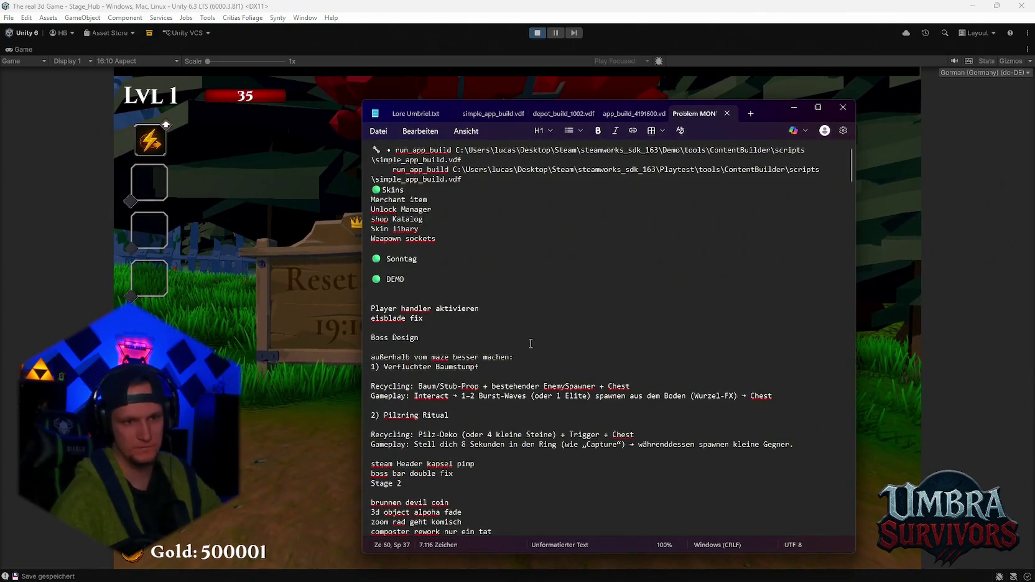
scroll(430, 323, down, 2)
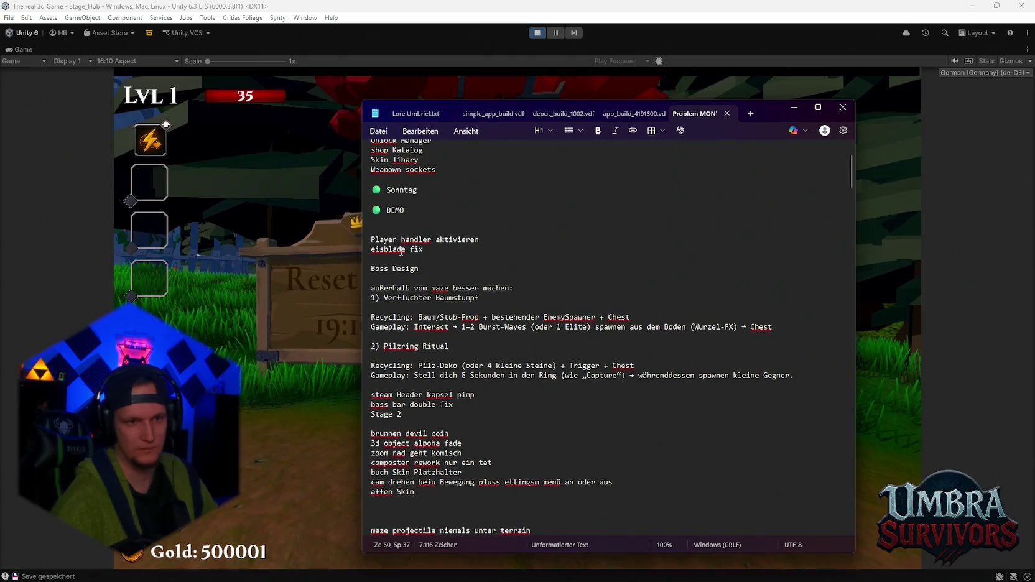
scroll(401, 251, down, 2)
scroll(425, 337, down, 2)
scroll(424, 339, down, 3)
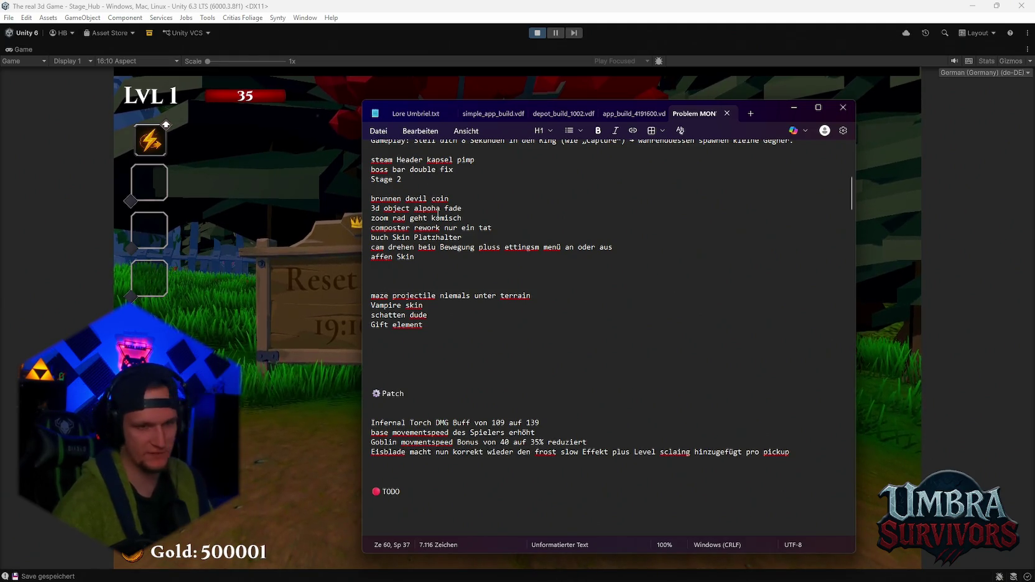
key(alt+Tab)
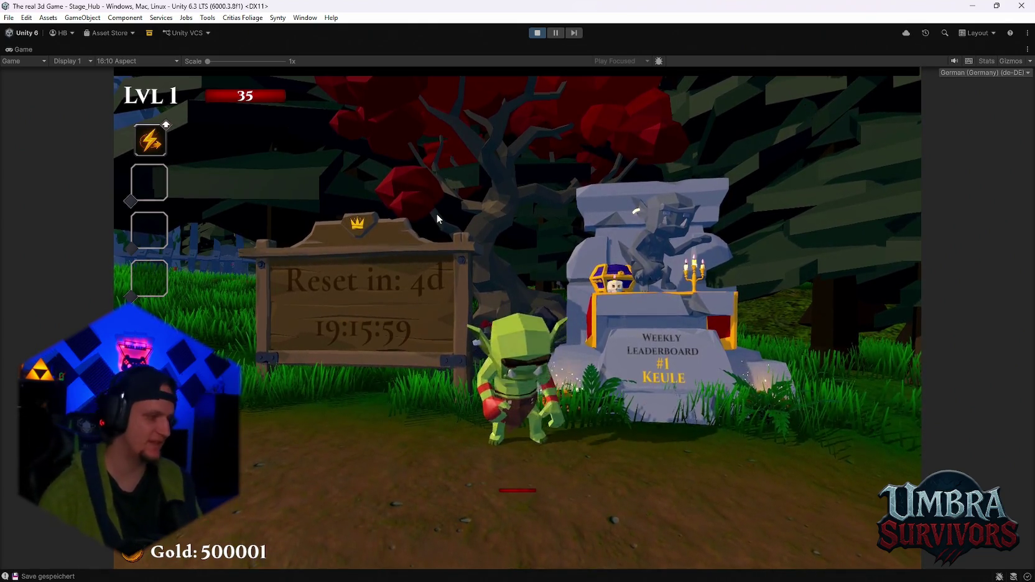
Add 'fetter Oger gift' under 'affen Skin' in the Notepad to-do list and minimize it.
key(alt+Tab)
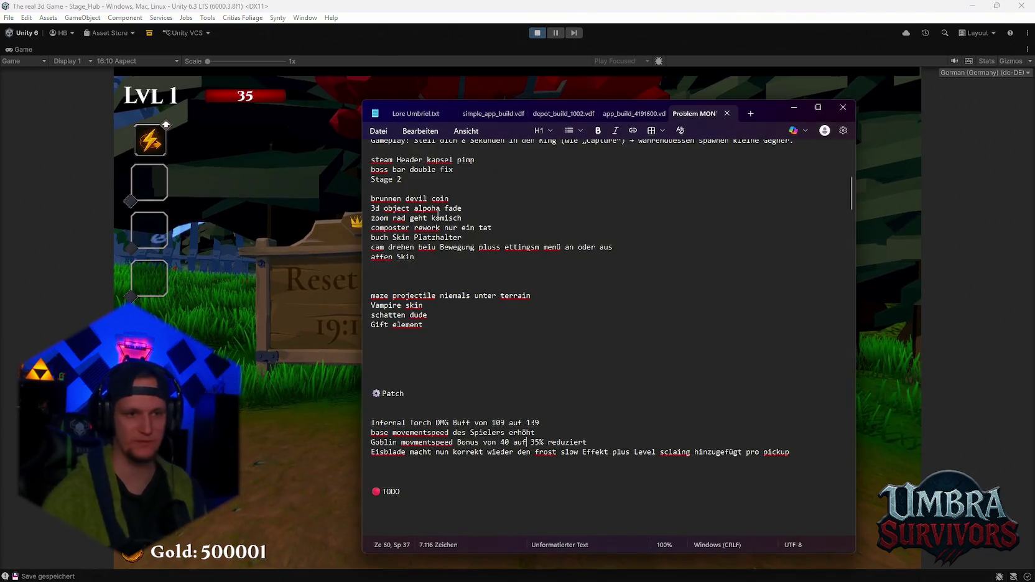
click(413, 281)
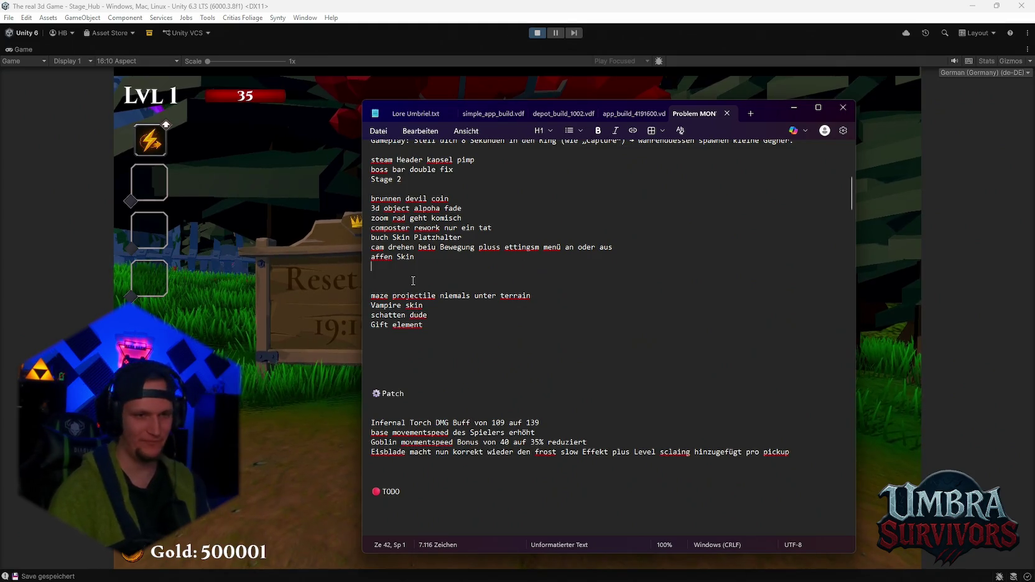
text(fetter Oger gift)
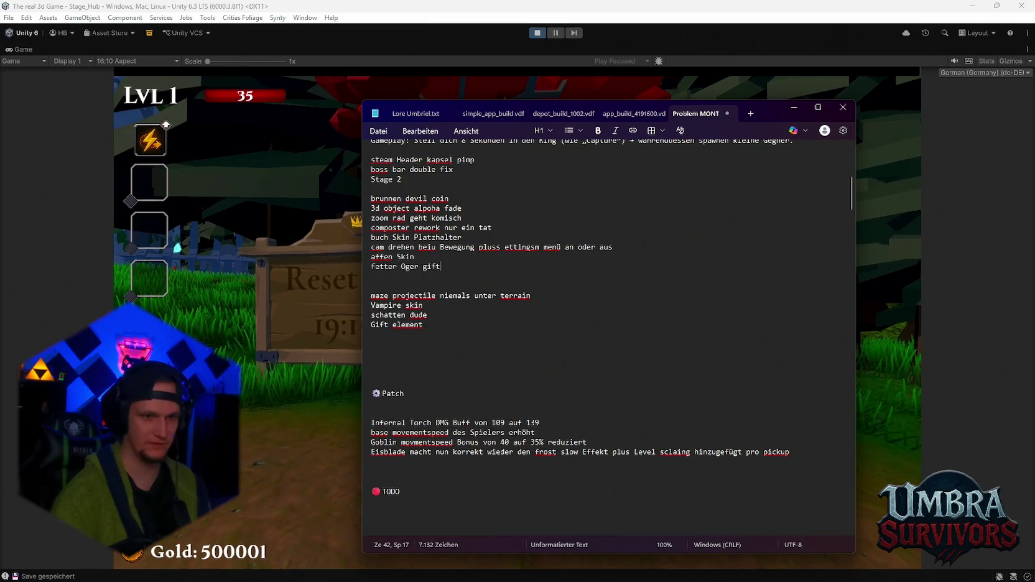
click(793, 108)
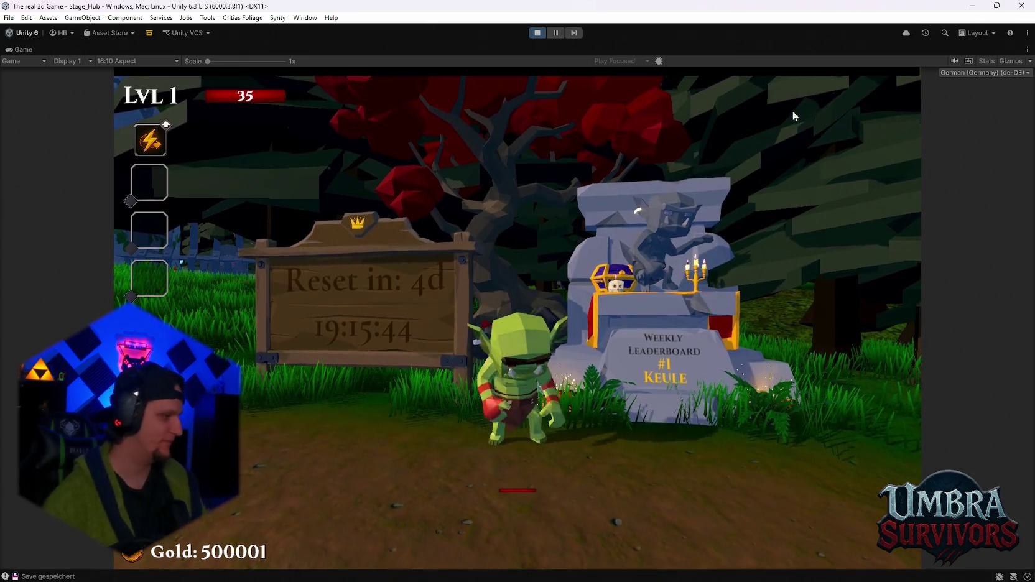
Turn the goblin left, right and toward the camera beside the Weekly Leaderboard to inspect its skin.
key(a)
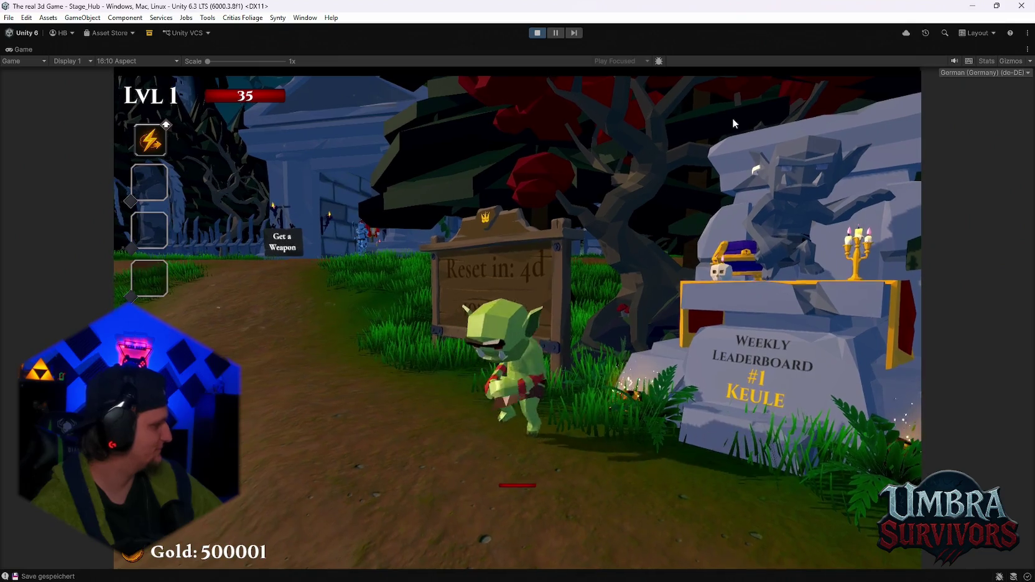
key(d)
key(s)
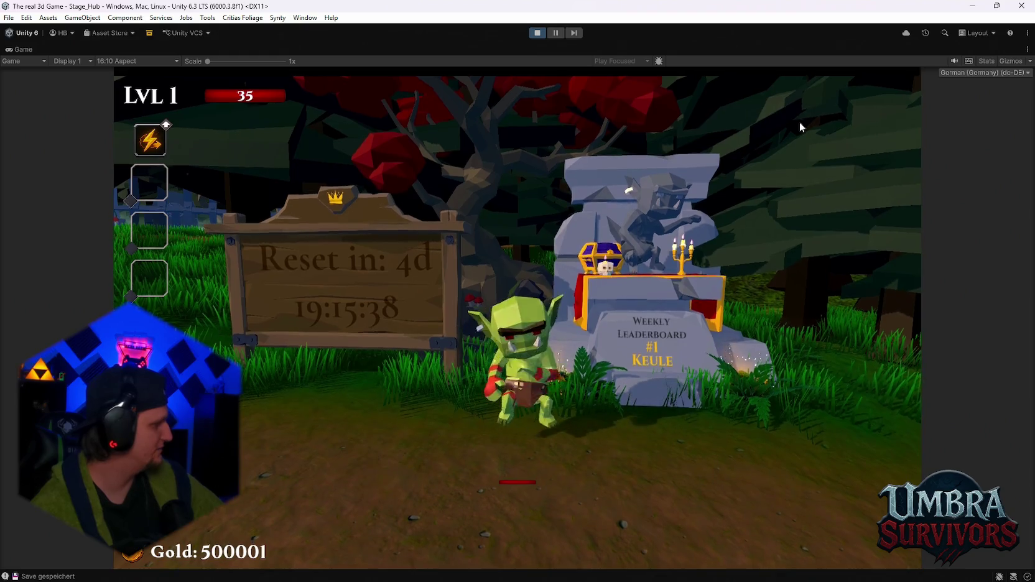
key(a)
key(s)
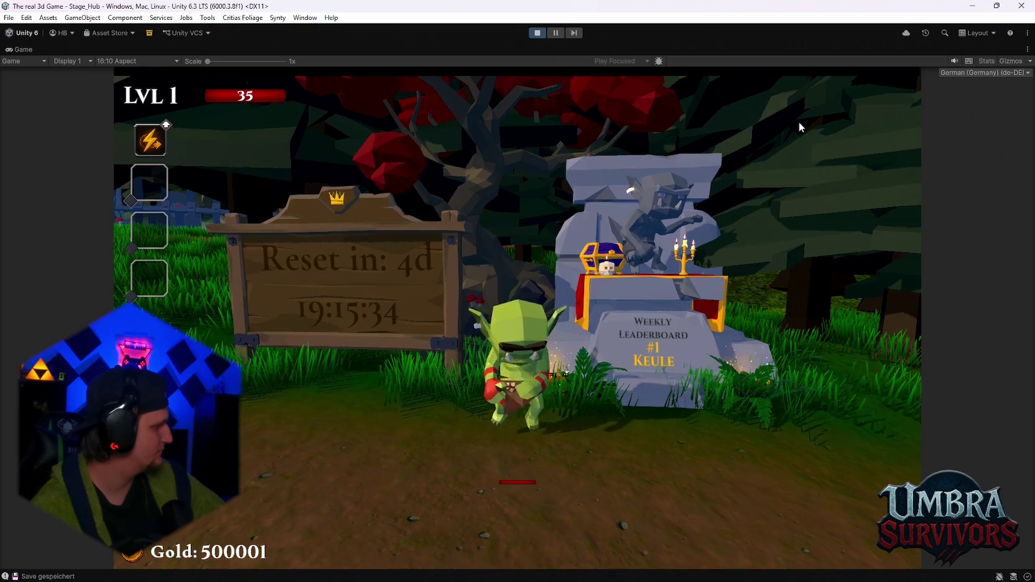
key(d)
key(s)
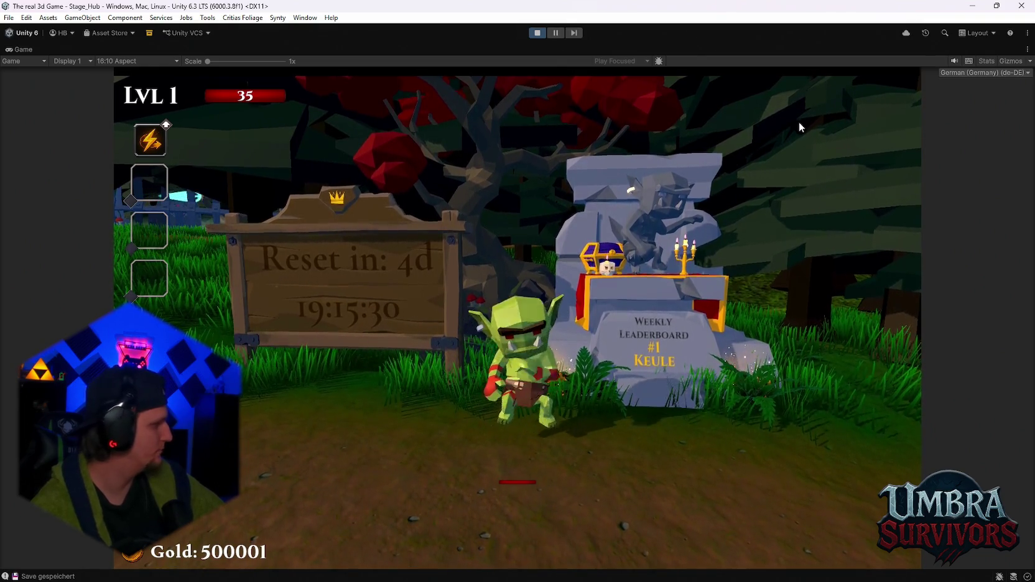
key(s)
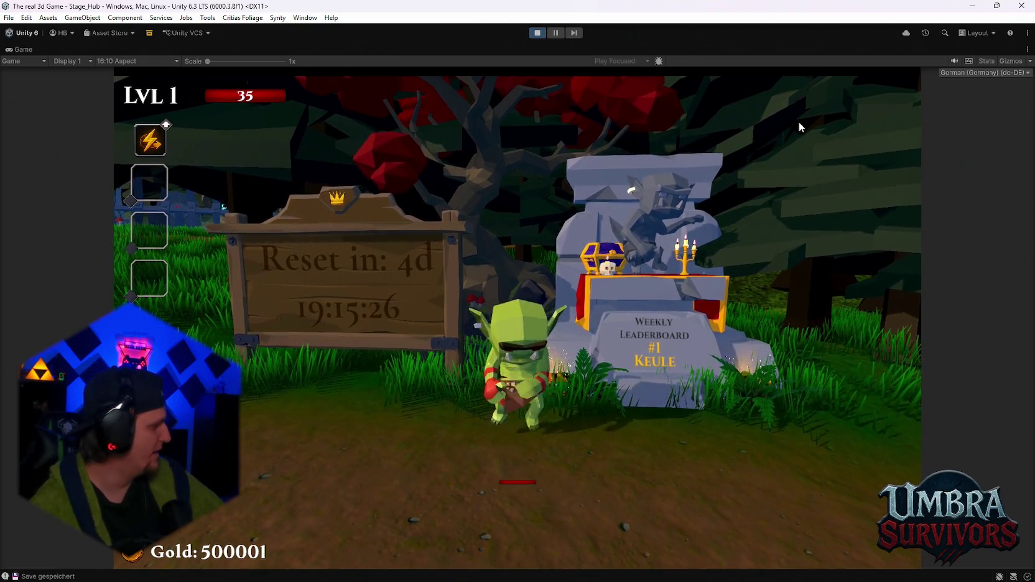
key(d)
key(s)
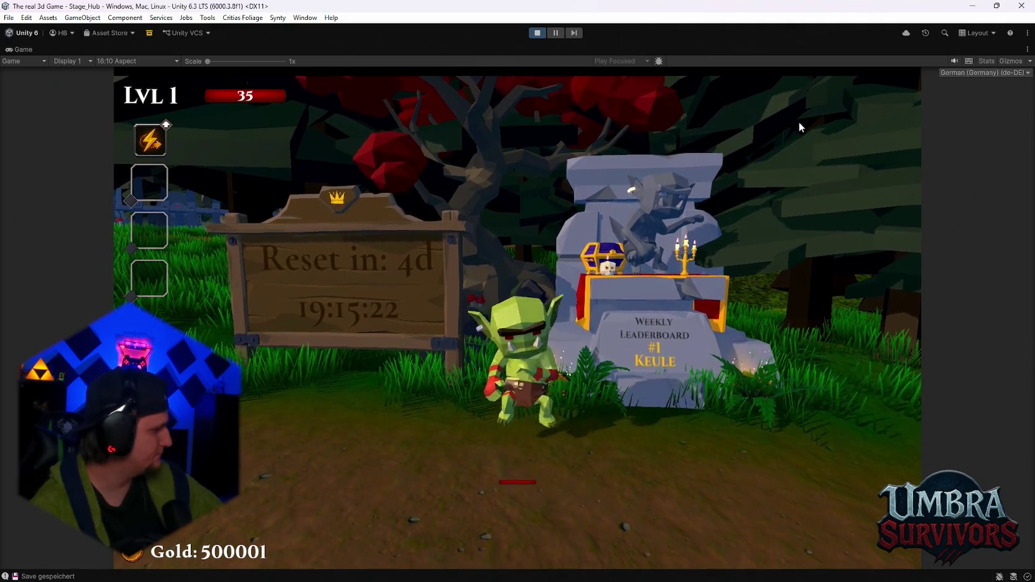
key(a)
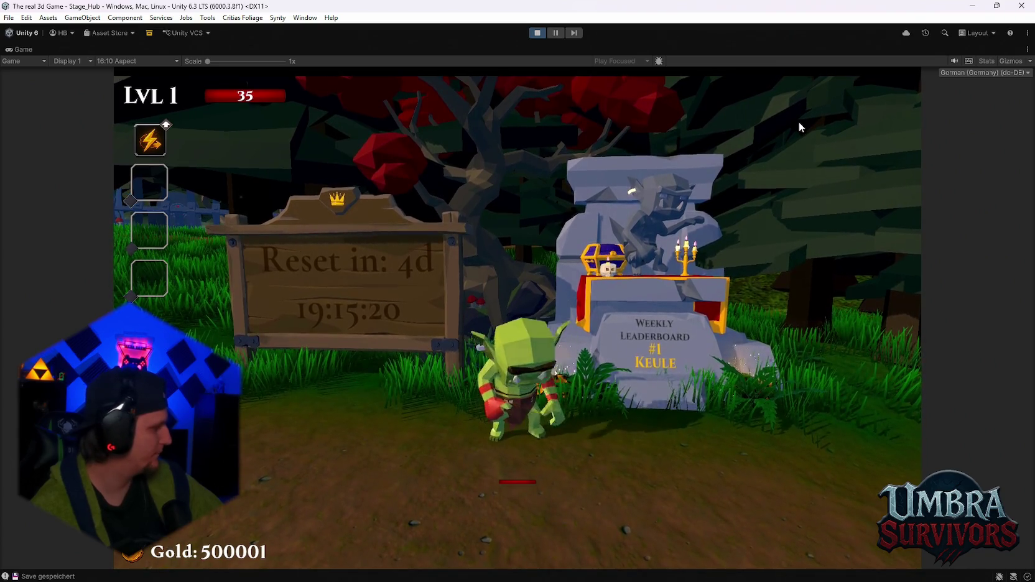
key(s)
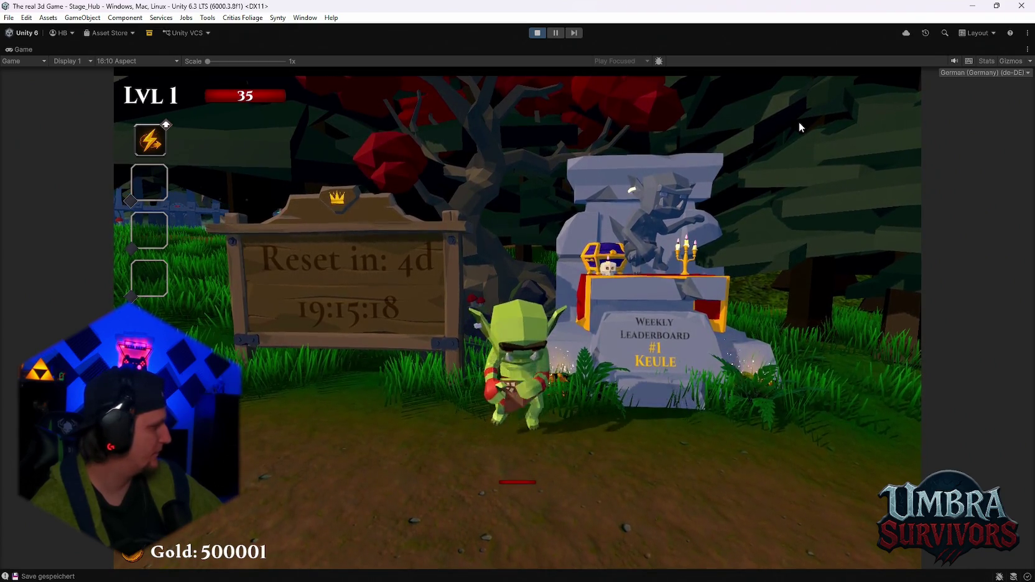
key(d)
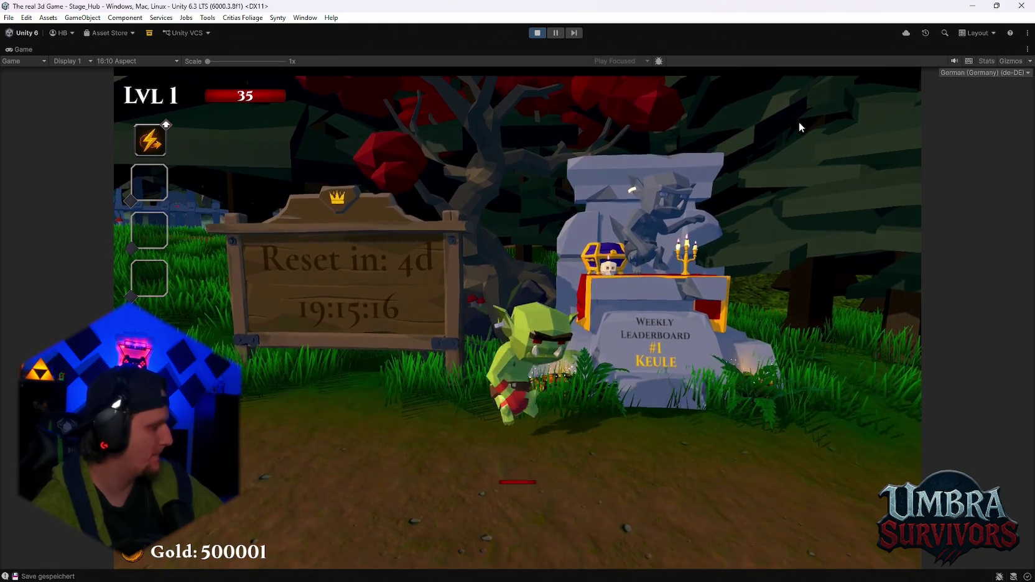
key(s)
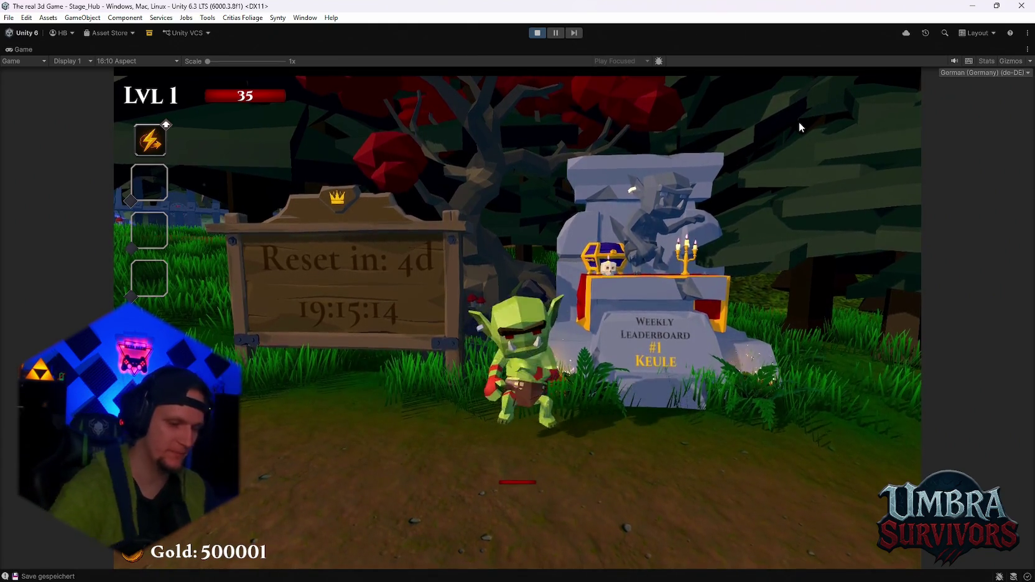